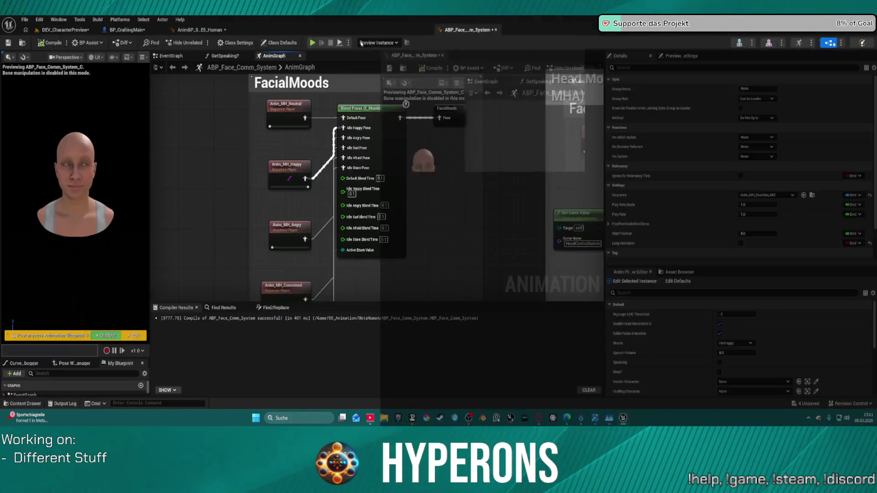
Pan the face AnimGraph from the Head Movement IK group back to Blend Poses (E_Moods).
drag(478, 29, 315, 37)
scroll(440, 191, down, 2)
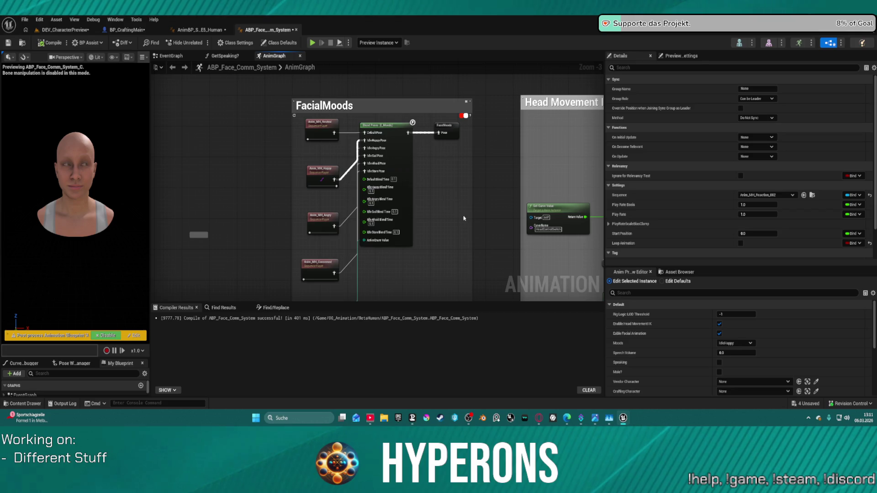
drag(486, 184, 264, 165)
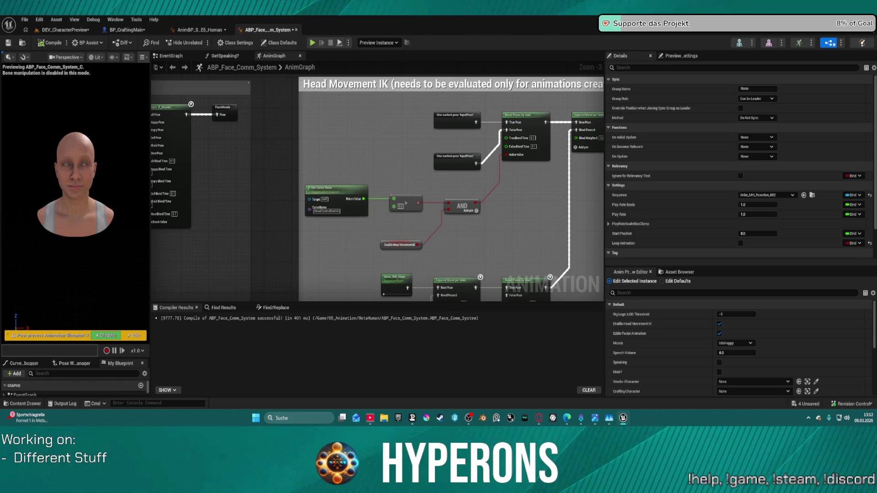
drag(183, 194, 345, 175)
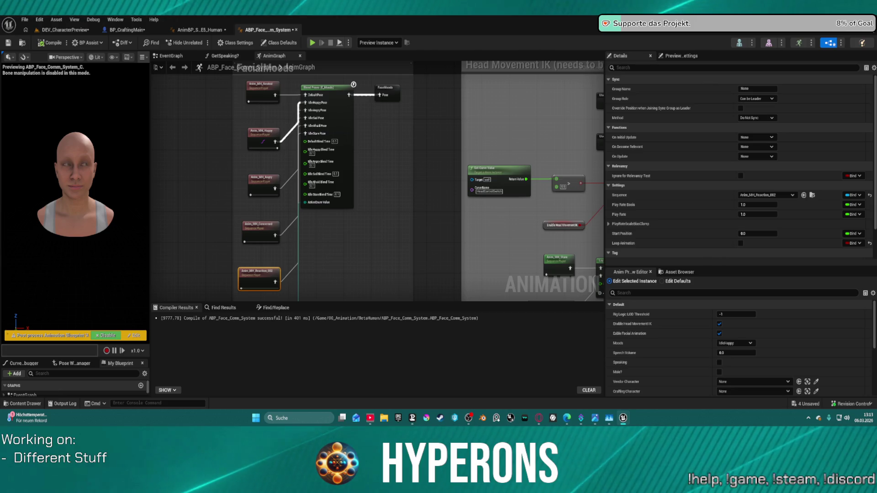
Move the Control Rig node up-right and nudge Conversation? upward, then bring up BP_CraftingMain.
scroll(433, 107, down, 5)
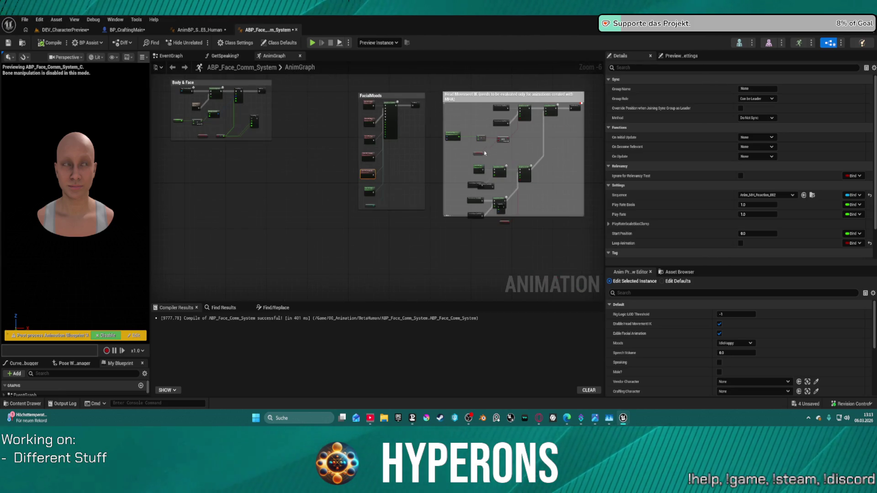
scroll(517, 205, up, 3)
click(494, 218)
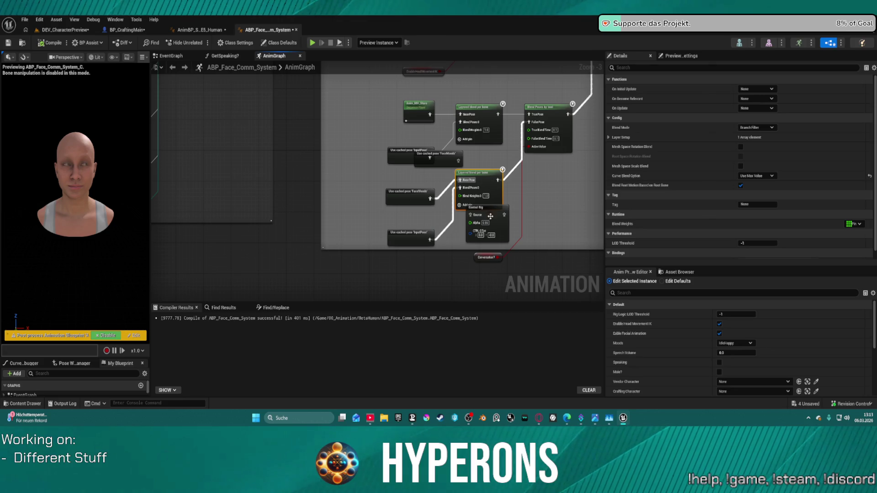
drag(494, 218, 555, 207)
drag(486, 257, 497, 228)
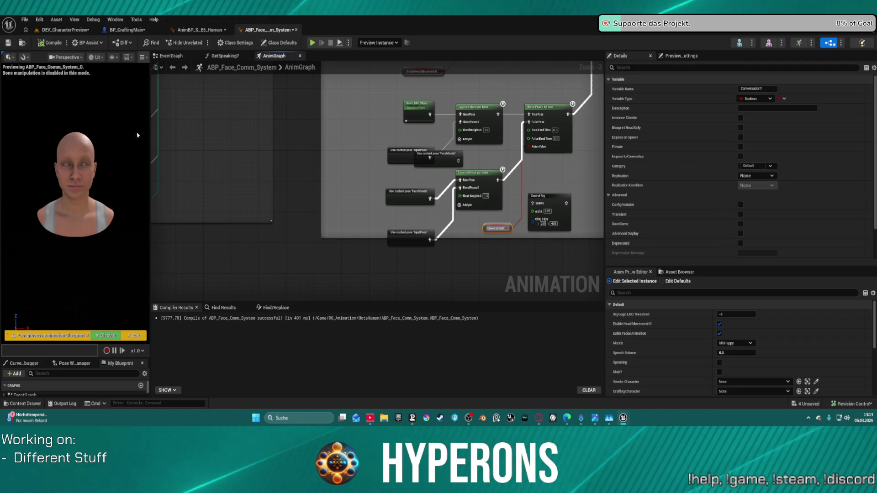
click(121, 30)
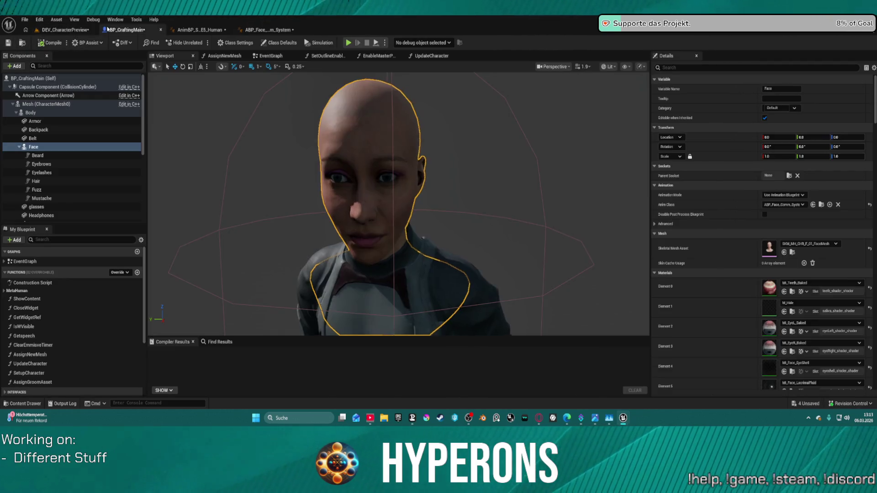
Switch to the DEV_CharacterPreview level and pull the view back to show the full body.
click(56, 20)
click(39, 31)
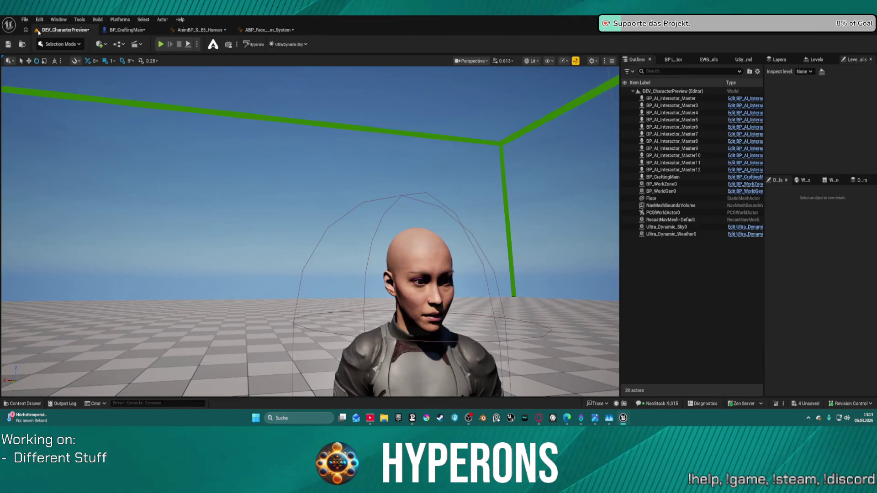
drag(355, 182, 476, 215)
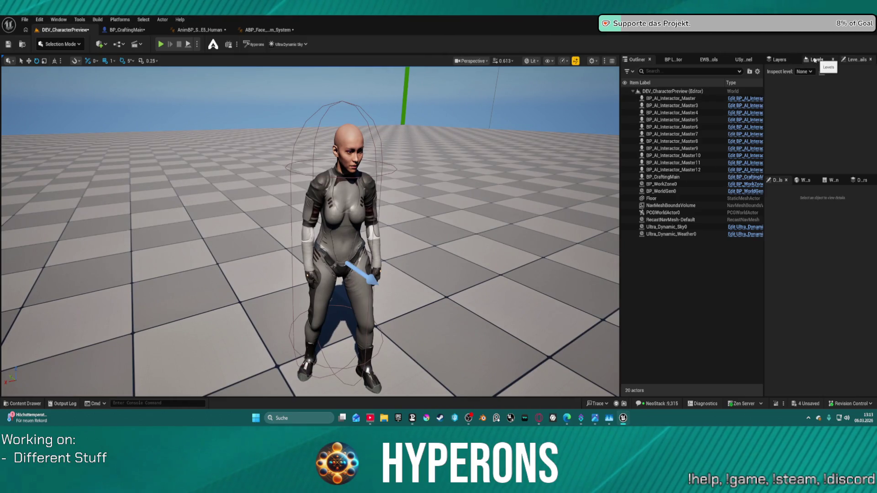
Set the World Settings GameMode Override to FunctionalTestGameMode.
click(804, 180)
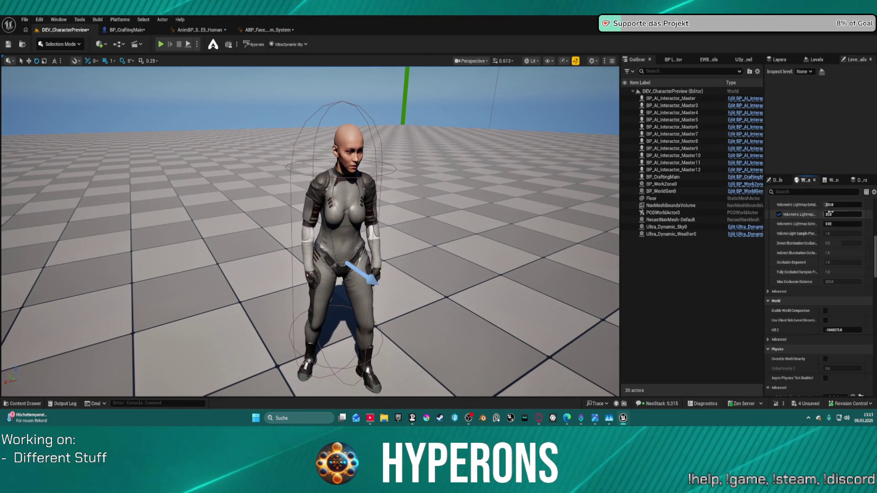
scroll(823, 274, up, 10)
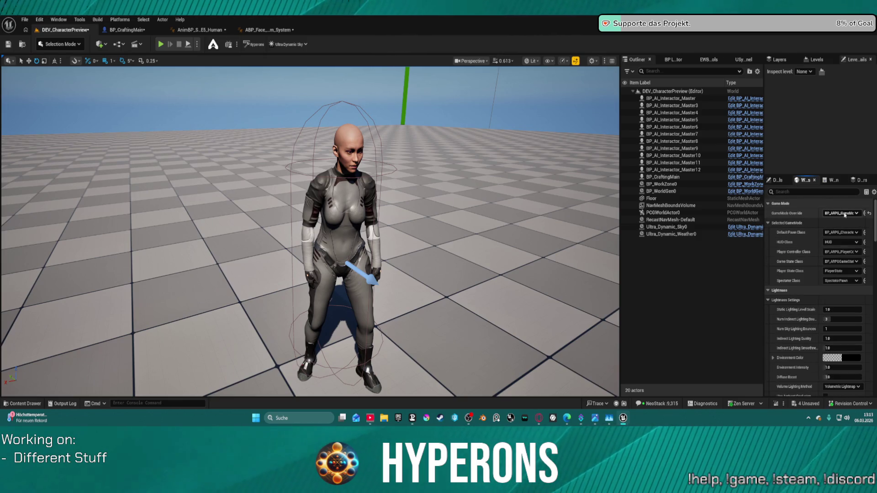
click(842, 213)
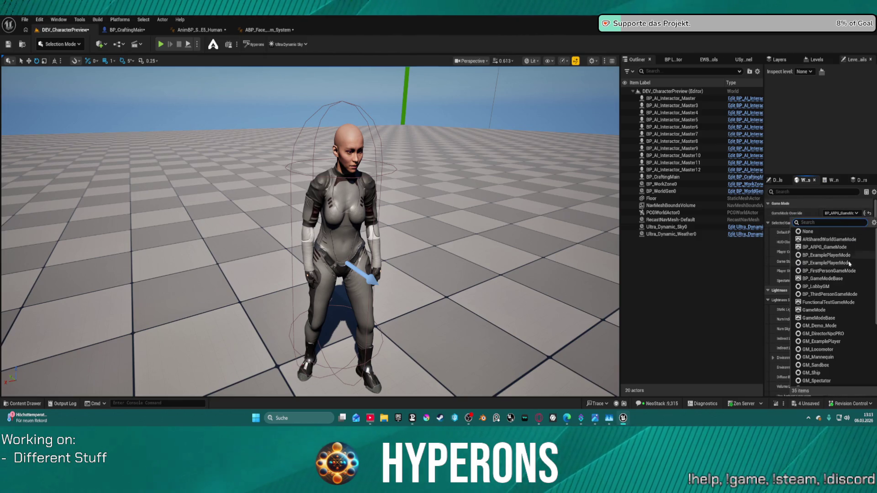
click(839, 302)
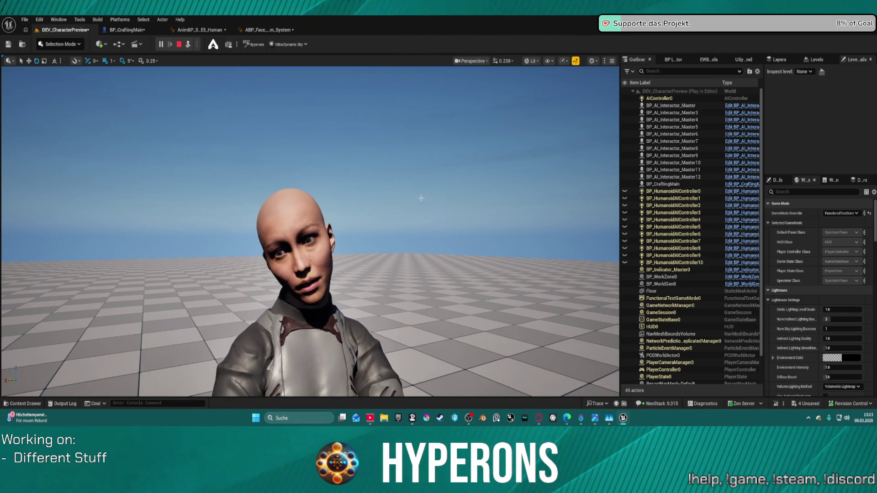
Inspect Ultra_Dynamic_Sky0, select BP_CraftingMain, then stop play and save all modified assets.
click(594, 105)
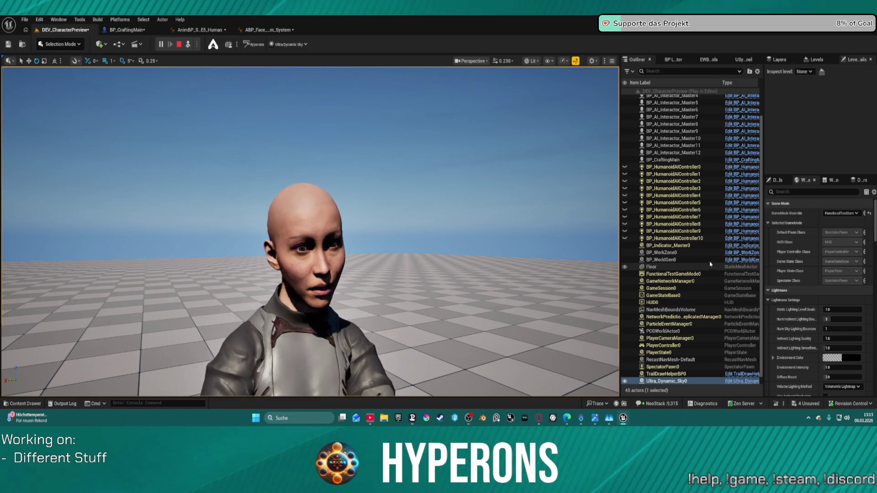
click(770, 181)
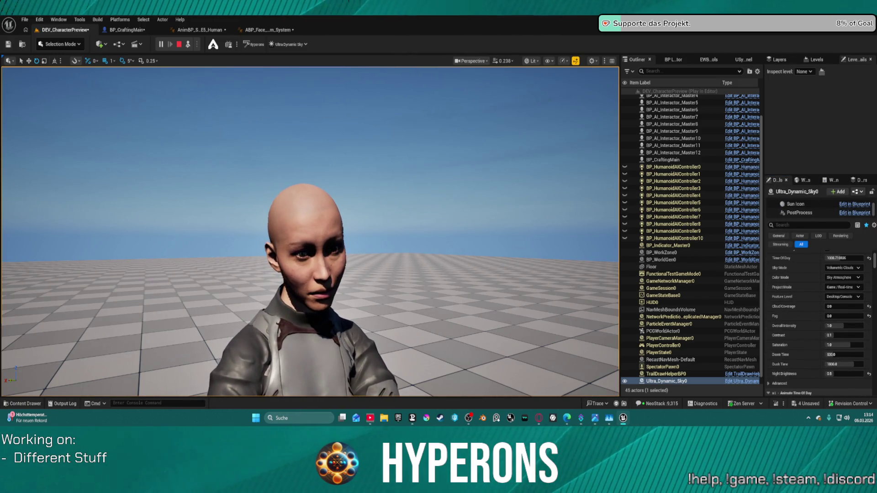
click(560, 259)
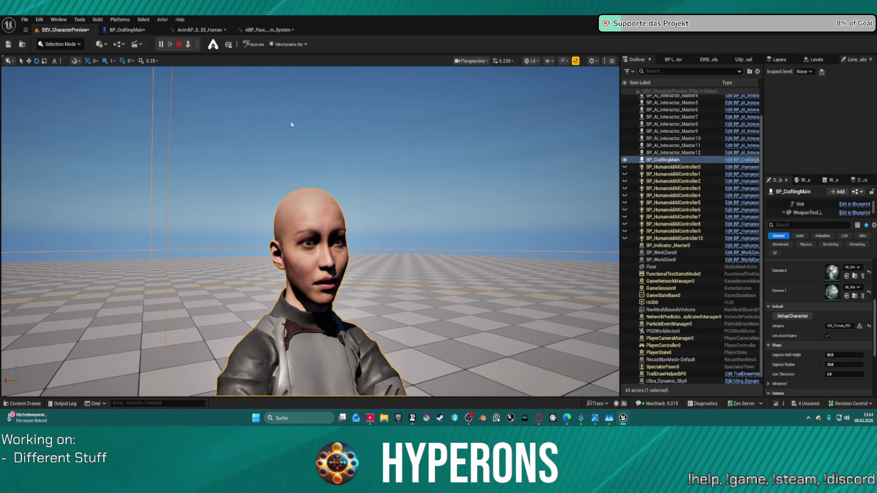
key(Escape)
key(ctrl+shift+s)
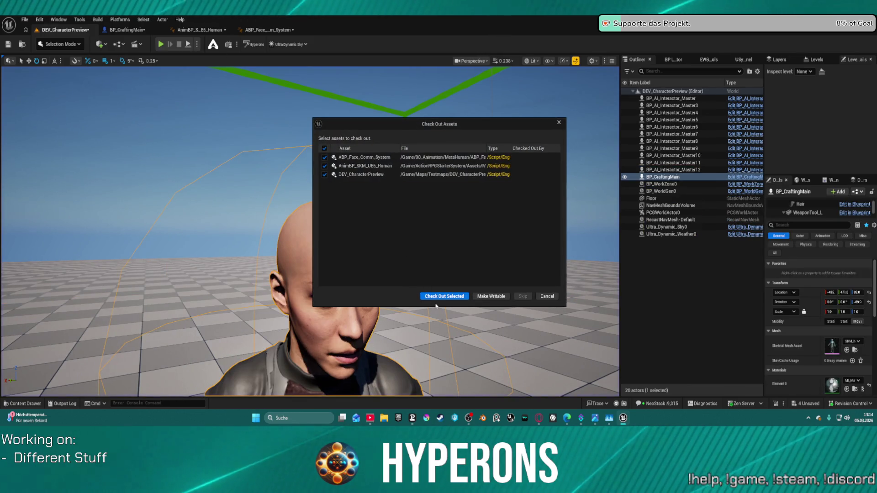
Check out and save the listed assets, then select BP_CraftingMain's DialogueSystem component.
click(437, 296)
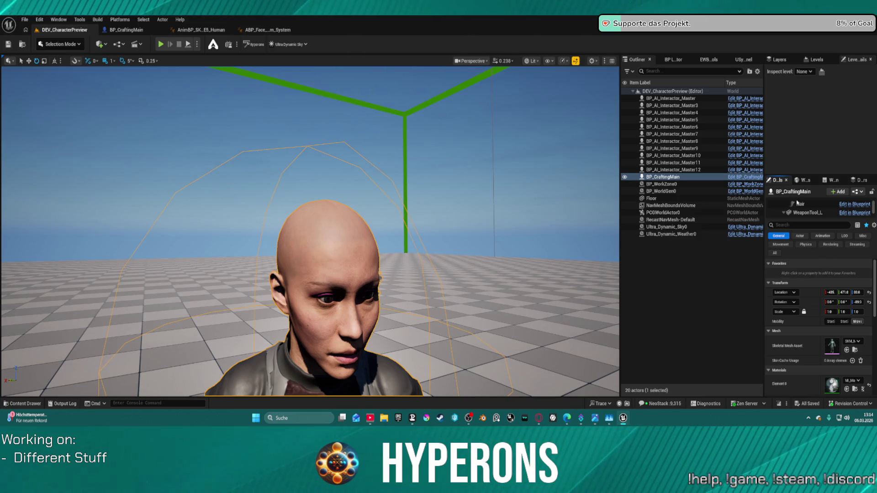
drag(798, 174, 798, 122)
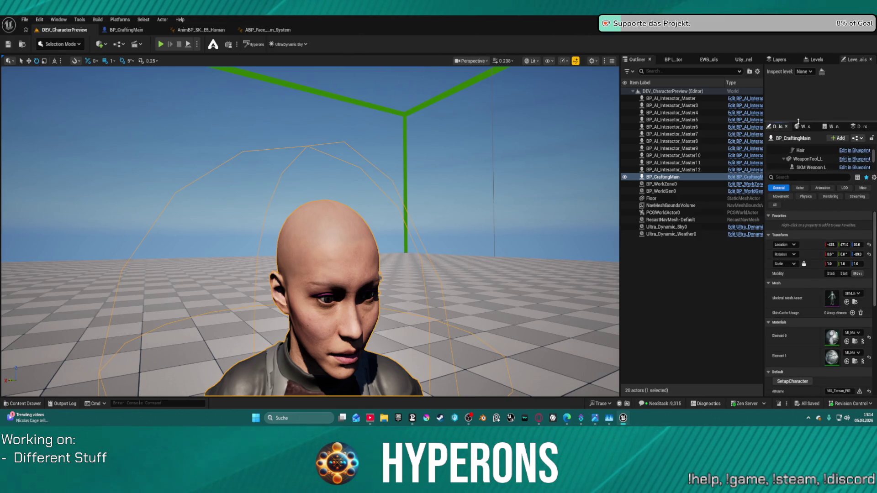
drag(764, 234, 714, 235)
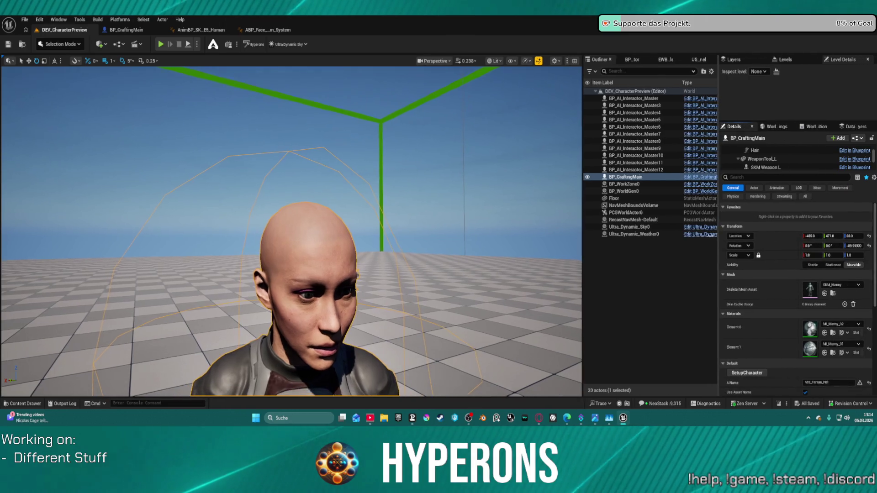
scroll(740, 311, down, 5)
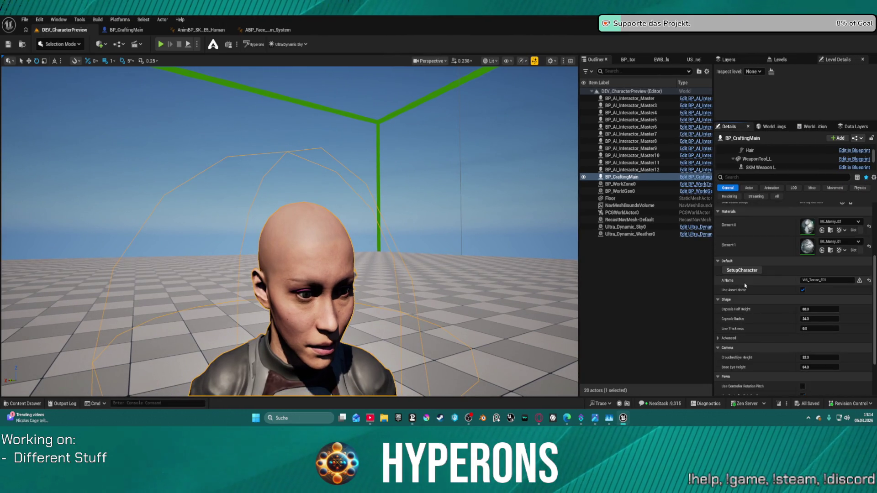
scroll(756, 283, down, 3)
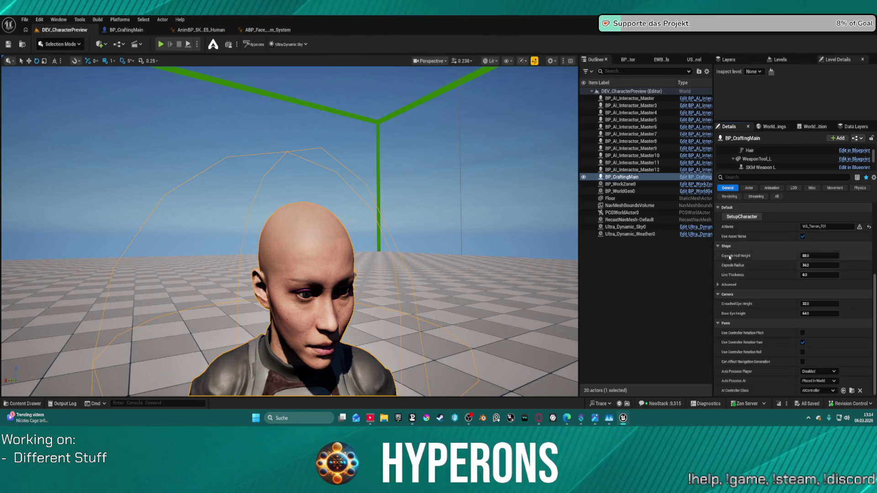
scroll(736, 284, up, 3)
scroll(755, 159, down, 3)
scroll(755, 159, down, 3)
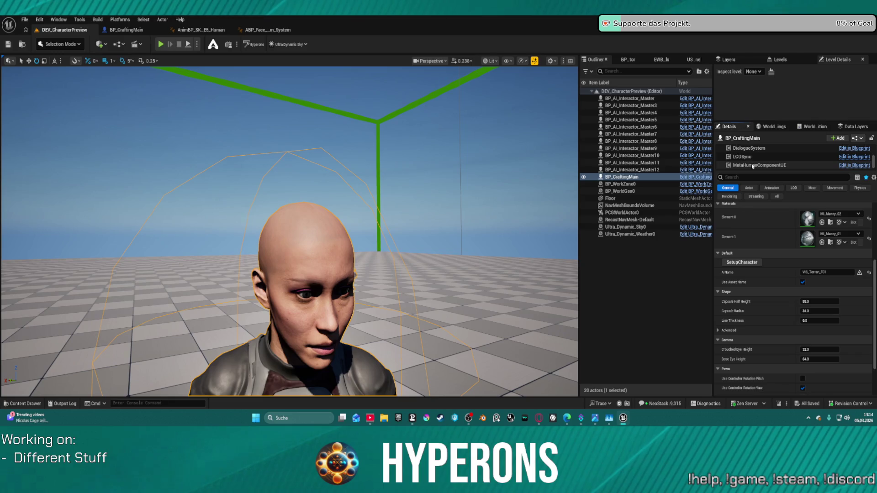
click(753, 149)
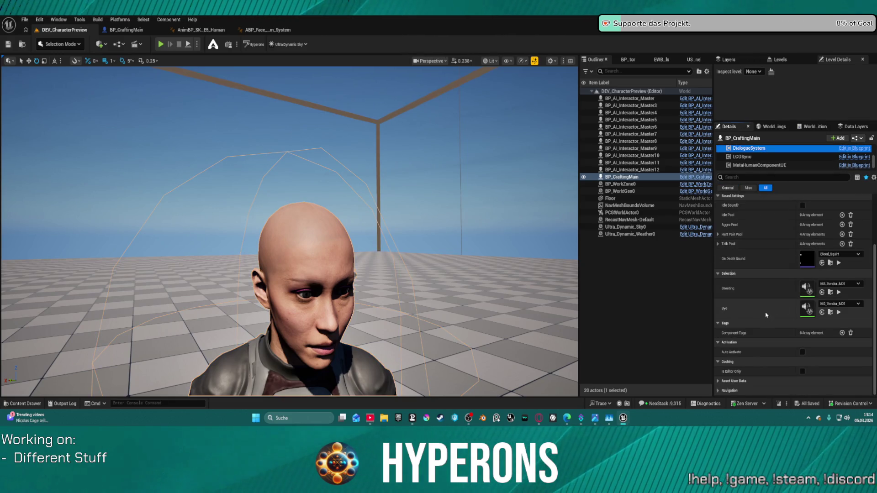
click(718, 244)
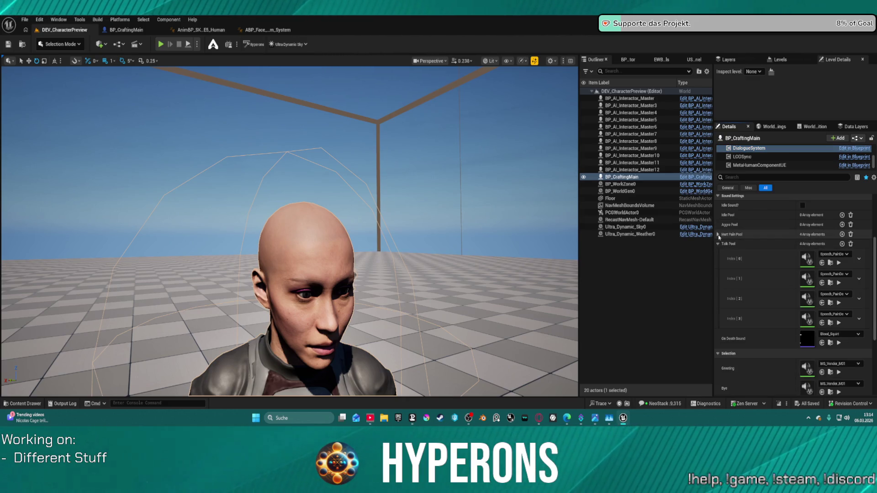
click(719, 244)
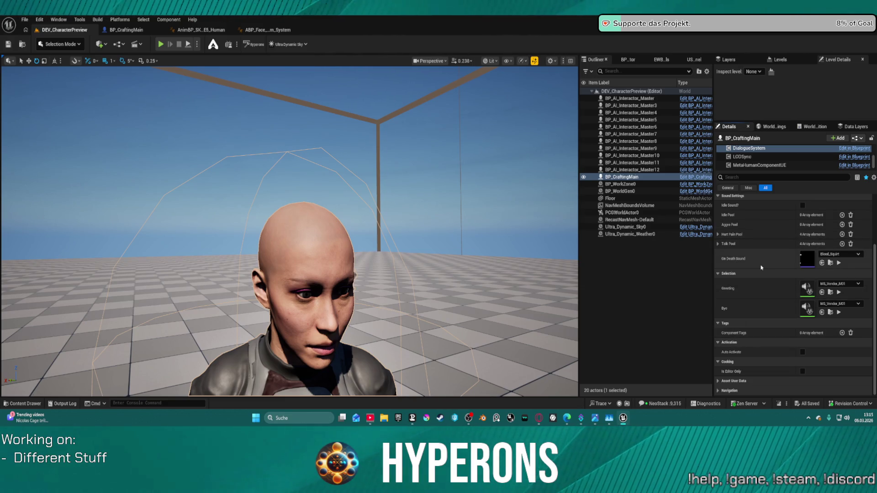
scroll(766, 223, up, 3)
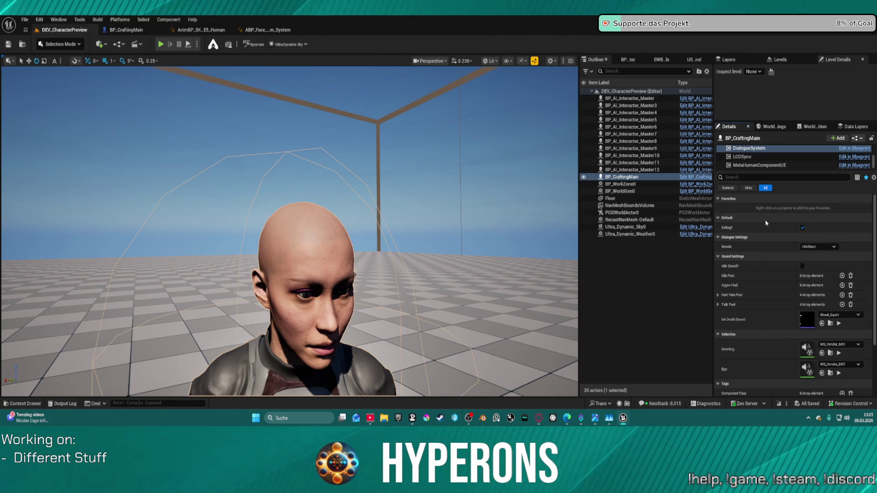
Cycle Moods through IdleHappy, IdleAfraid and IdleStare, finally settling on IdleSad.
click(810, 246)
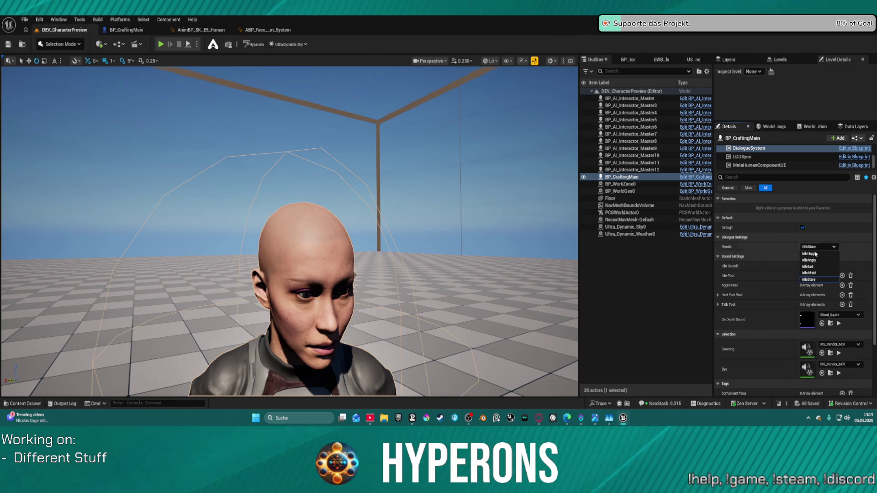
click(809, 254)
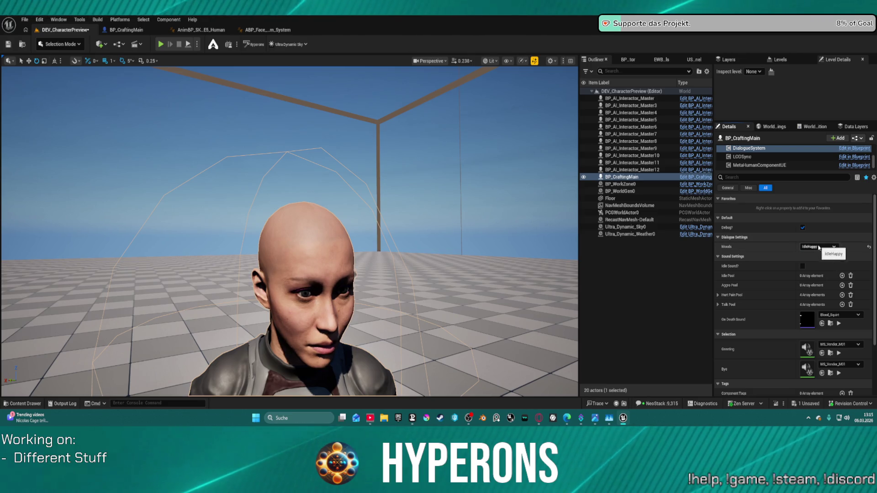
click(817, 247)
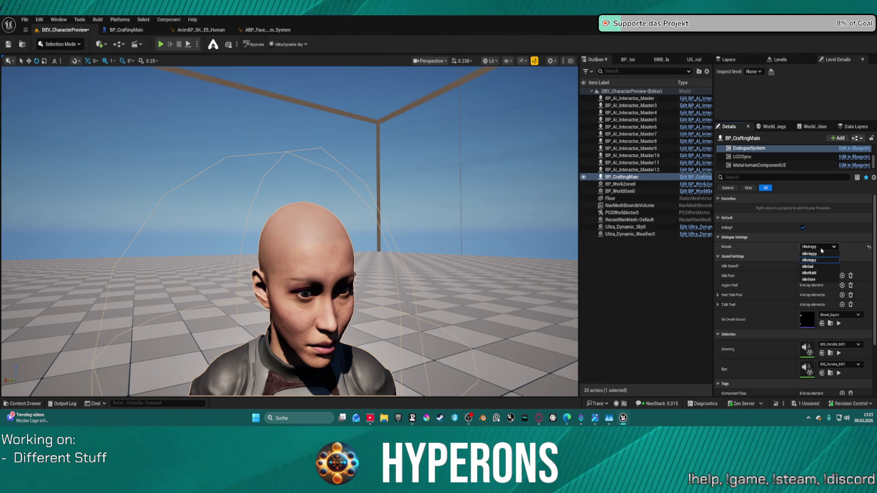
click(809, 273)
click(818, 246)
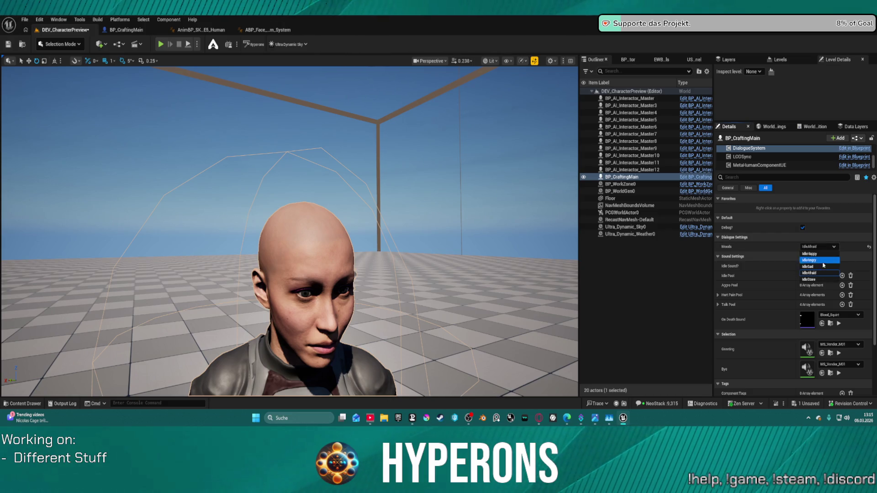
click(820, 279)
click(823, 248)
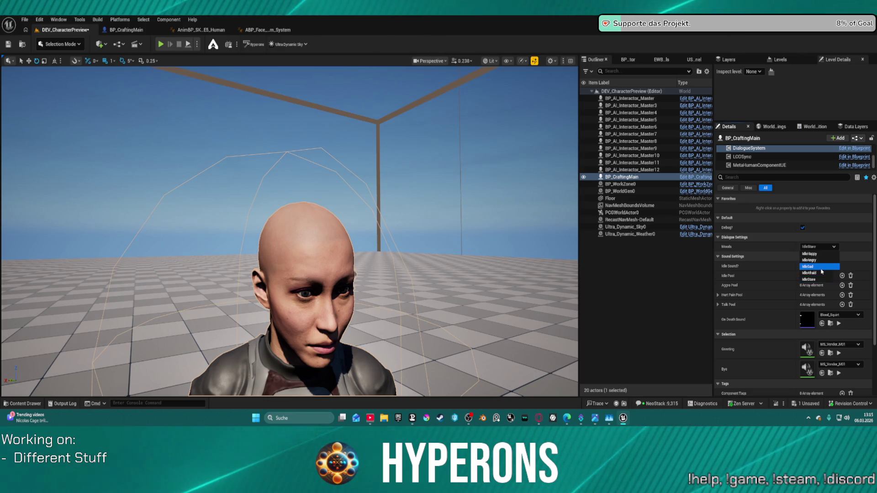
click(818, 267)
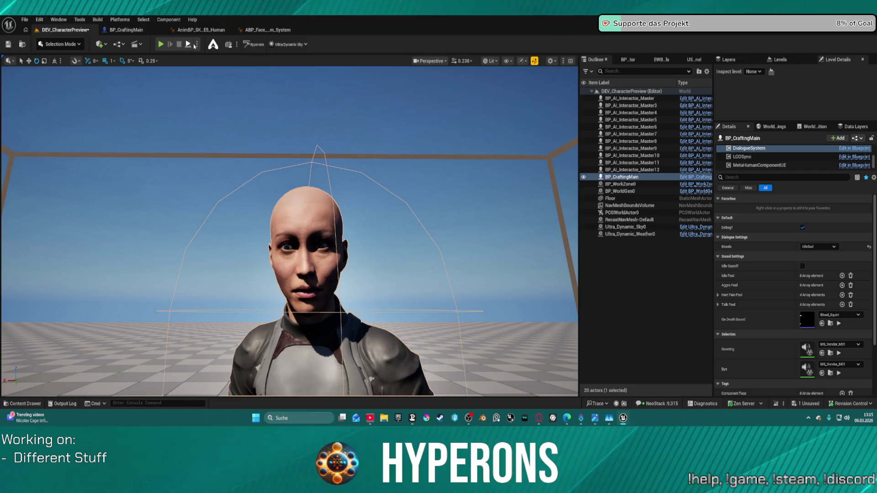
Play-test the sad mood, then set the DialogueSystem mood to IdleAngry.
key(alt+p)
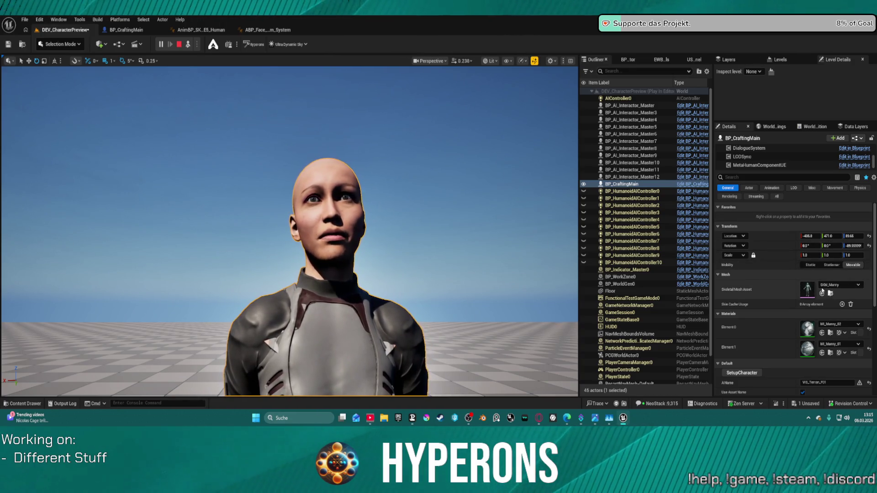
click(178, 45)
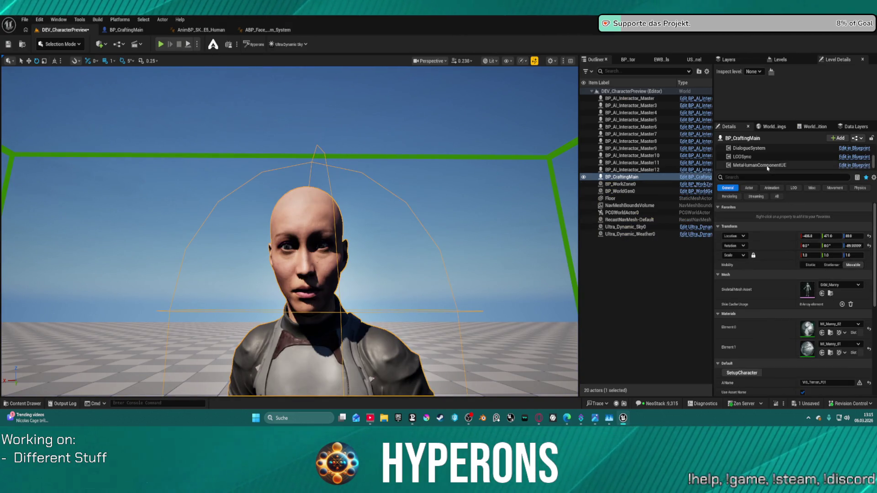
drag(807, 170, 807, 269)
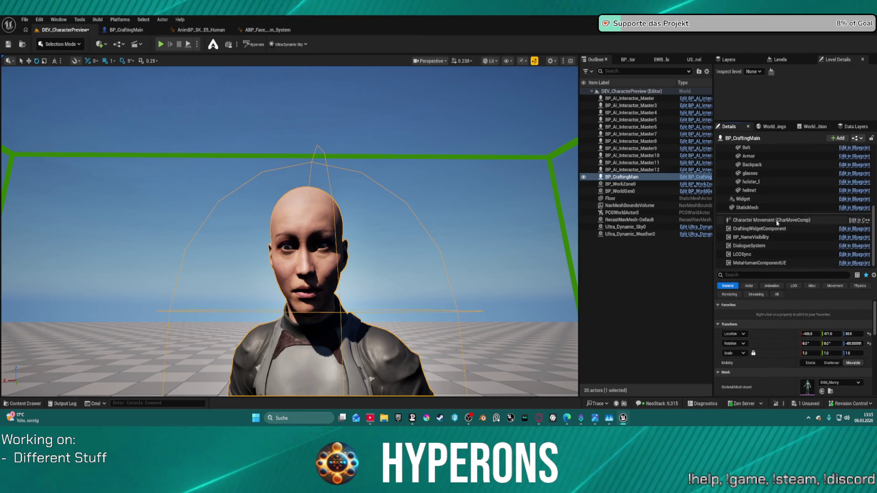
click(769, 246)
scroll(818, 293, down, 2)
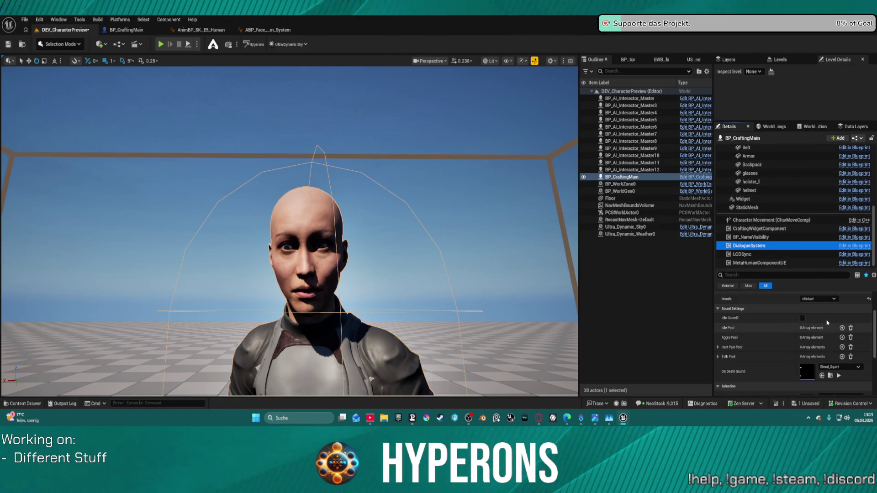
click(817, 298)
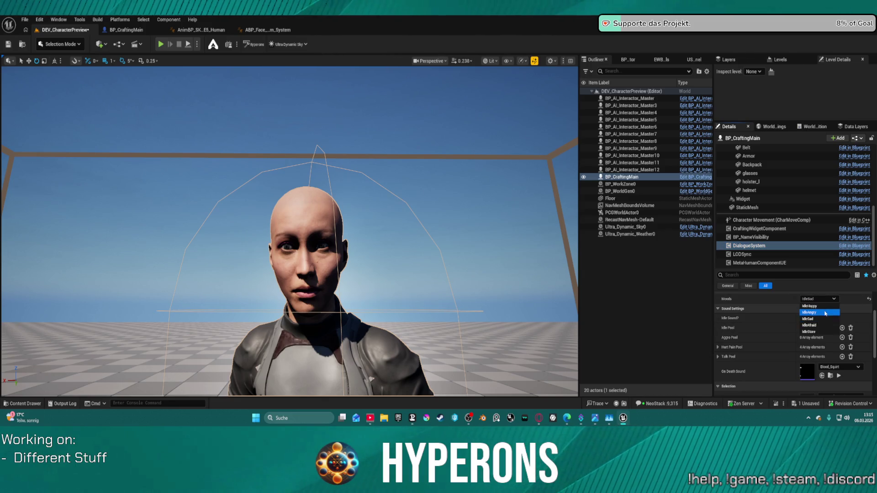
click(825, 314)
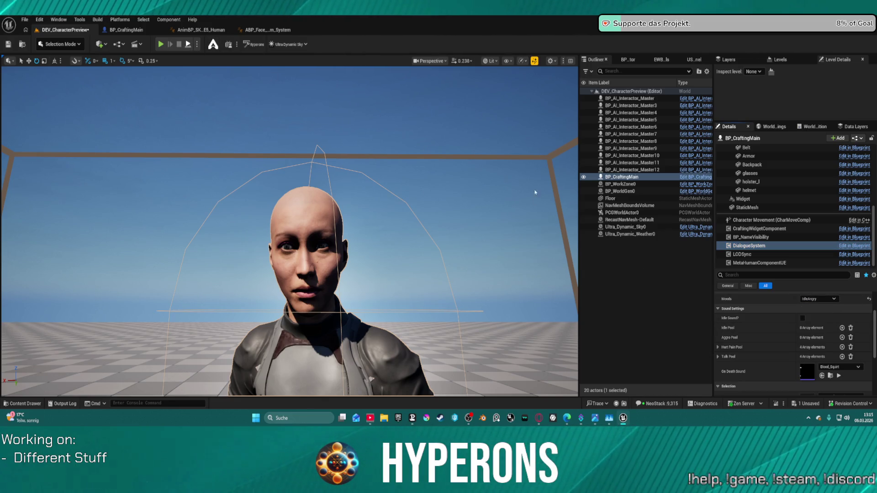
Play-test the angry mood, then switch the mood to IdleHappy and test it.
key(alt+p)
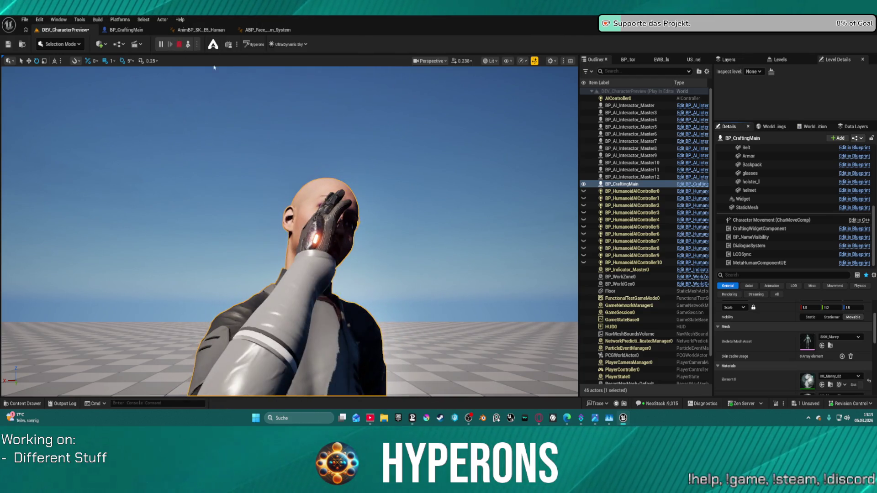
key(Escape)
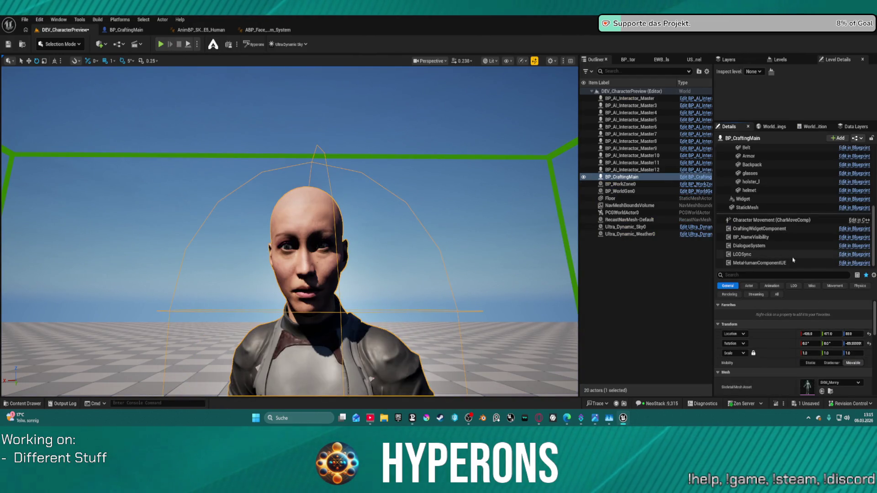
click(788, 249)
scroll(795, 293, down, 1)
click(831, 321)
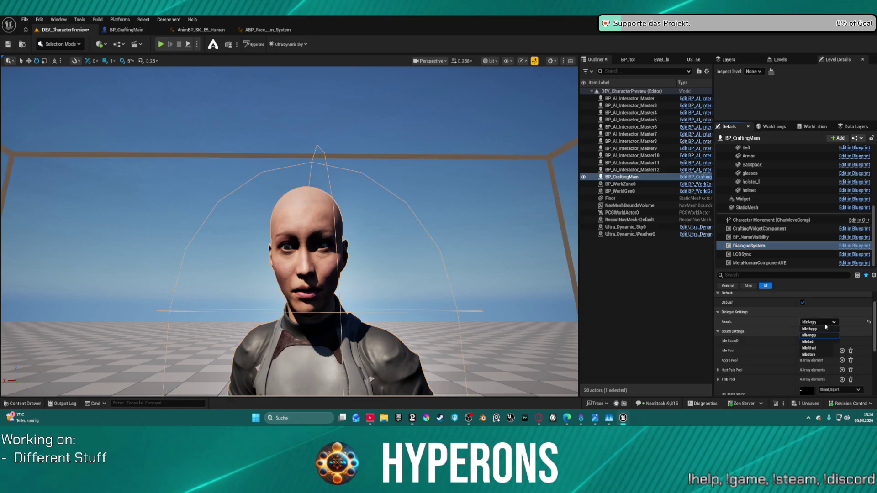
click(832, 330)
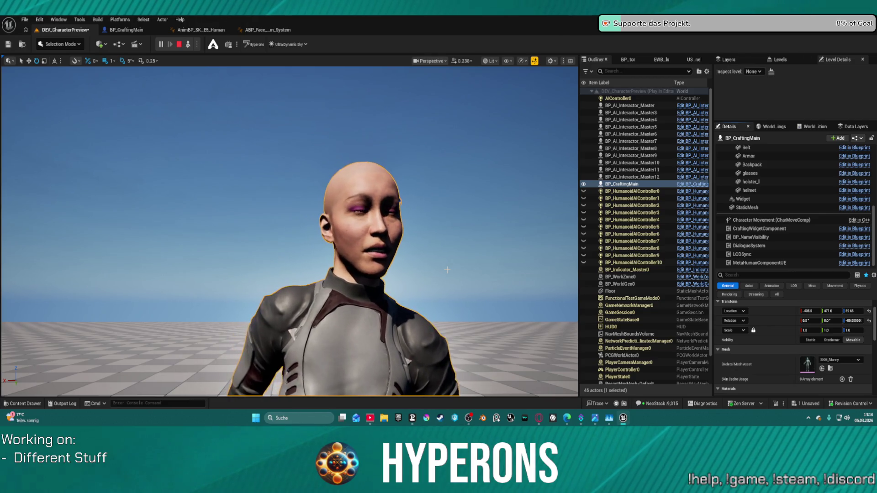
scroll(745, 333, down, 5)
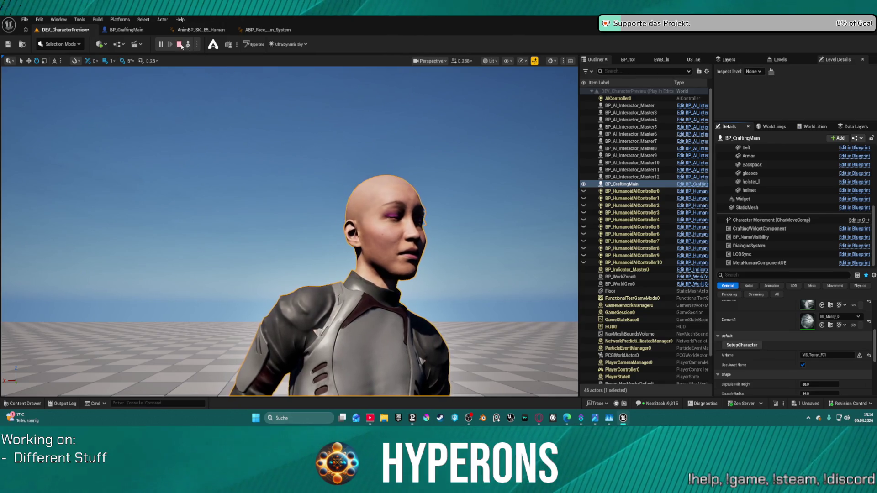
key(Escape)
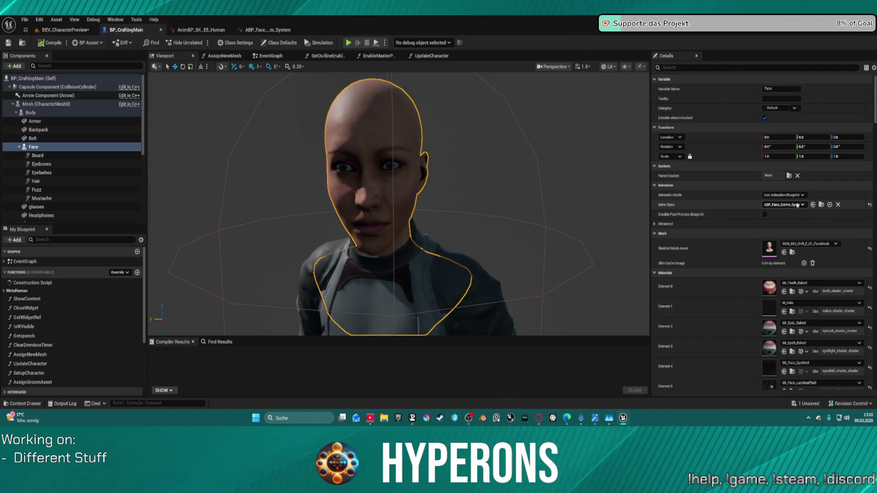
Switch to the ABP_Face_Comm_System AnimGraph and pan to the FacialMoods Blend Poses (E_Moods) node.
scroll(747, 264, down, 5)
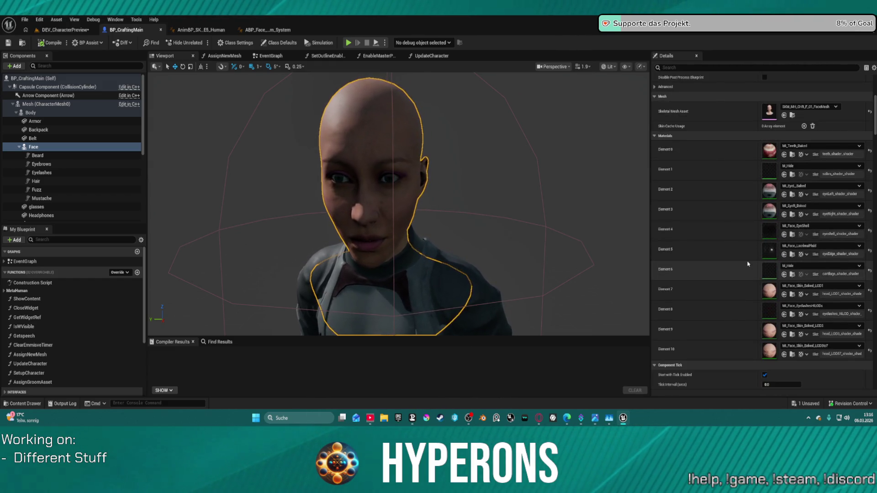
scroll(749, 341, down, 2)
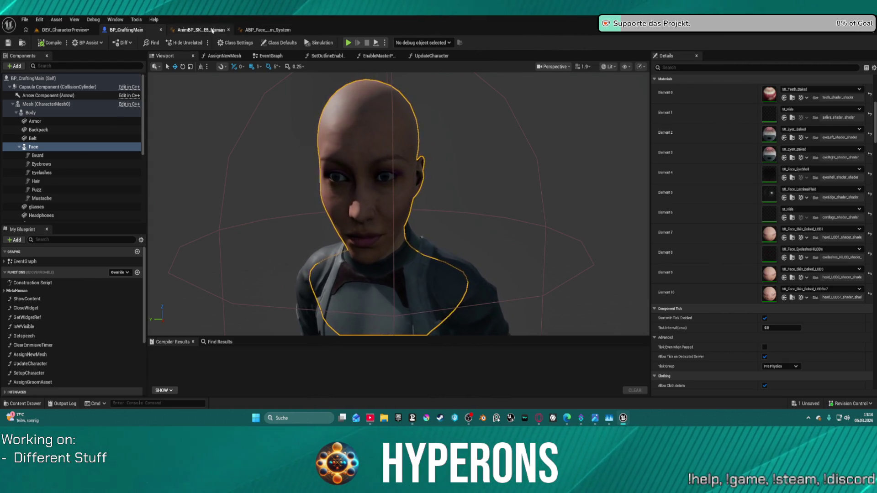
click(263, 31)
mouse_move(485, 108)
mouse_down()
mouse_move(361, 281)
mouse_move(379, 256)
mouse_move(420, 296)
mouse_move(424, 290)
mouse_move(417, 327)
mouse_up()
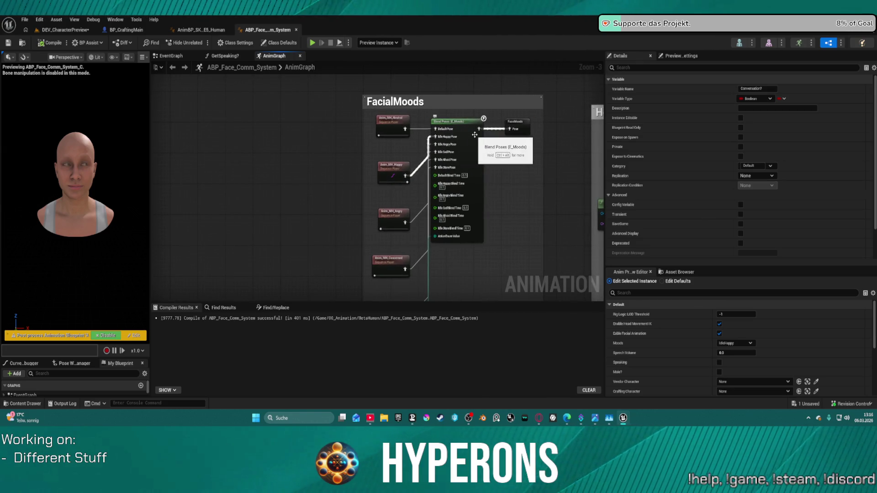
Move the InputPose and FaceMoods cached-pose nodes up and to the left.
scroll(515, 130, down, 2)
mouse_move(515, 130)
mouse_down()
mouse_move(402, 161)
mouse_move(349, 88)
mouse_move(321, 88)
mouse_up()
scroll(341, 97, up, 3)
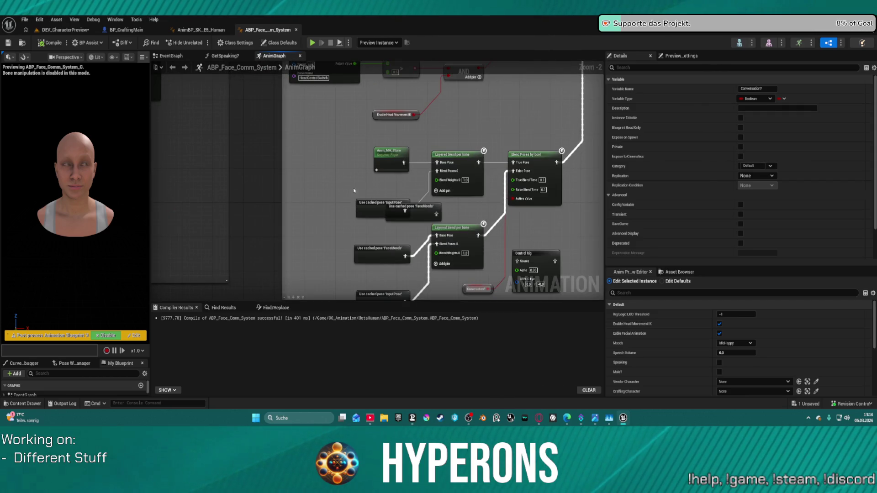
click(361, 203)
drag(361, 203, 337, 181)
drag(411, 206, 320, 217)
drag(375, 224, 355, 164)
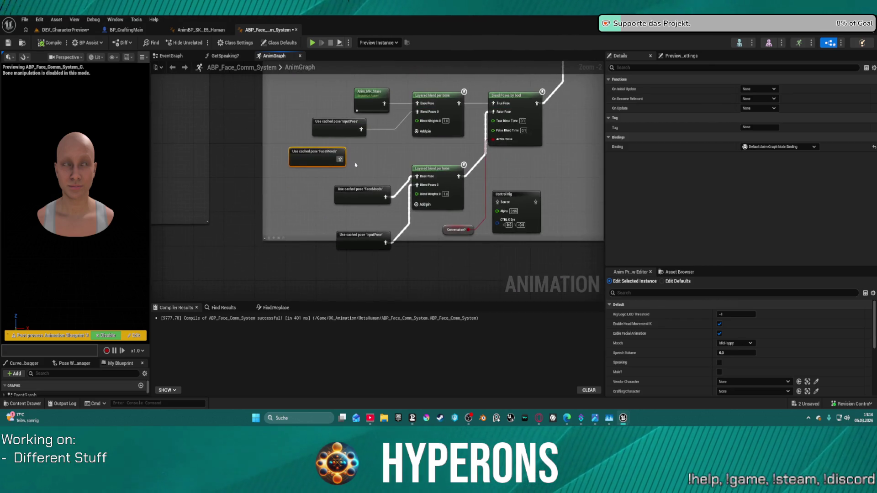
Insert a DefaultSlot node between Blend Poses by bool and Layered blend, then compile.
click(507, 95)
mouse_move(507, 95)
mouse_down()
mouse_move(393, 297)
mouse_move(398, 286)
mouse_up()
drag(418, 236, 419, 215)
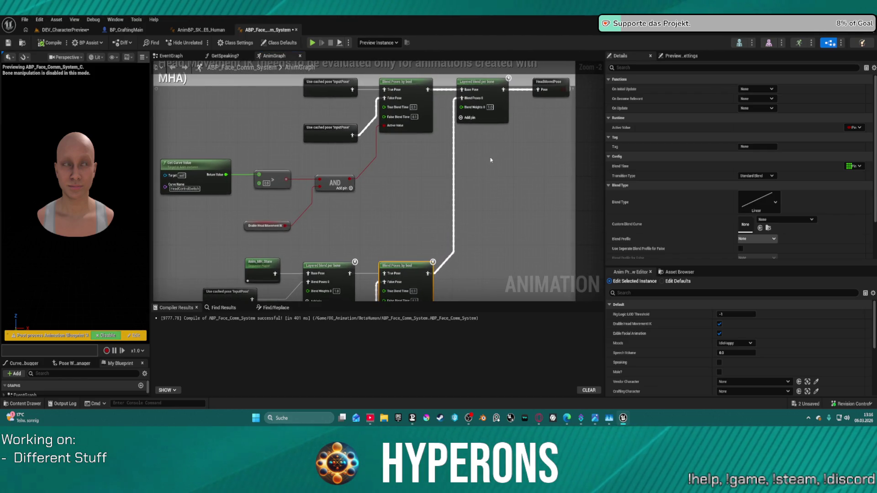
key(ctrl+v)
mouse_move(439, 255)
mouse_down()
mouse_move(476, 251)
mouse_move(434, 266)
mouse_up()
click(470, 251)
drag(501, 250, 470, 121)
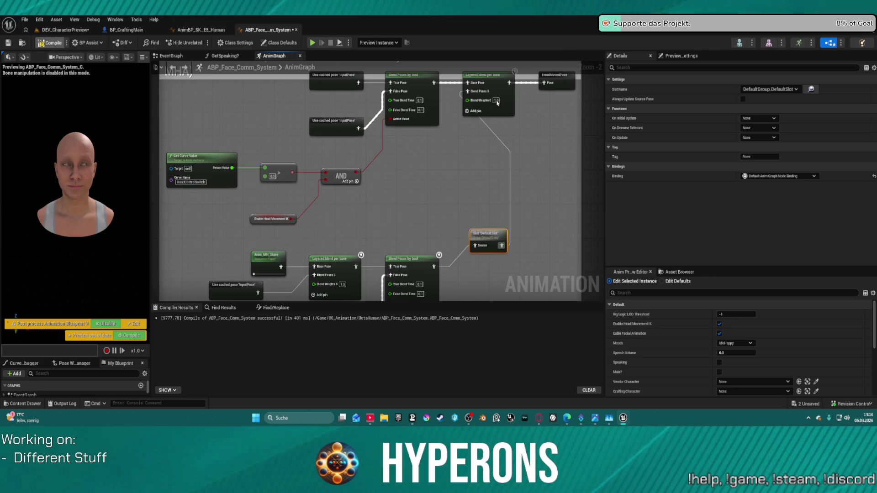
key(F7)
click(68, 29)
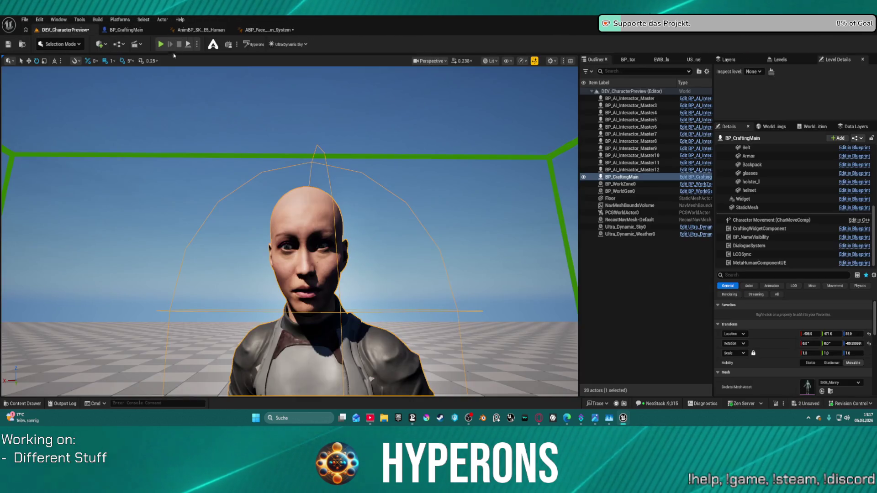
click(160, 46)
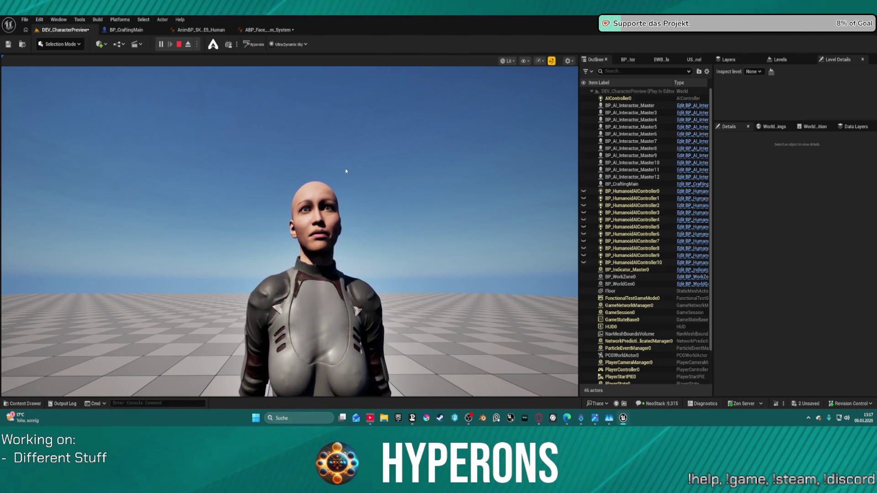
click(177, 46)
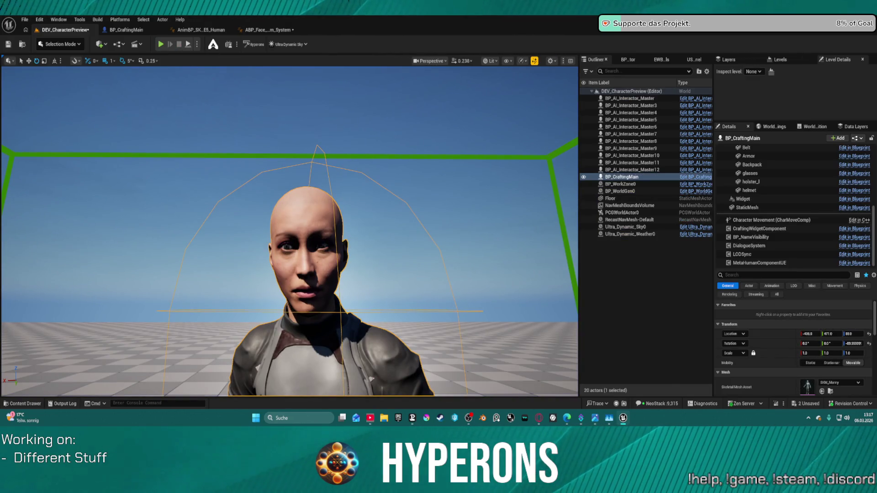
click(768, 248)
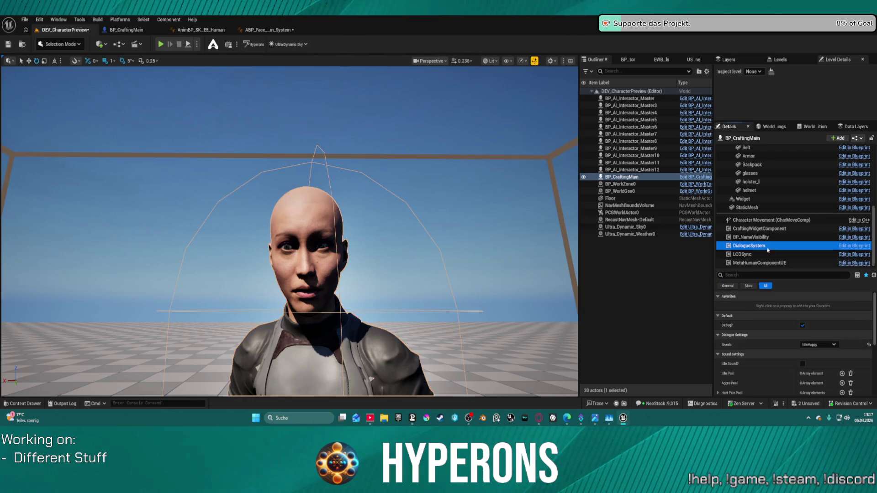
click(818, 344)
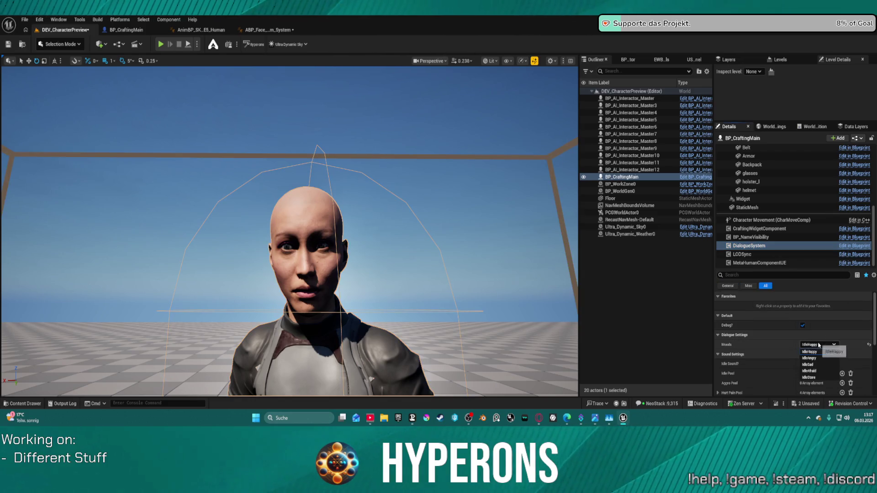
click(822, 378)
click(819, 344)
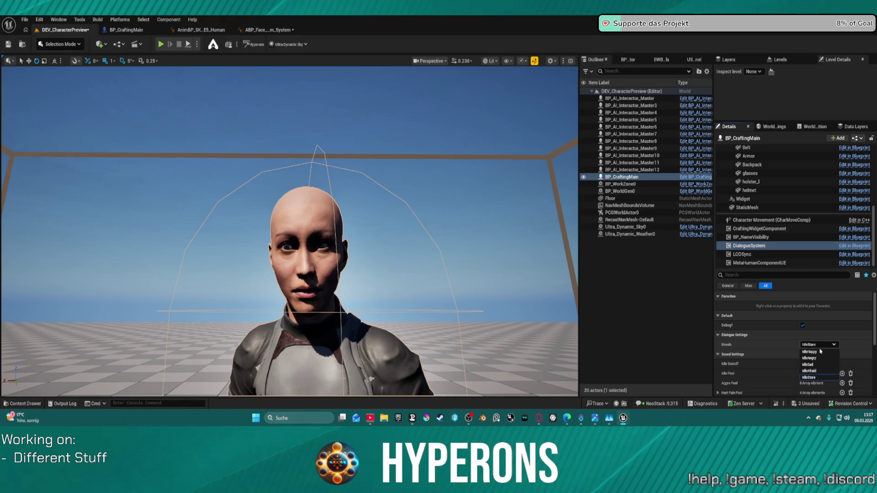
click(822, 371)
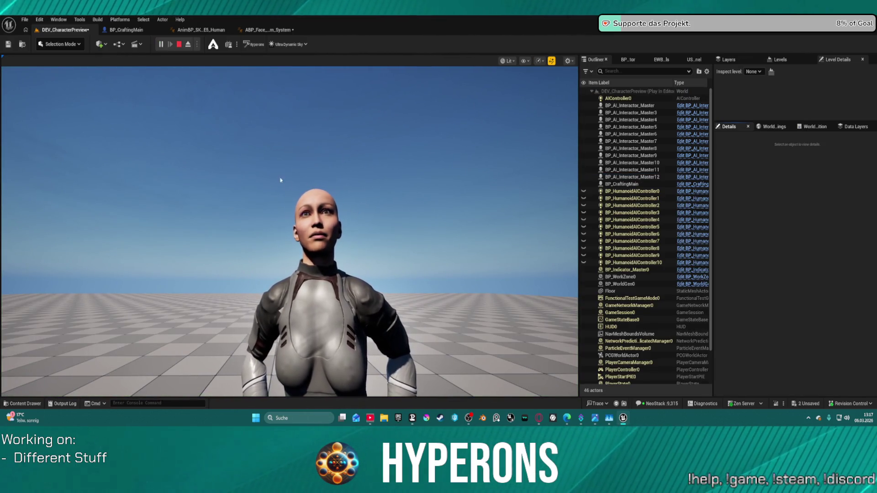
click(179, 44)
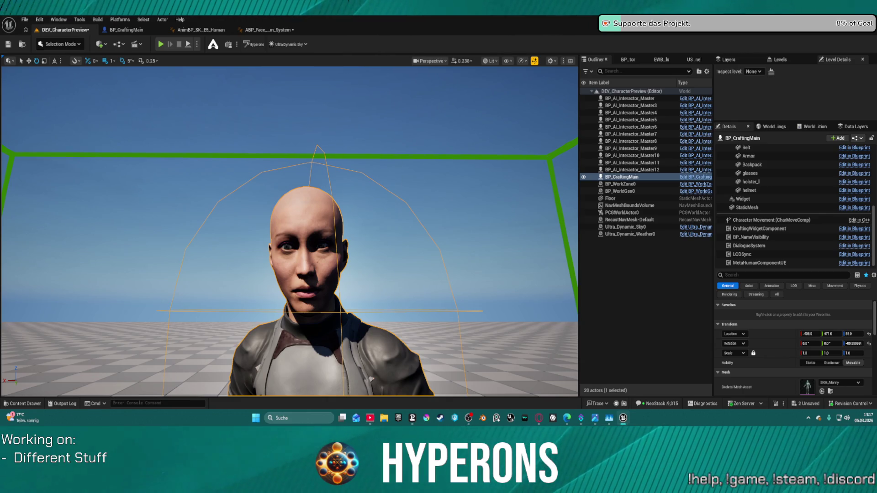
click(249, 32)
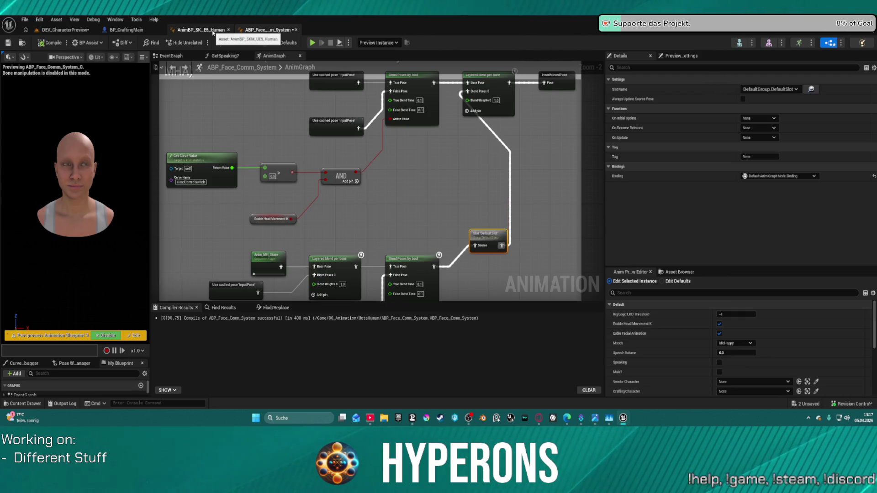
Reposition the FaceMoods and InputPose cached poses and select the Conversation? variable.
mouse_move(442, 175)
mouse_down()
mouse_move(466, 106)
mouse_move(450, 103)
mouse_move(446, 87)
mouse_move(440, 99)
mouse_up()
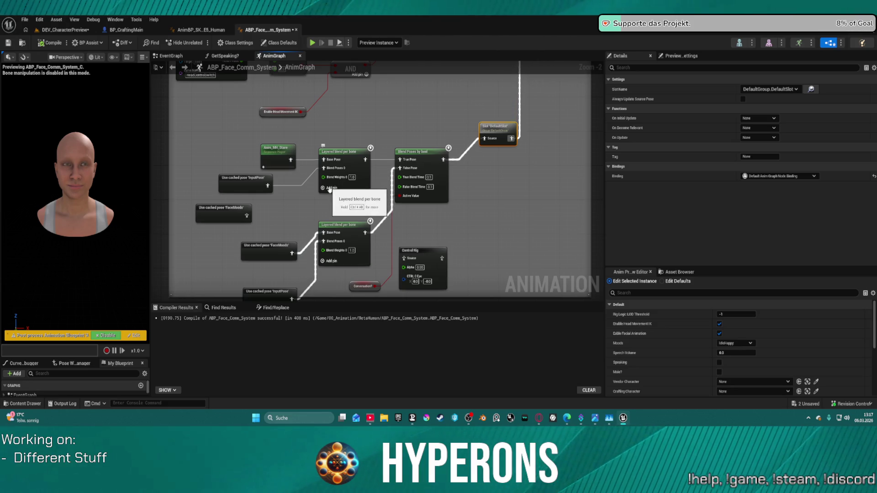
drag(325, 205, 329, 182)
mouse_move(274, 220)
mouse_down()
mouse_move(299, 191)
mouse_move(291, 200)
mouse_up()
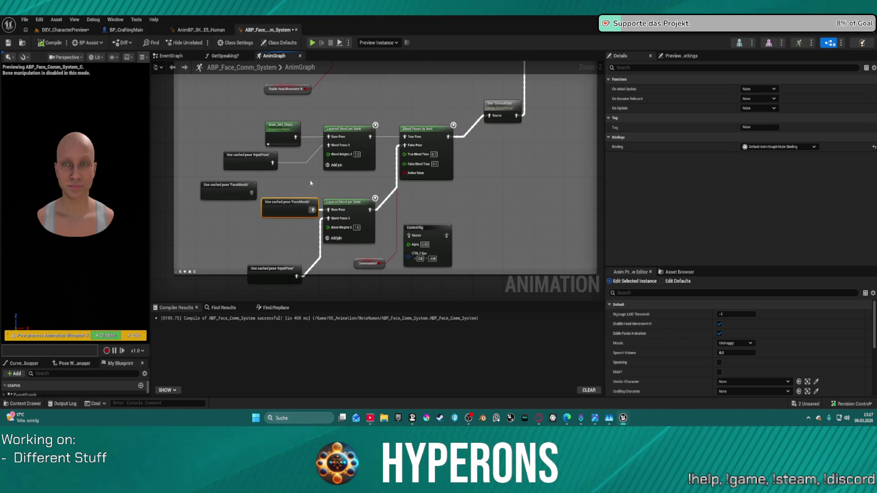
drag(274, 269, 276, 241)
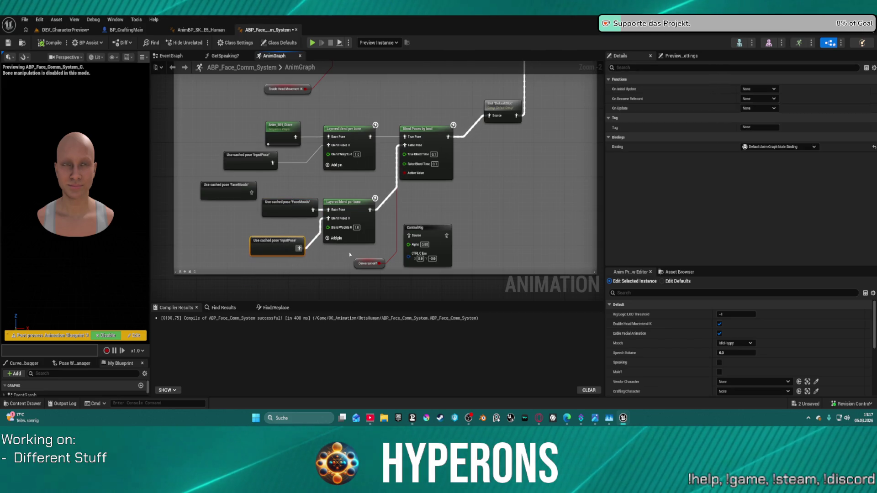
click(363, 265)
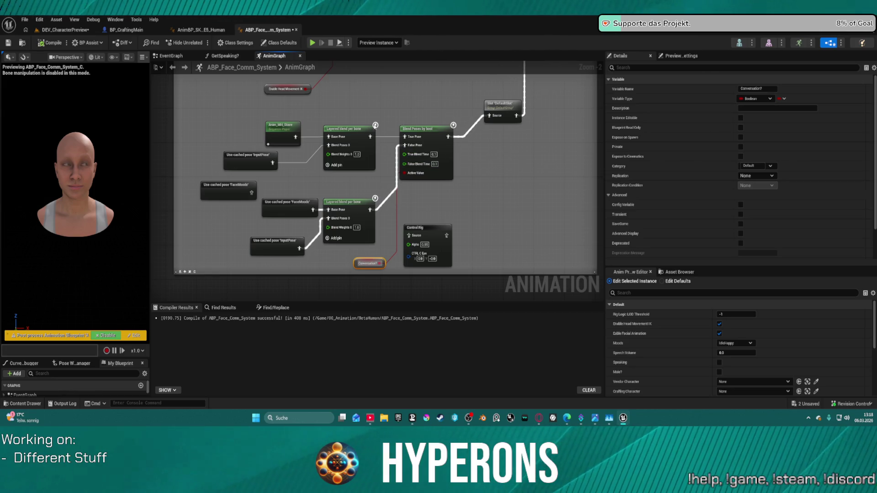
Rewire the Base Pose input and connect Layered blend per bone into the DefaultSlot's Source.
drag(451, 141, 490, 83)
drag(512, 156, 516, 195)
drag(455, 246, 490, 251)
drag(502, 183, 410, 183)
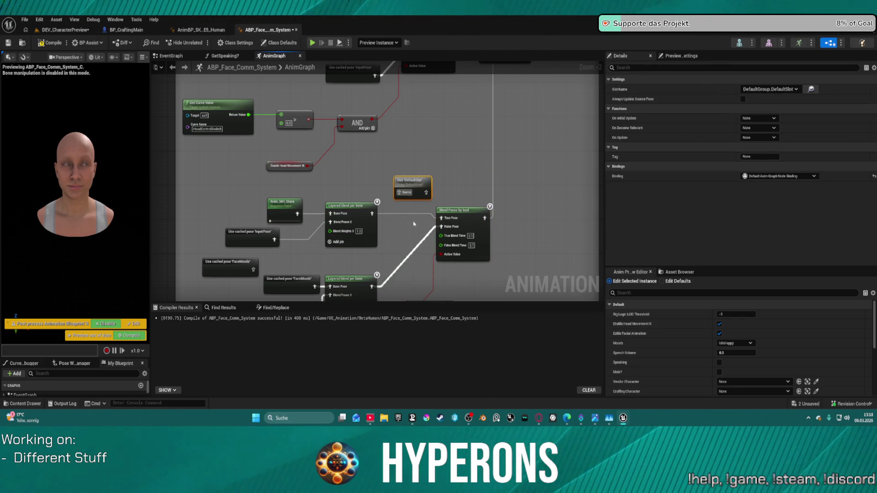
mouse_move(372, 213)
mouse_down()
mouse_move(427, 195)
mouse_move(408, 194)
mouse_up()
click(411, 188)
Place the Conversation? variable beside the blend nodes and return to the preview level.
mouse_move(440, 159)
mouse_down()
mouse_move(455, 178)
mouse_move(425, 146)
mouse_up()
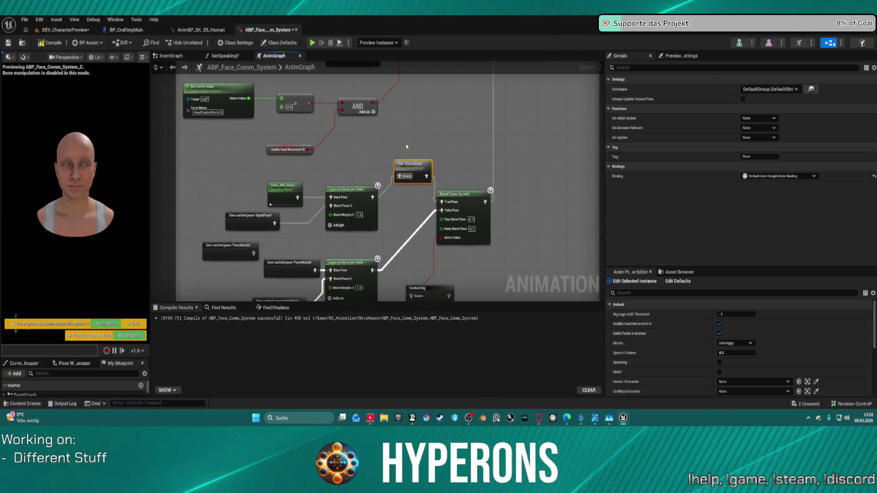
drag(429, 253, 428, 205)
mouse_move(413, 277)
mouse_down()
mouse_move(402, 269)
mouse_move(410, 216)
mouse_up()
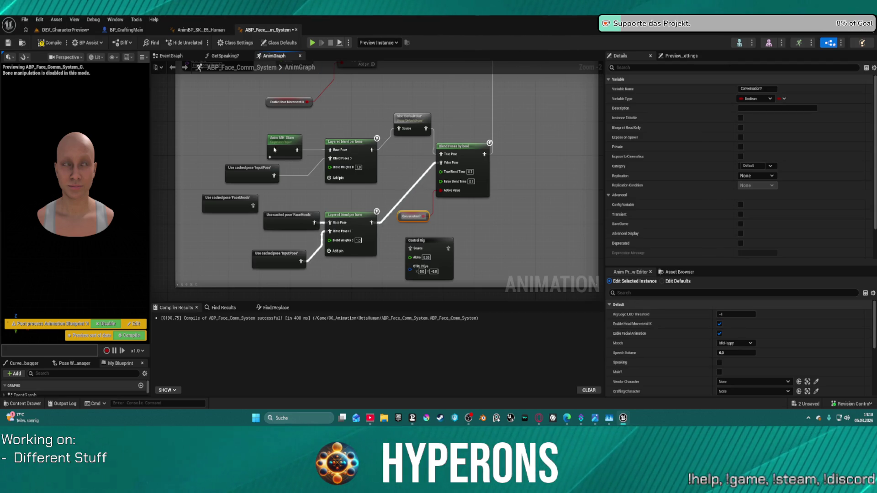
click(67, 30)
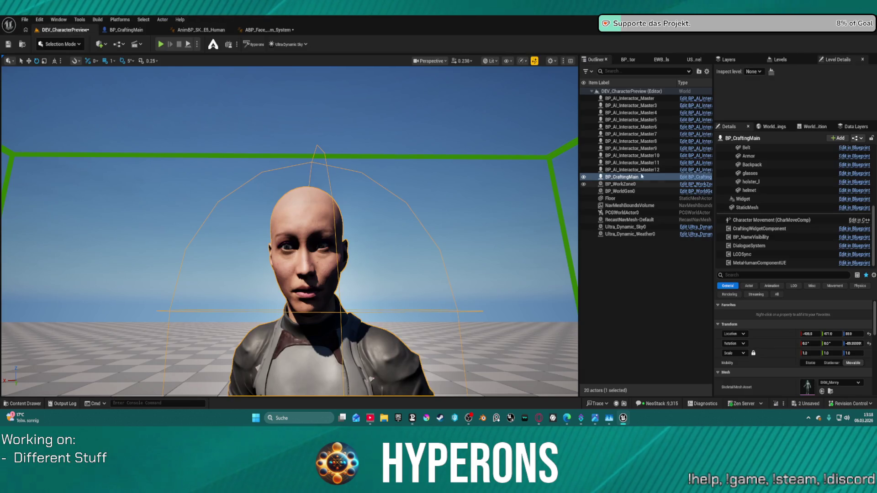
click(126, 30)
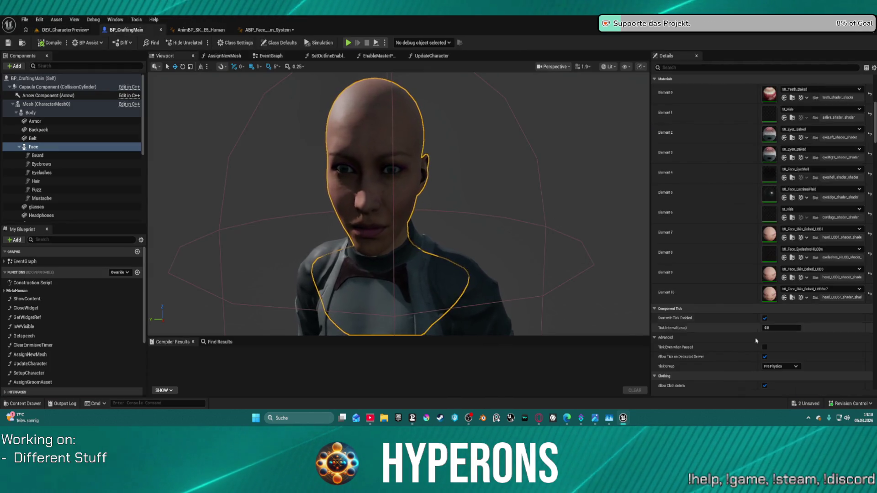
scroll(760, 334, up, 5)
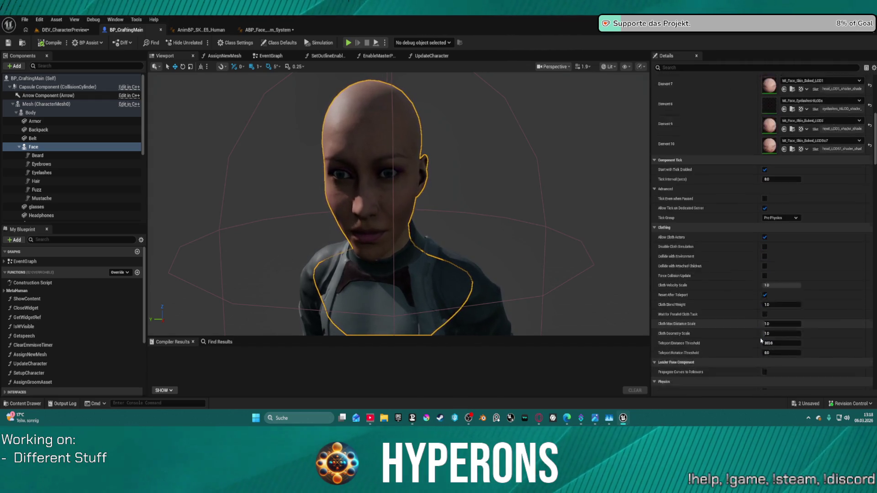
click(271, 55)
click(276, 43)
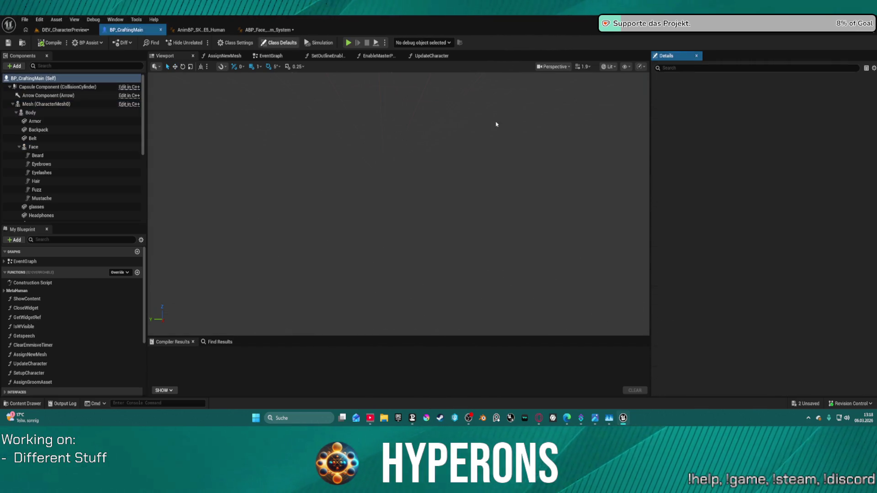
scroll(785, 269, down, 5)
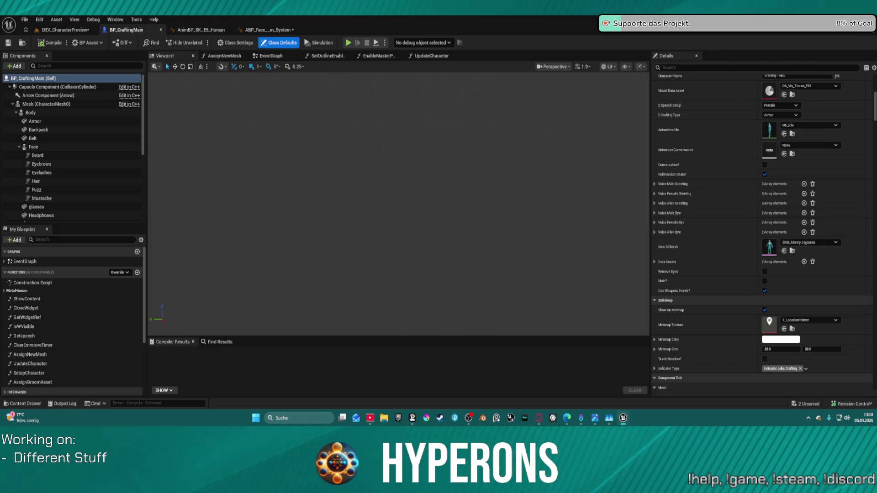
click(64, 30)
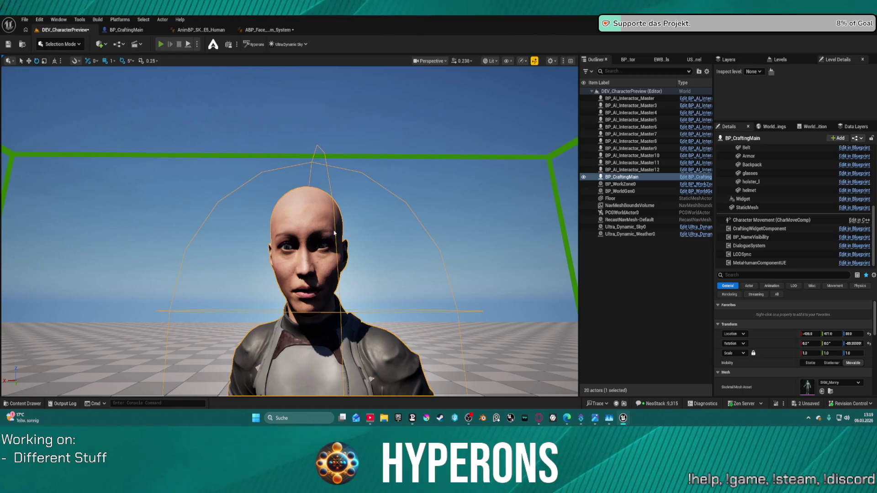
key(alt+p)
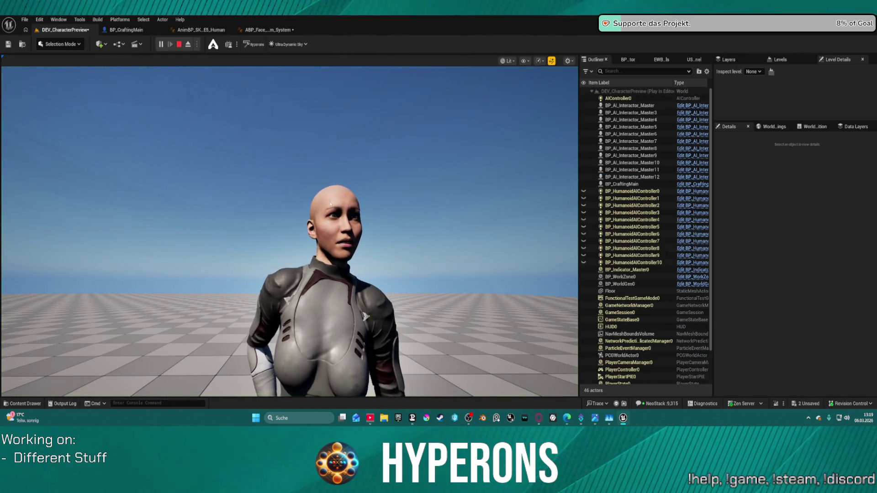
key(Escape)
click(112, 30)
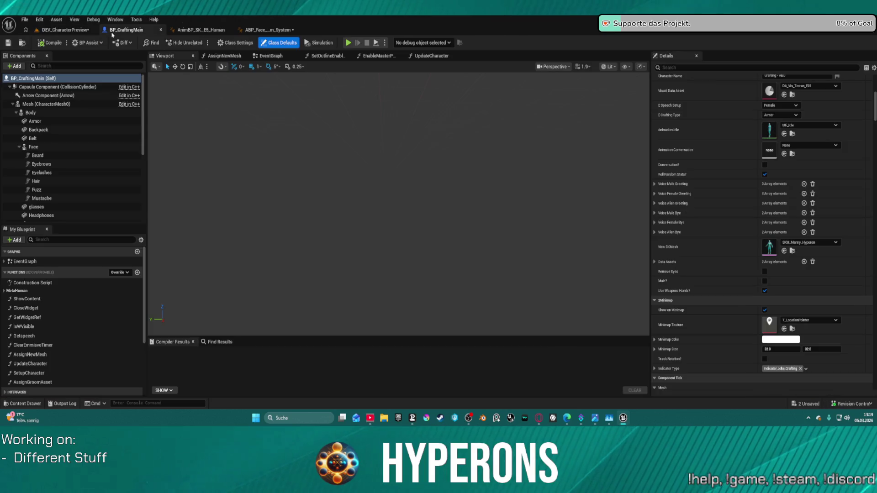
scroll(706, 284, down, 5)
scroll(706, 284, up, 12)
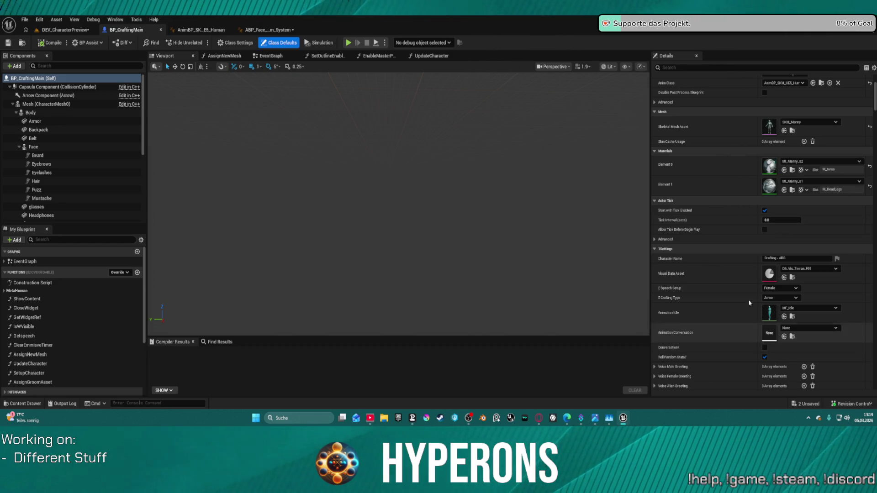
click(676, 69)
text(deb)
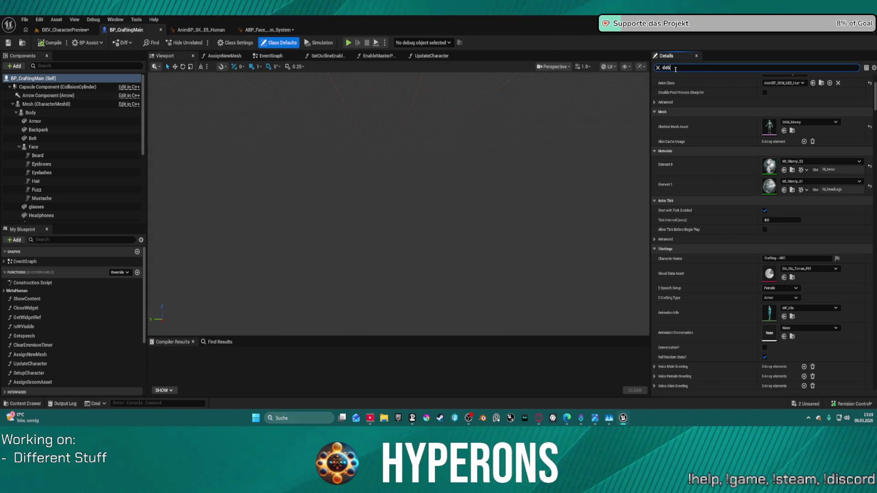
text(ug)
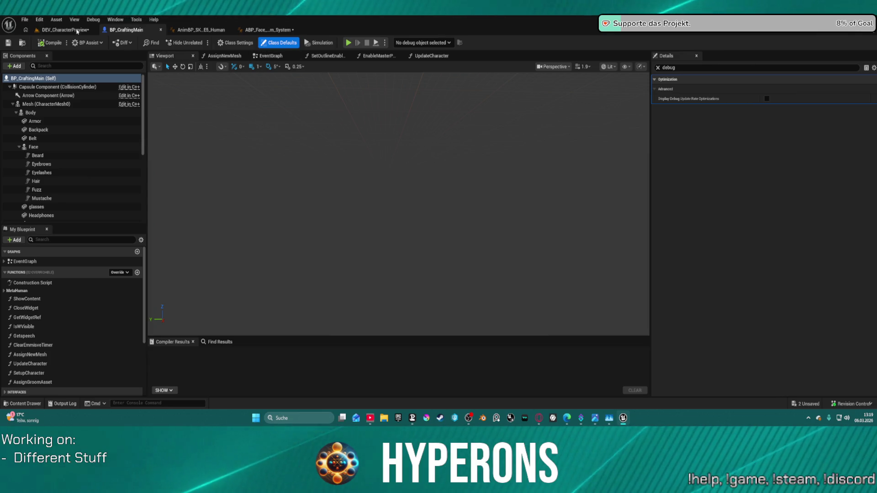
click(64, 30)
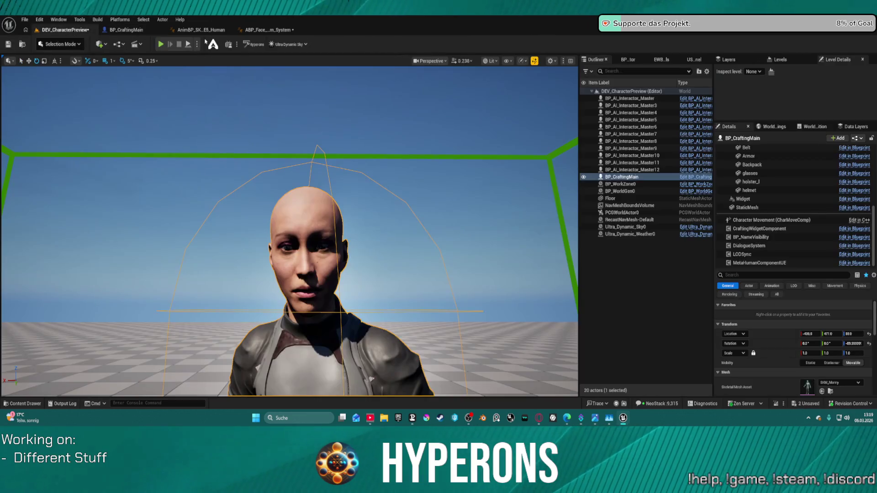
Untick Debug on the character's DialogueSystem component.
click(758, 245)
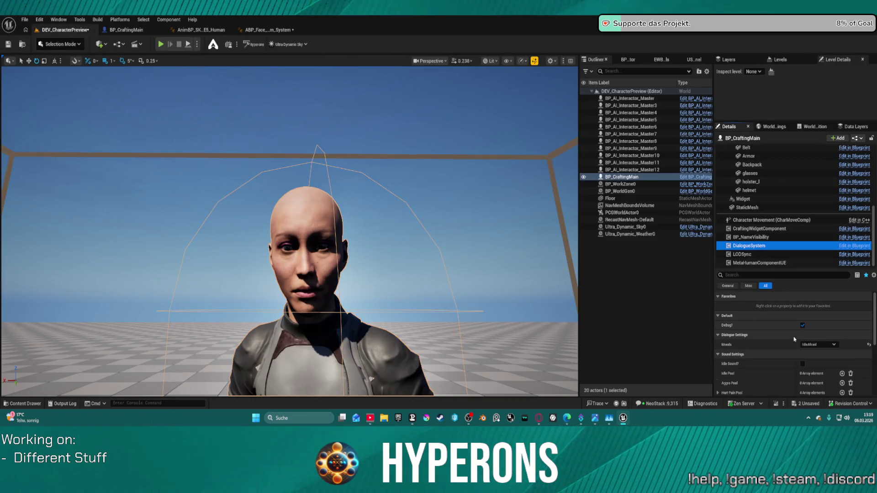
click(803, 309)
click(802, 303)
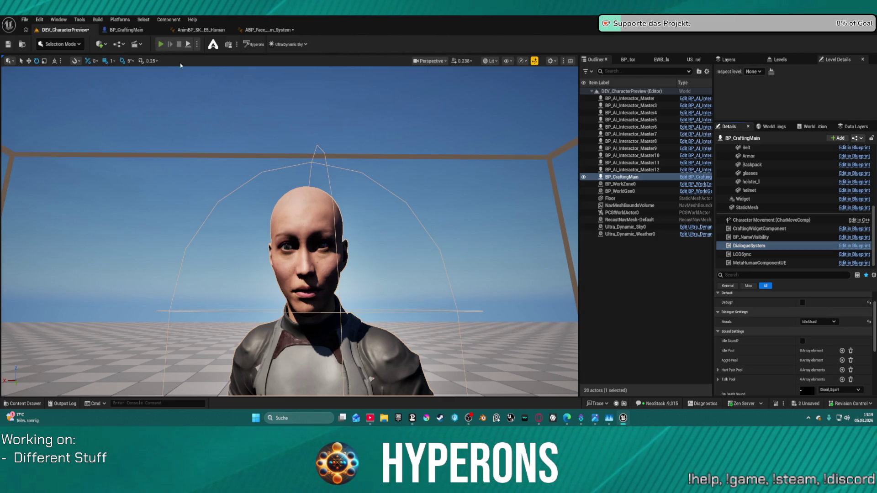
Play-test the level, then return to the face AnimGraph.
key(alt+p)
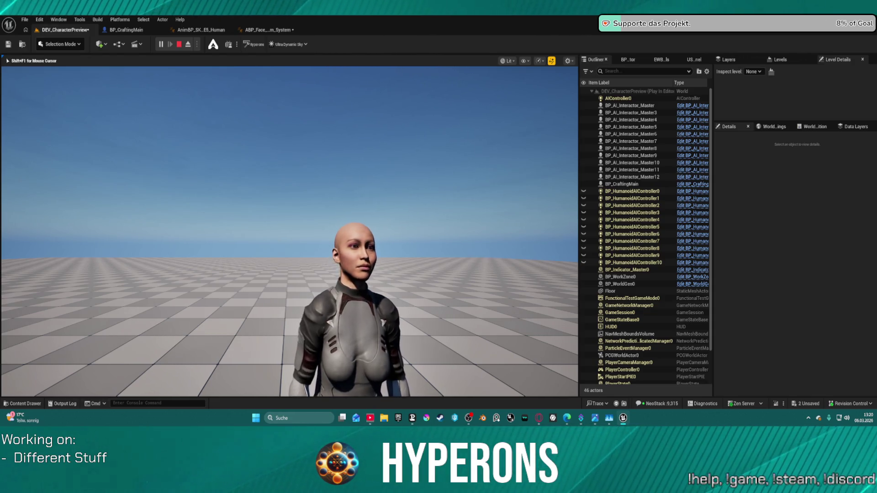
key(Escape)
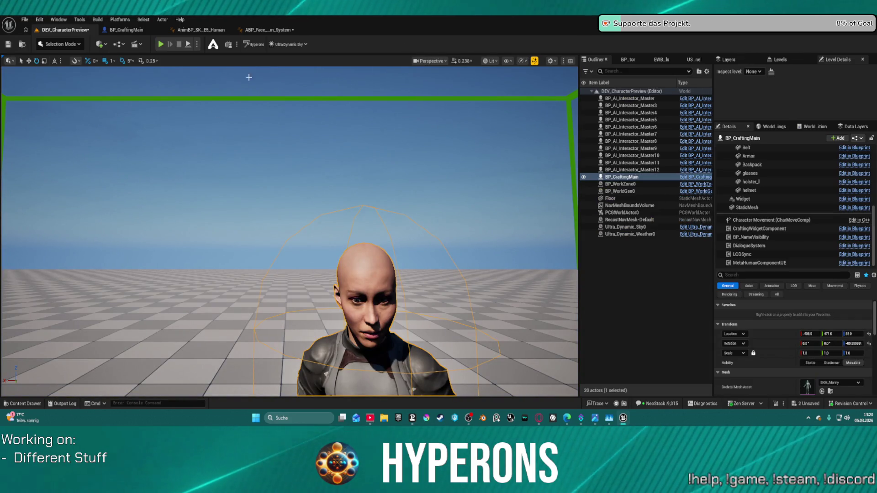
click(268, 30)
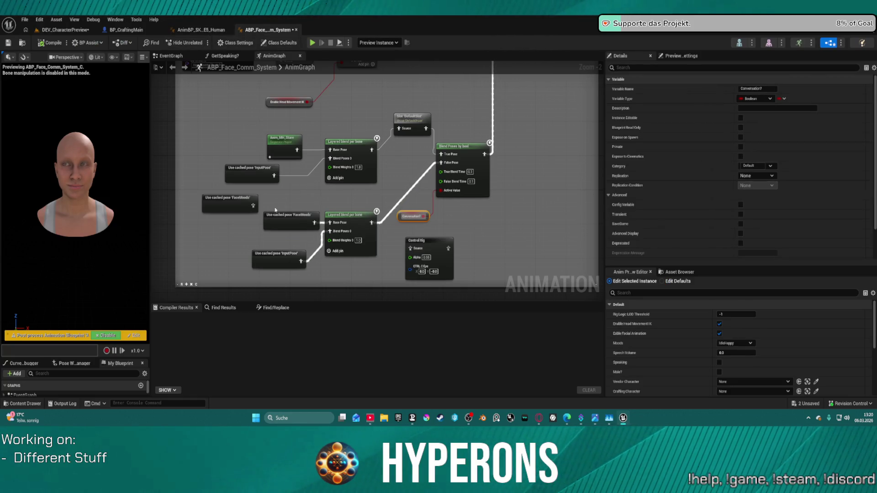
Marquee-select the Happy, Angry, Concerned and Reaction_002 mood sequence players to loop them.
scroll(281, 183, down, 3)
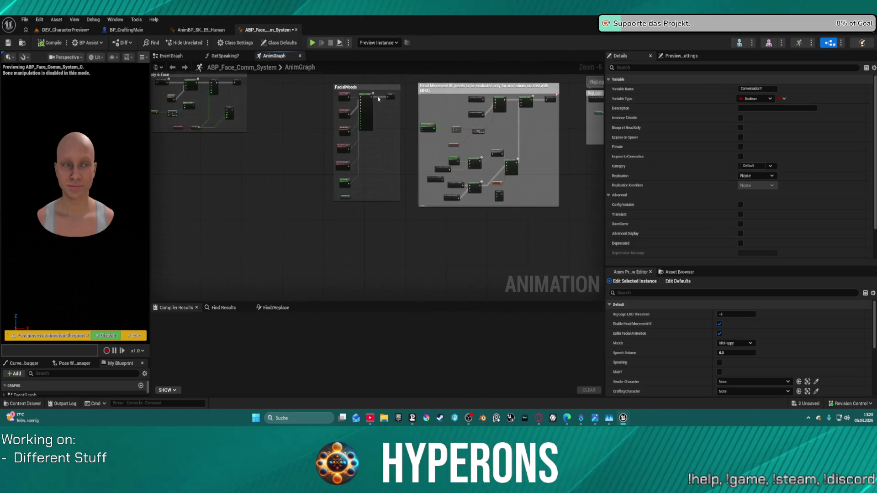
scroll(383, 121, up, 3)
drag(383, 122, 388, 128)
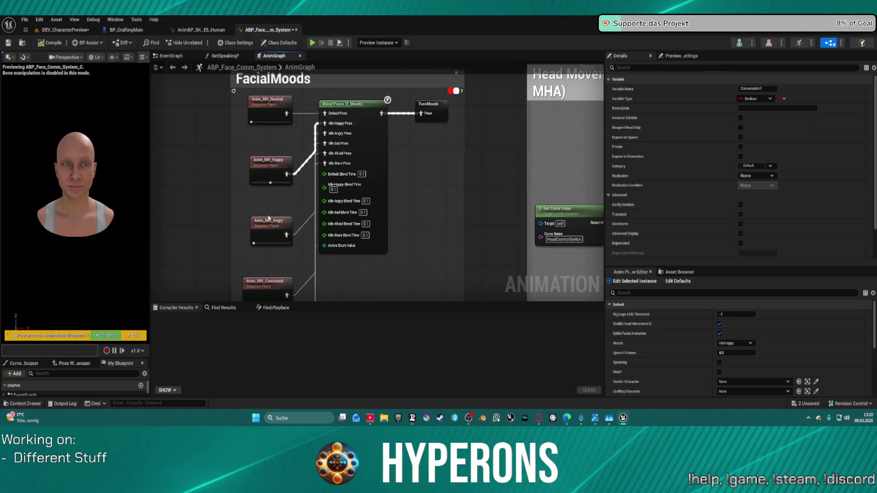
click(278, 160)
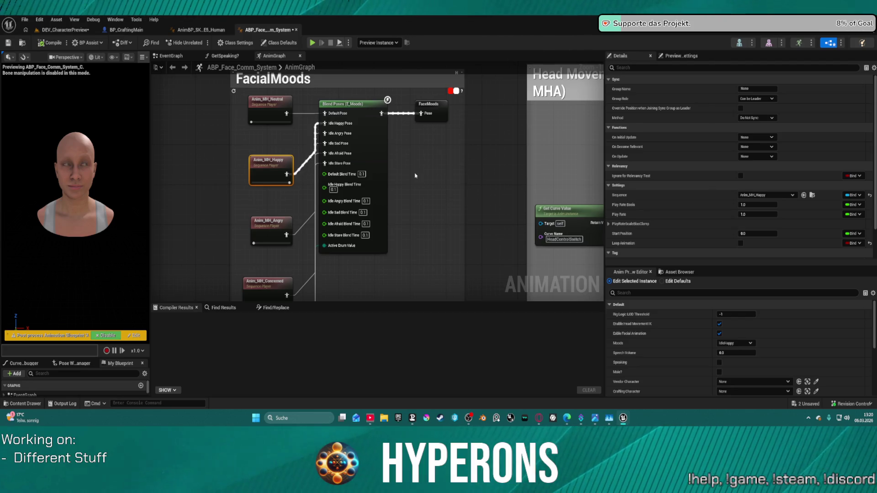
drag(416, 176, 428, 160)
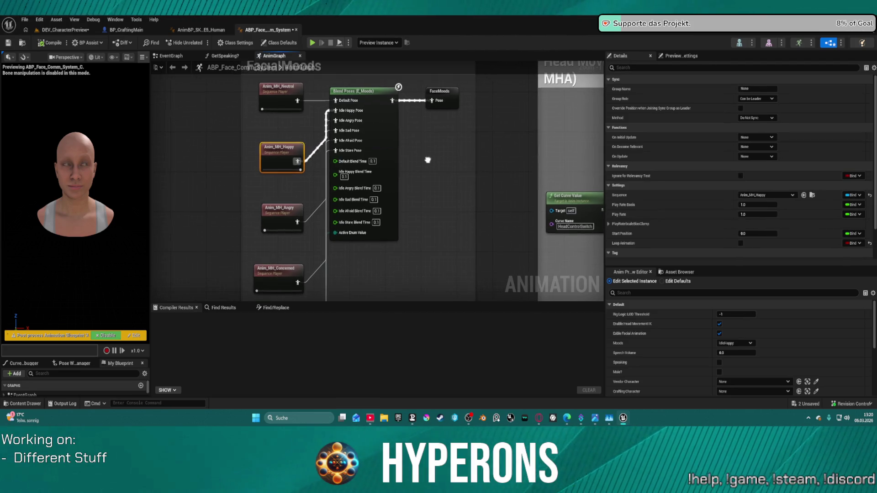
scroll(705, 174, down, 3)
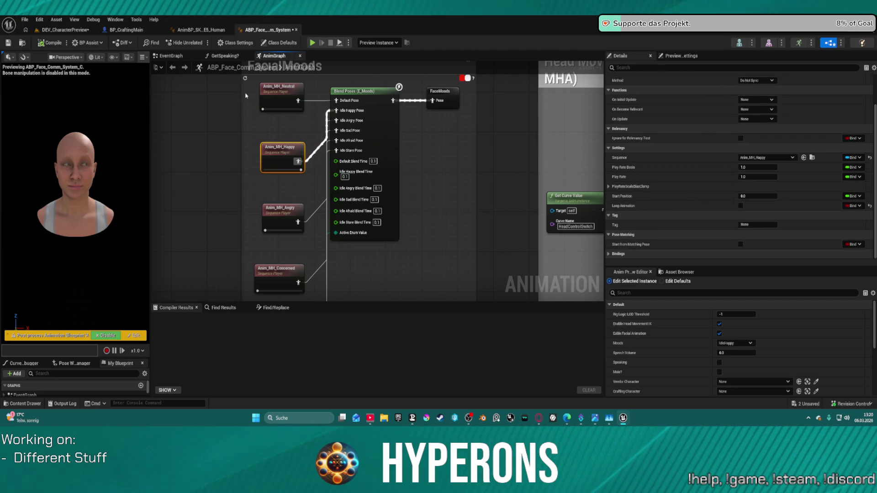
mouse_move(249, 94)
mouse_down()
mouse_move(276, 299)
mouse_move(278, 271)
mouse_up()
scroll(314, 269, down, 3)
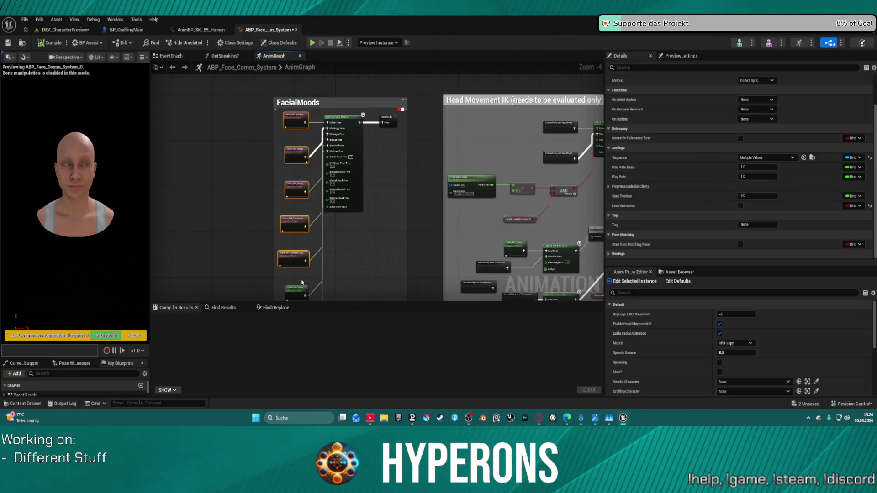
scroll(301, 282, up, 2)
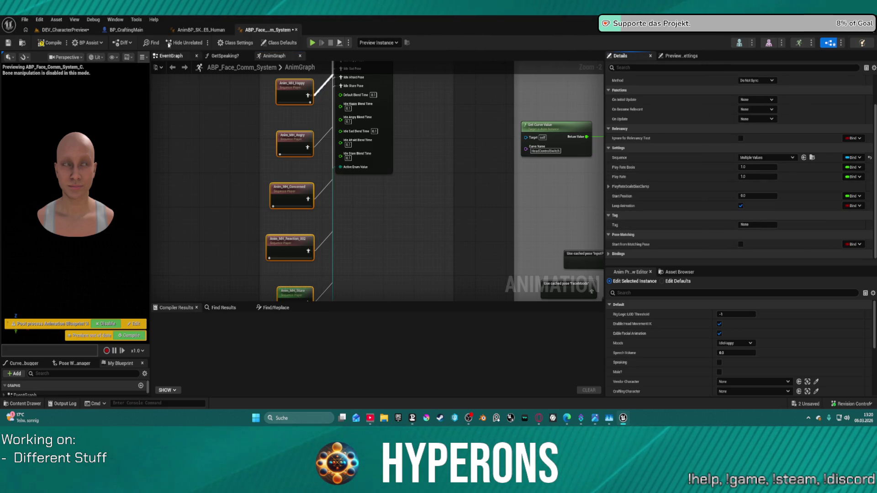
Switch to the DEV_CharacterPreview level and run a short Play-In-Editor test of the MetaHuman.
click(72, 30)
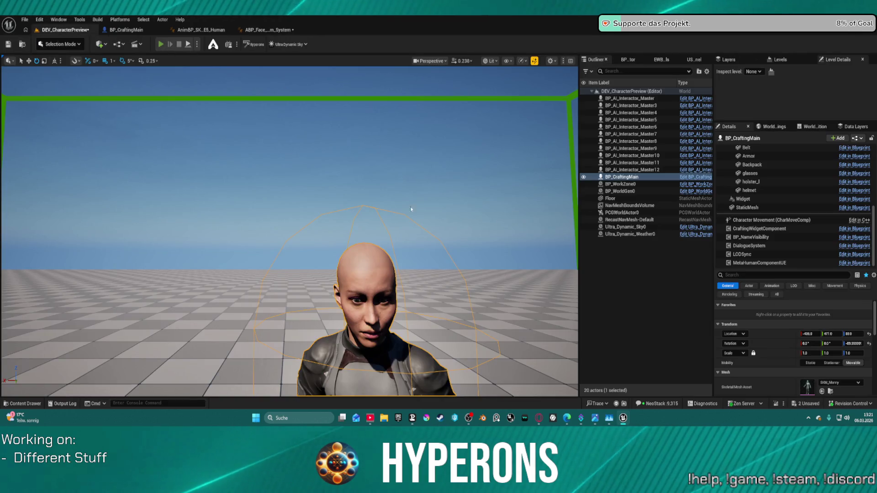
key(alt+p)
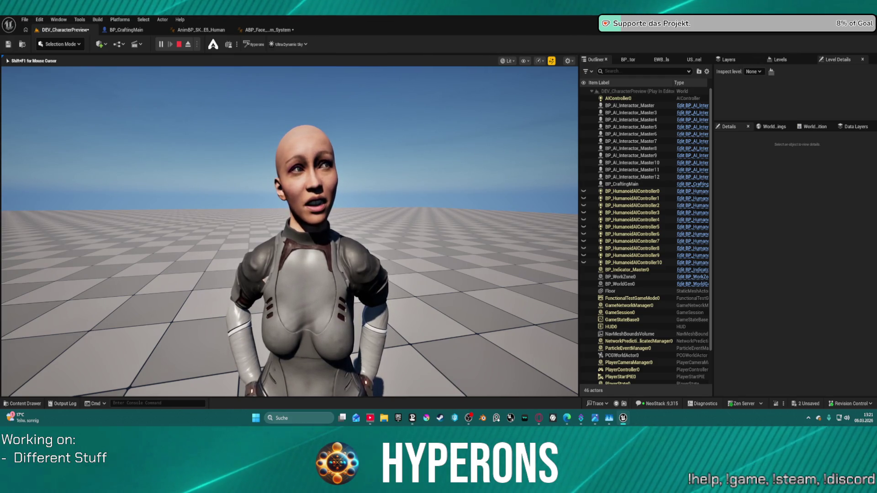
key(Escape)
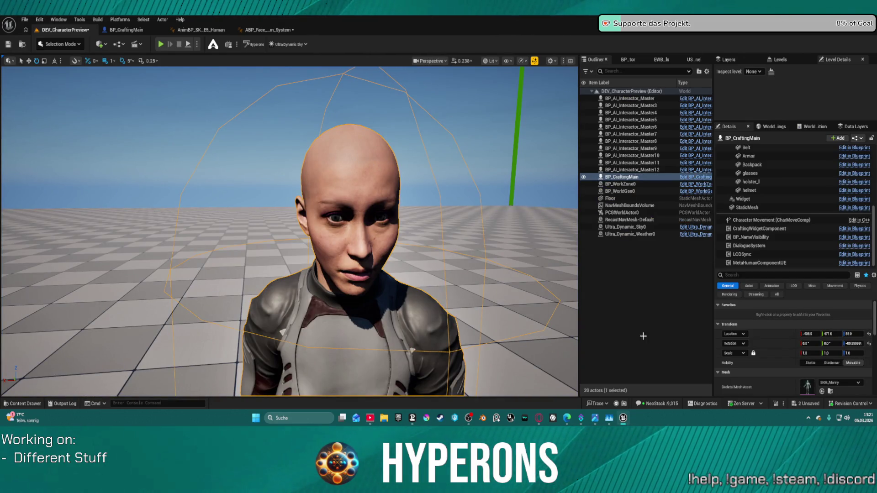
Set the DialogueSystem component's Moods value to IdleHappy.
click(749, 245)
scroll(796, 299, down, 1)
click(828, 321)
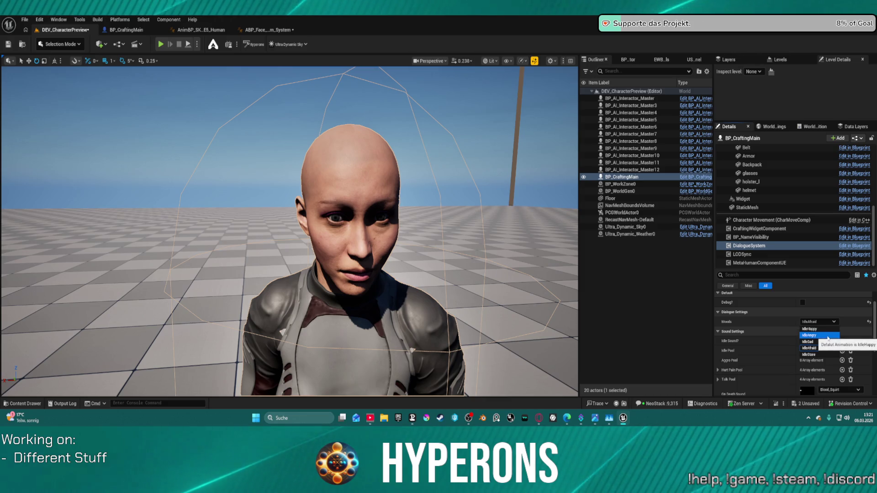
click(807, 329)
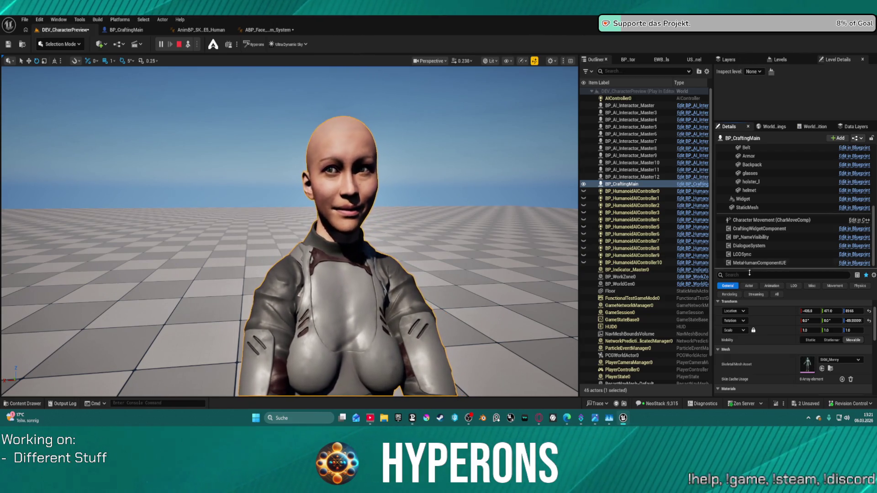
During play, switch Moods to IdleStare, IdleAfraid and IdleSad, then stop the test.
click(744, 254)
click(749, 246)
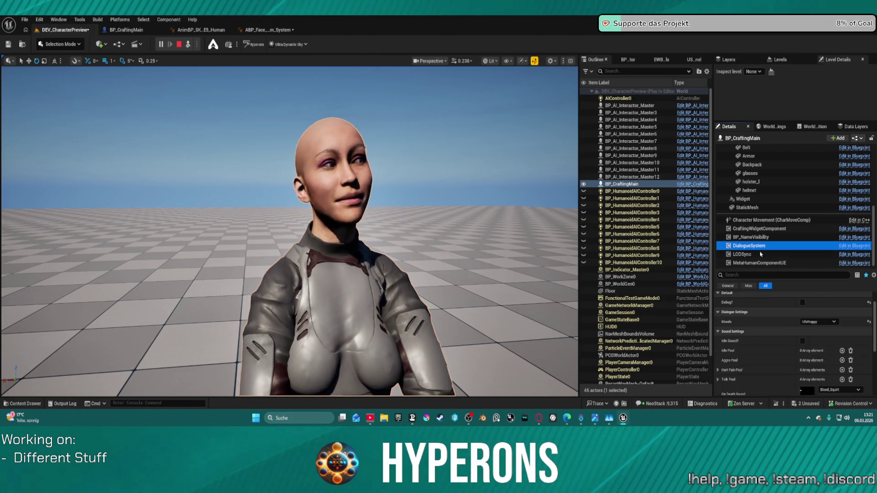
click(828, 322)
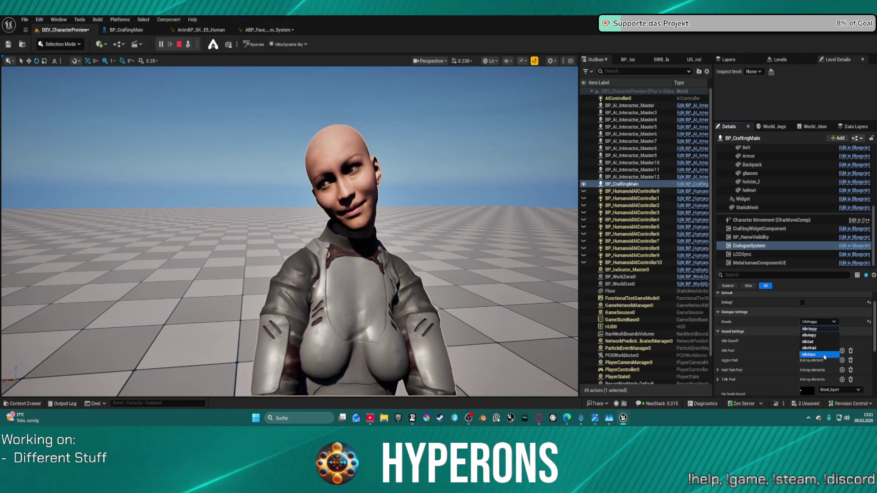
click(825, 356)
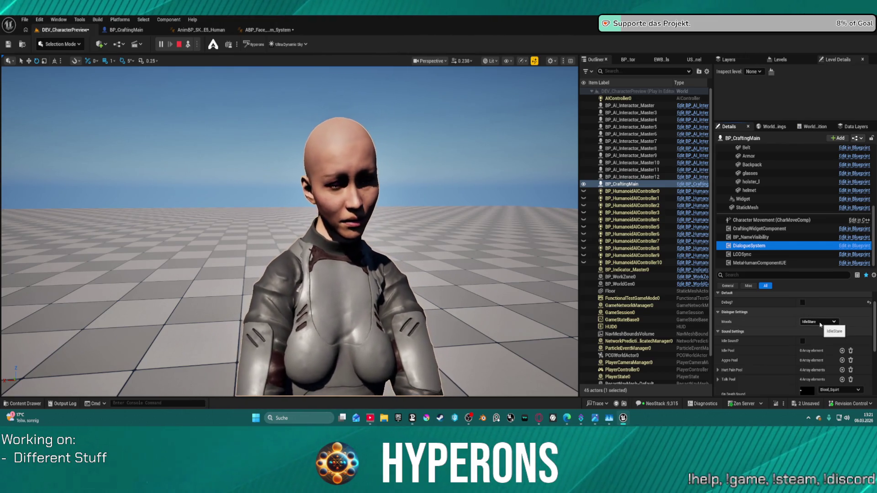
click(818, 322)
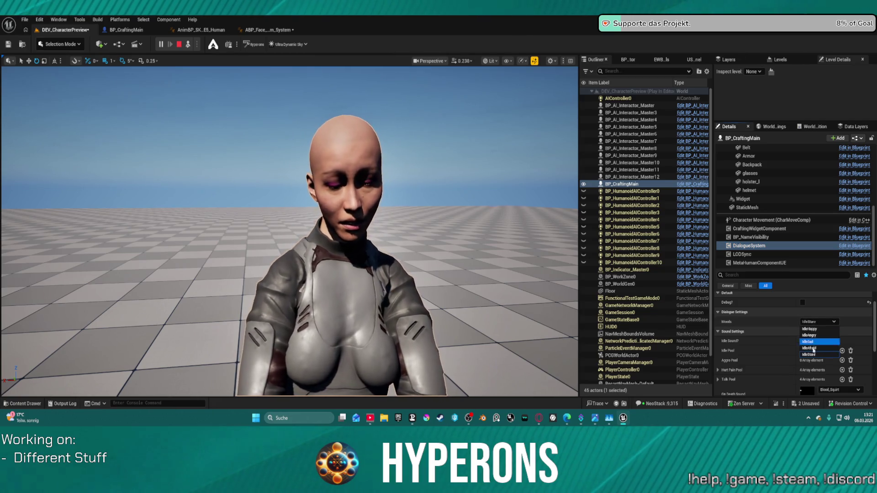
click(815, 349)
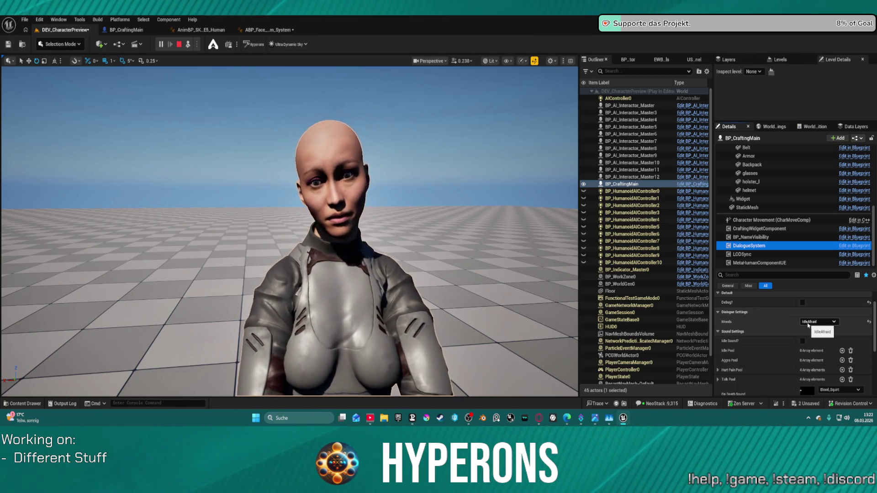
click(809, 322)
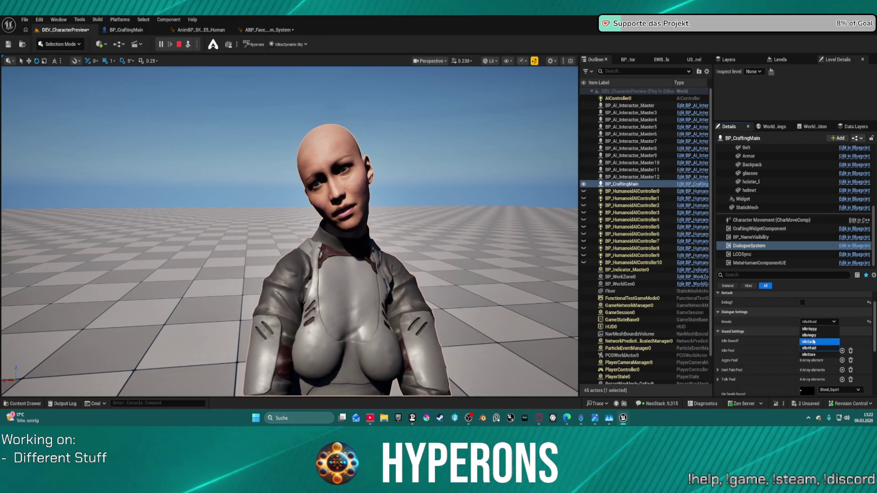
click(815, 342)
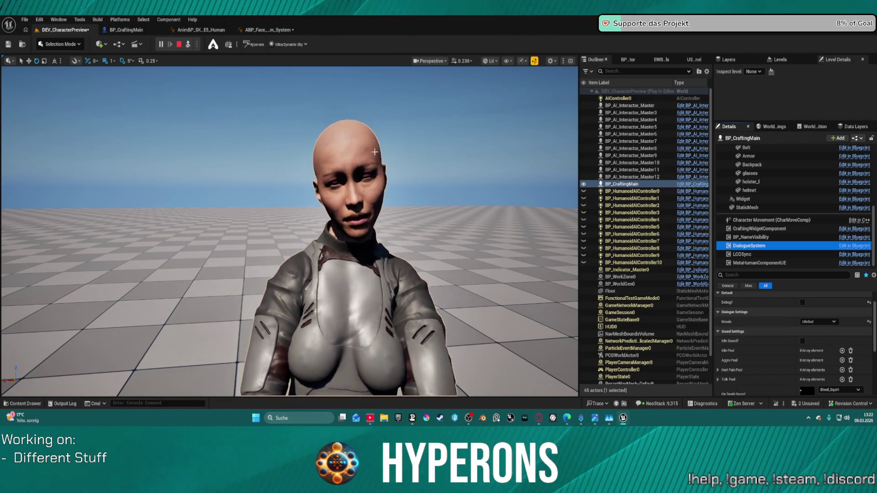
click(179, 44)
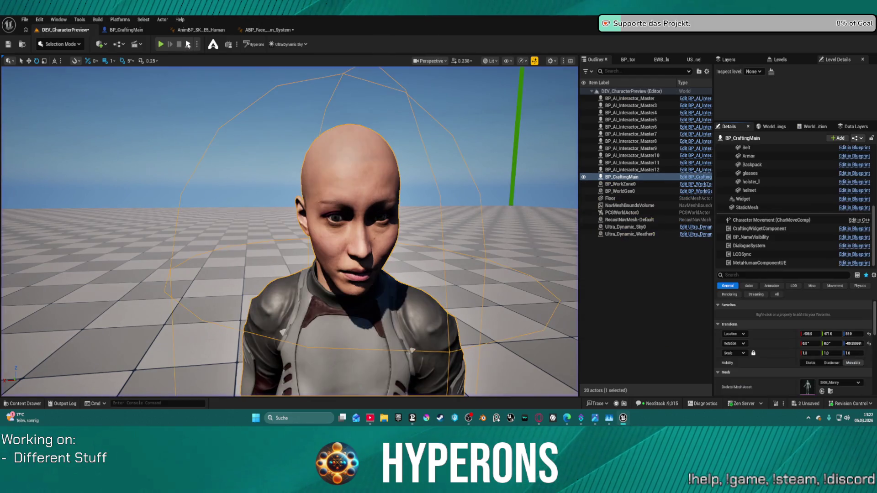
Run another short play test of the character.
key(alt+p)
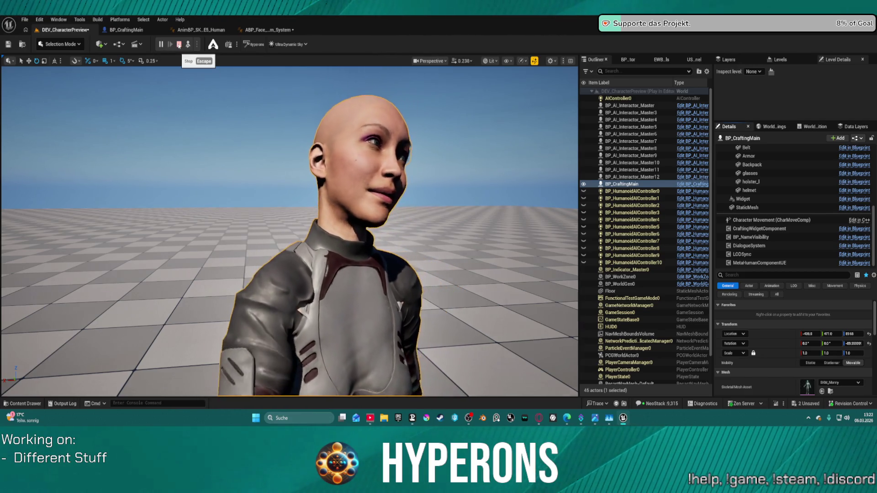
key(Escape)
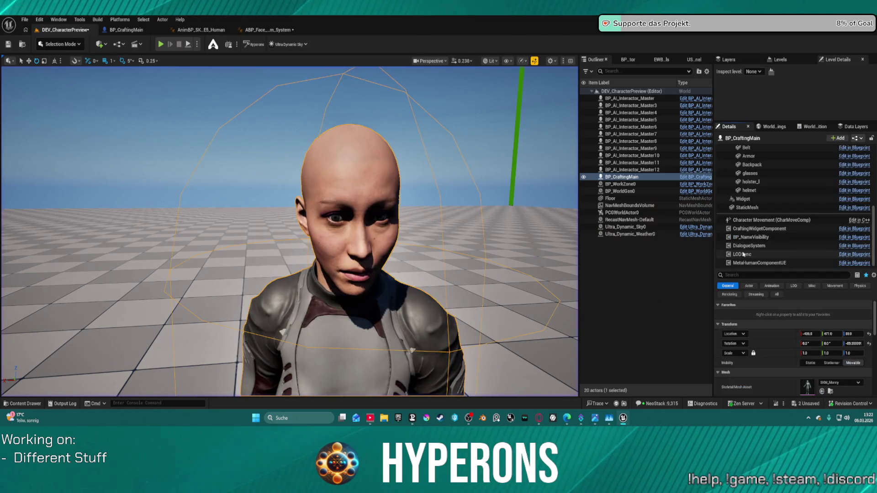
scroll(791, 325, down, 5)
scroll(791, 325, up, 5)
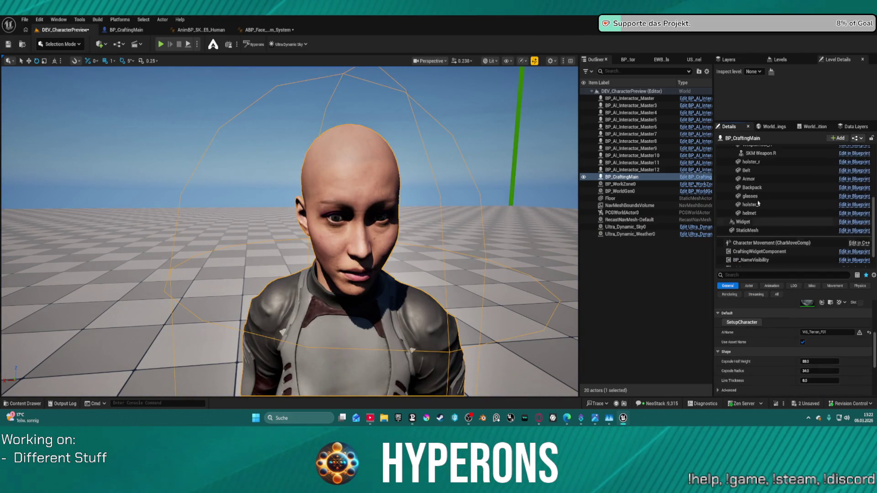
scroll(776, 206, up, 10)
Select the BP_CraftingMain root component, review its details, and open the BP_CraftingMain Blueprint.
click(764, 149)
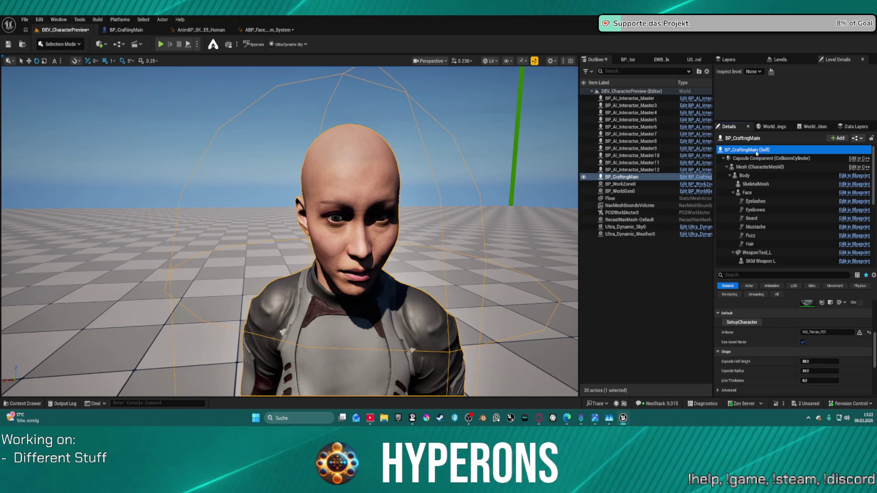
scroll(816, 363, up, 2)
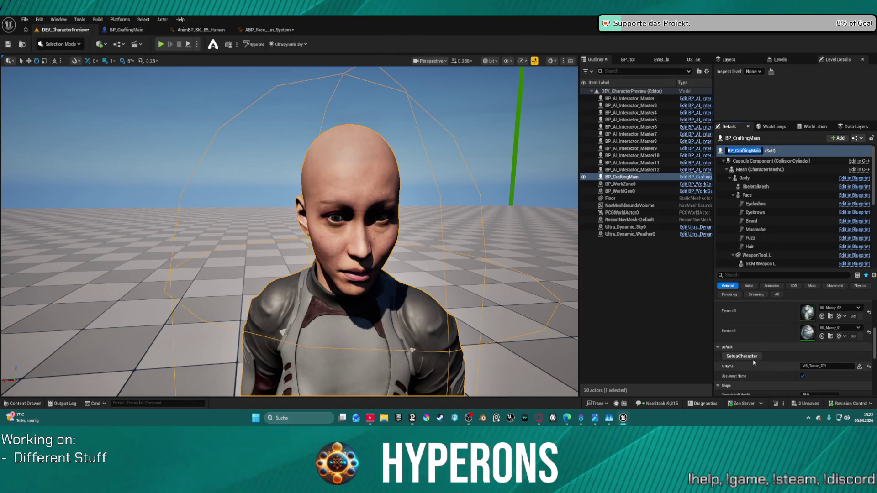
scroll(777, 218, down, 2)
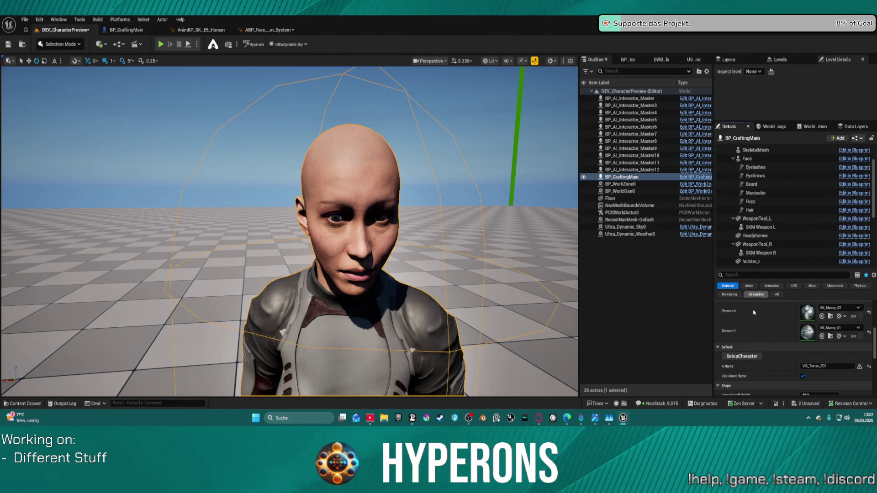
scroll(754, 312, down, 3)
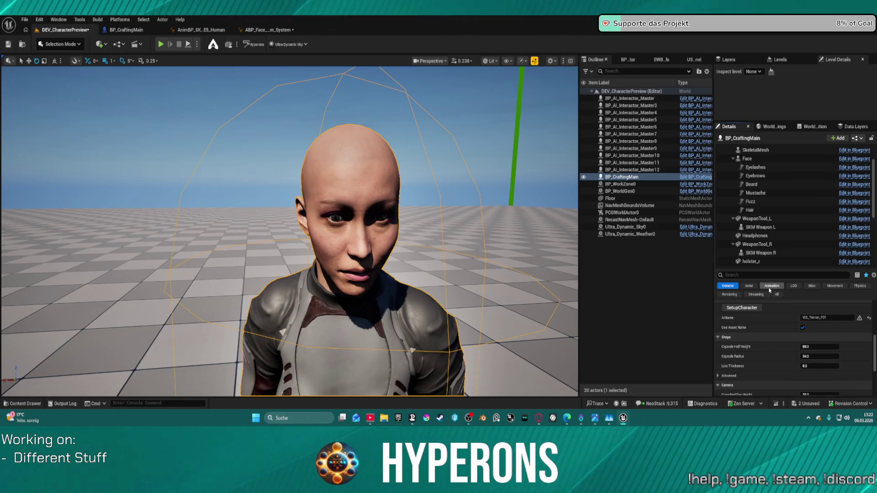
scroll(784, 312, up, 10)
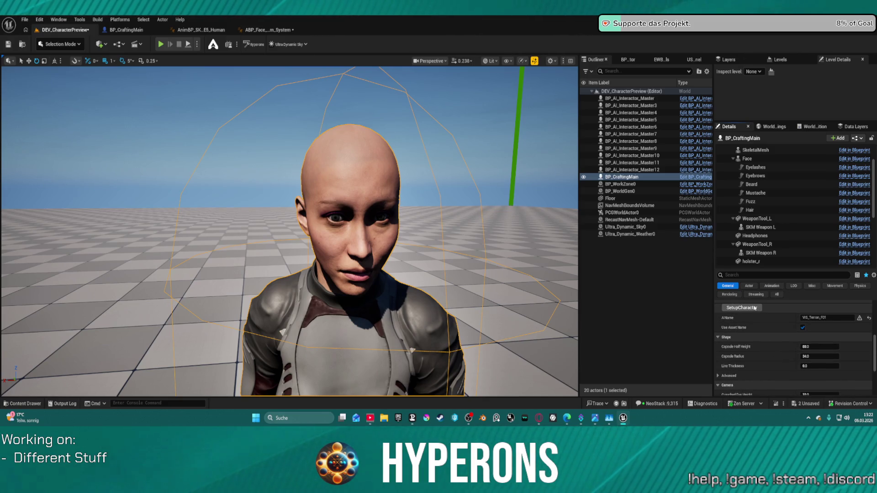
scroll(772, 311, down, 2)
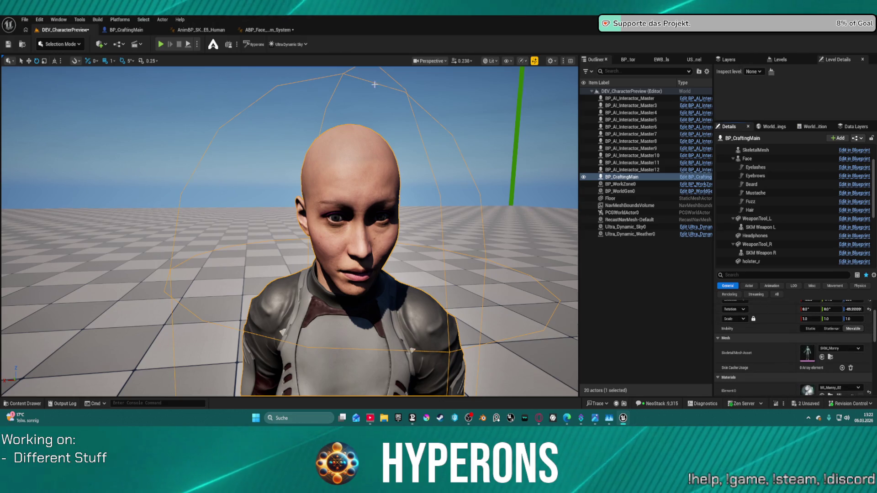
click(135, 29)
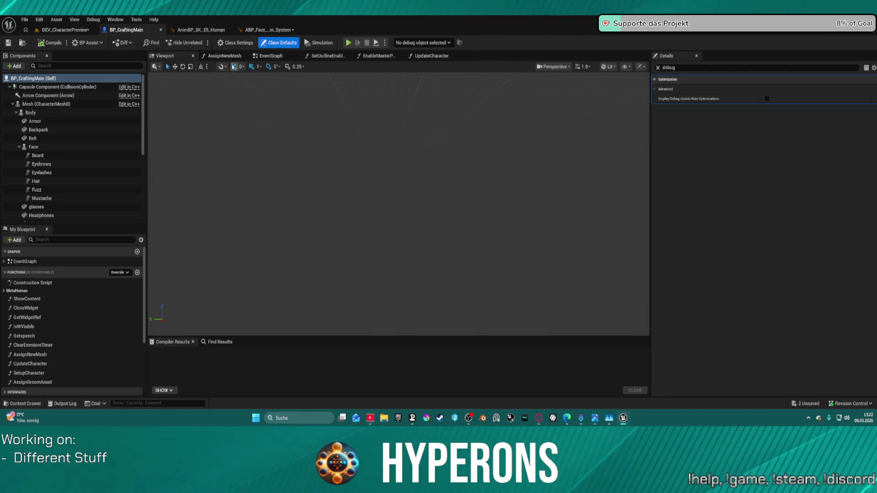
Clear the 'debug' Details filter and browse the Components variable category.
click(659, 68)
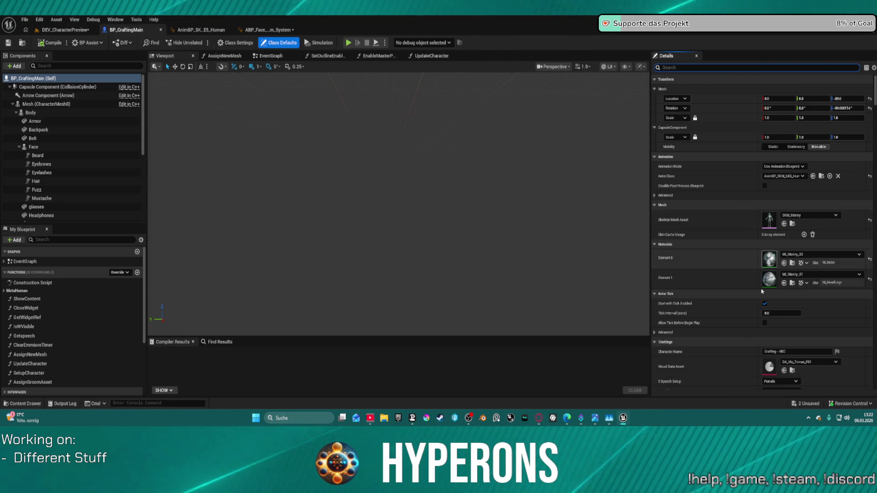
scroll(803, 337, down, 5)
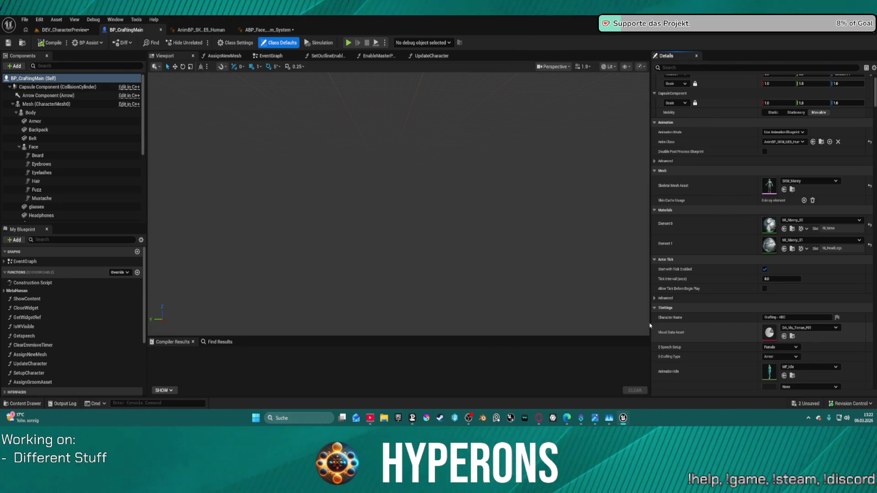
scroll(55, 347, down, 4)
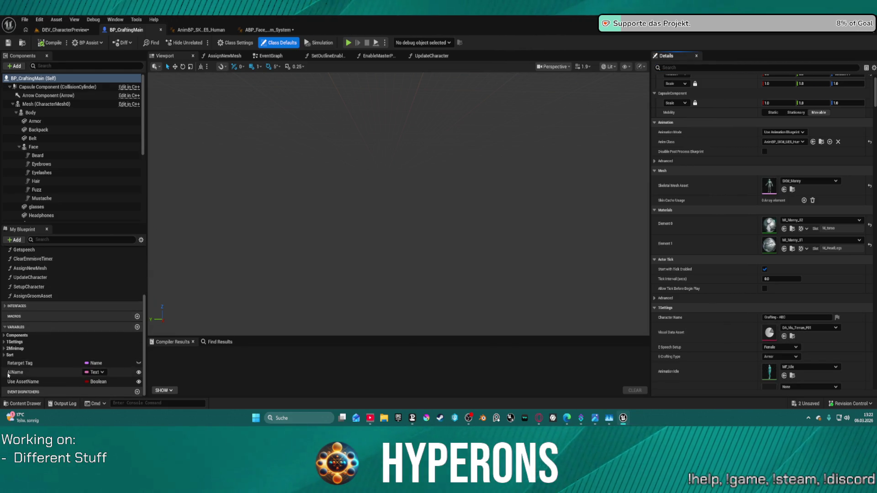
click(5, 337)
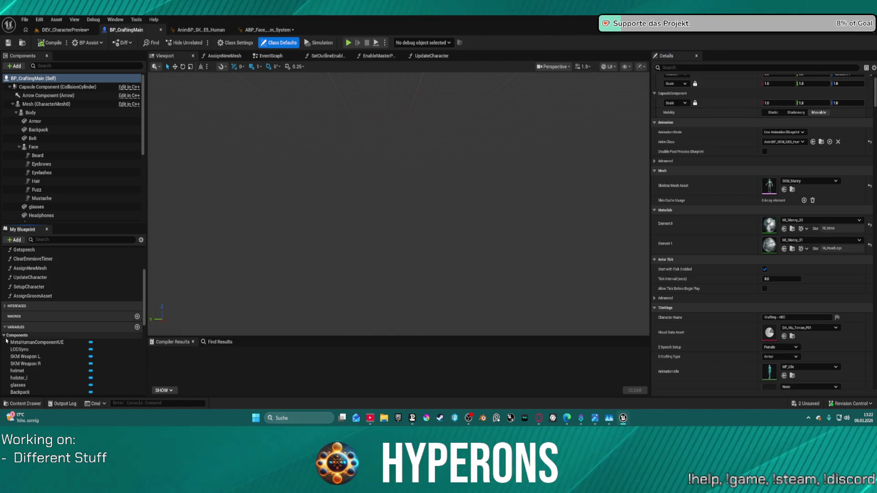
scroll(5, 338, down, 3)
scroll(5, 329, up, 2)
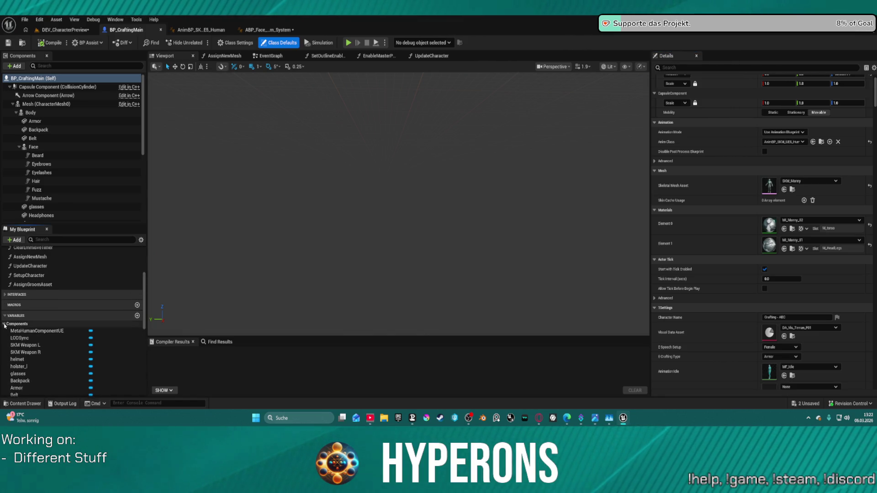
click(4, 325)
Inspect the VisualDataAsset variable under 1Settings, then return to the DEV_CharacterPreview level.
click(5, 343)
scroll(44, 338, down, 2)
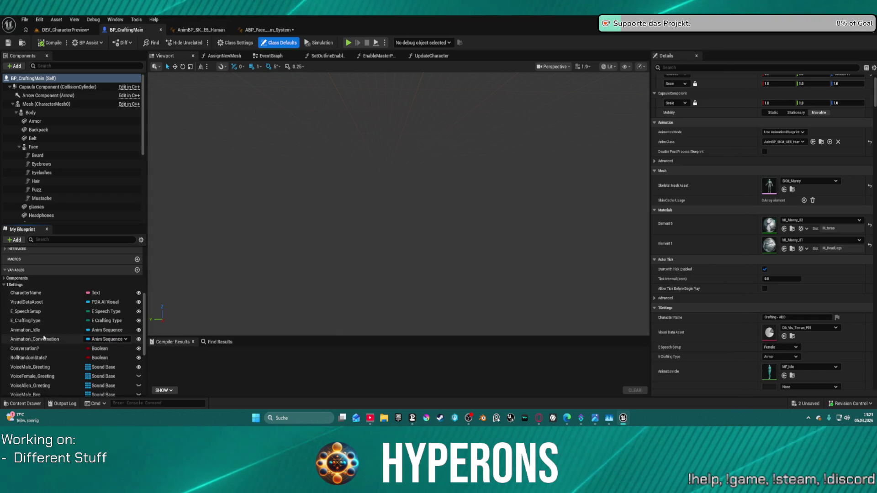
click(50, 302)
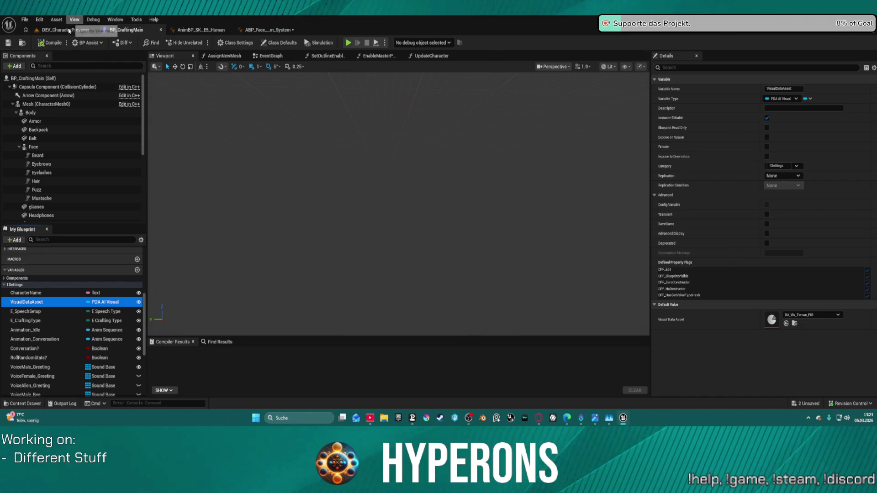
click(70, 31)
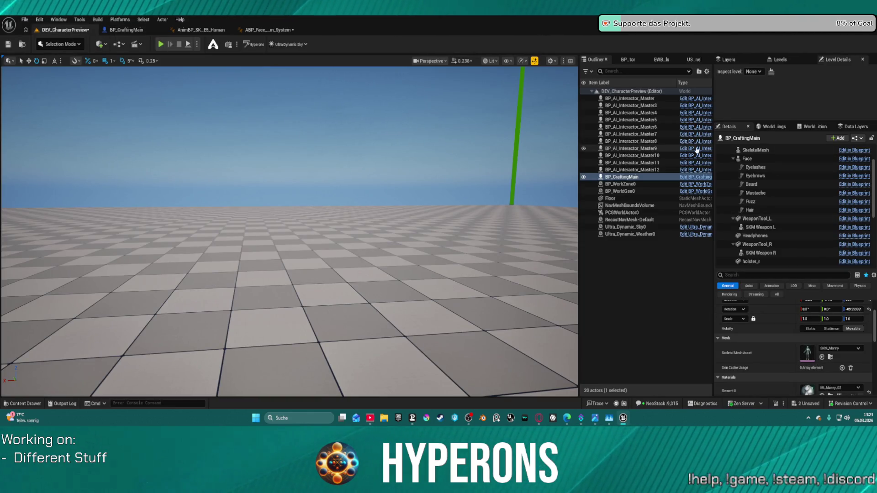
Show all of the actor's properties and browse the Visual Data Asset choices.
scroll(780, 329, up, 2)
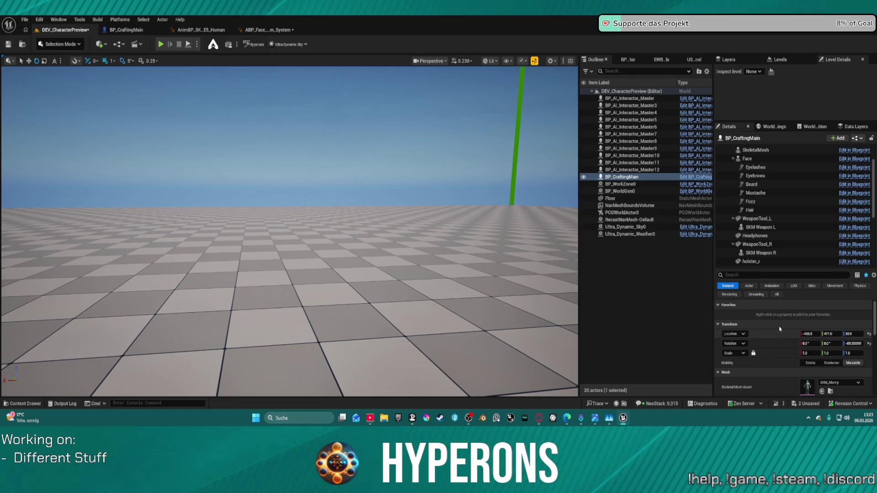
click(777, 295)
scroll(788, 348, down, 6)
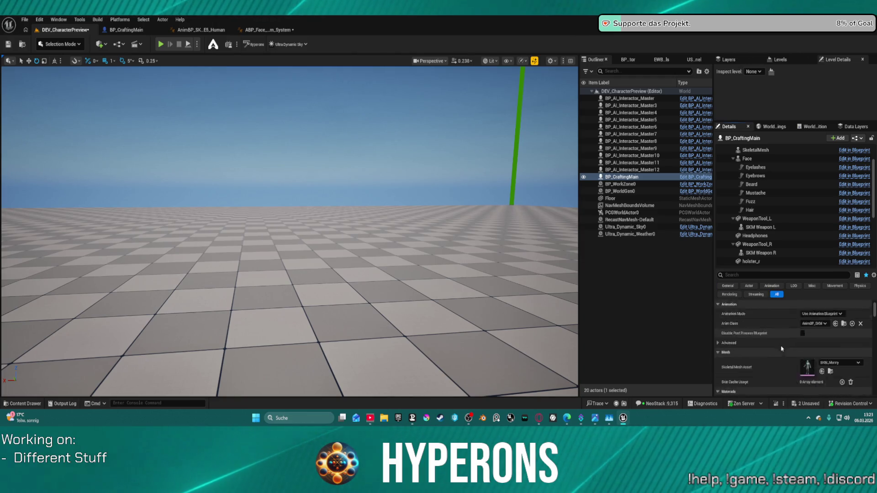
click(840, 347)
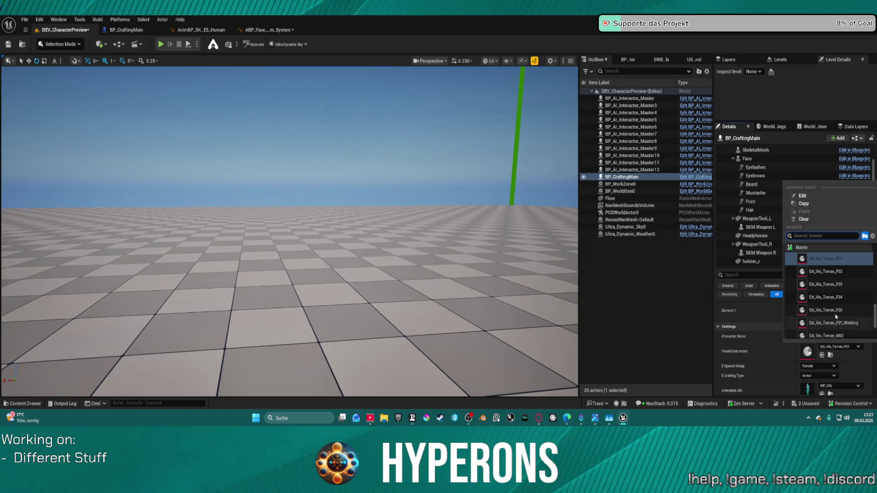
key(Escape)
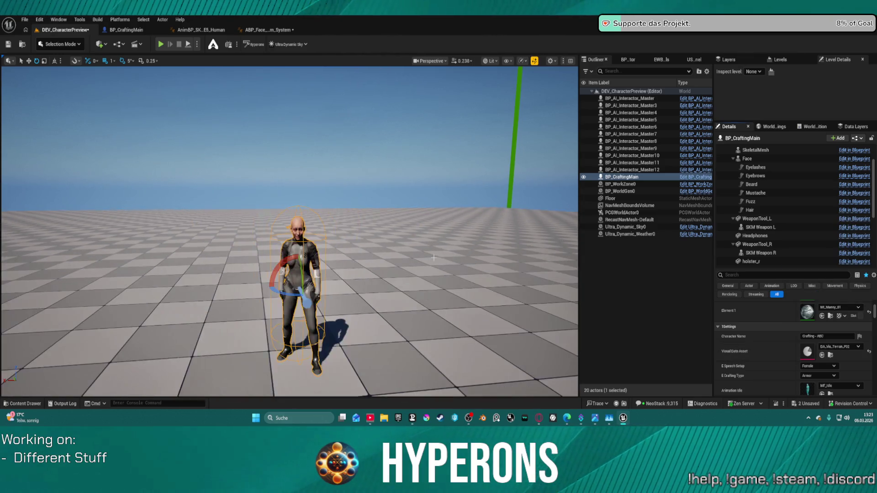
Set the character's Visual Data Asset to DA_Vis_Terran_F01.
scroll(762, 343, up, 2)
scroll(762, 343, down, 5)
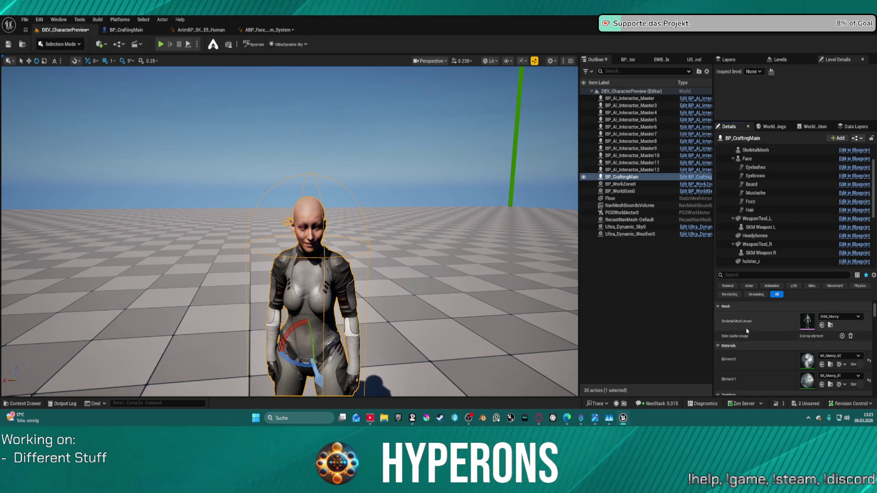
scroll(750, 336, down, 10)
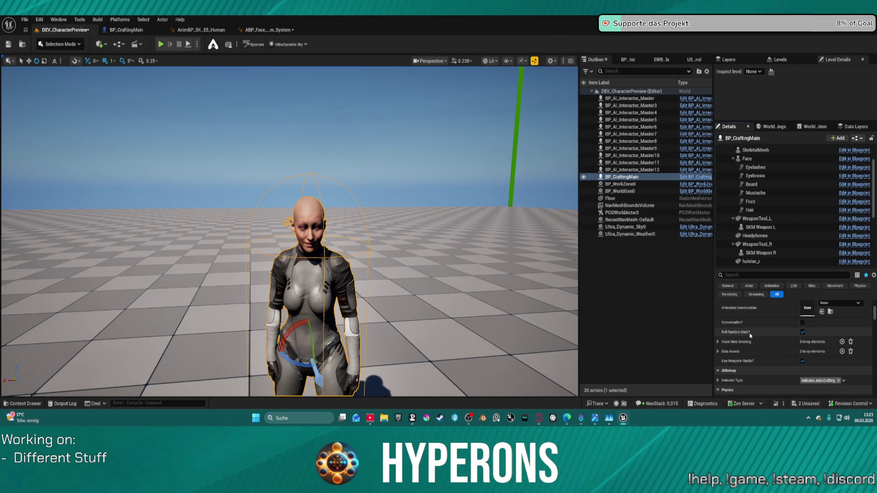
scroll(750, 335, down, 8)
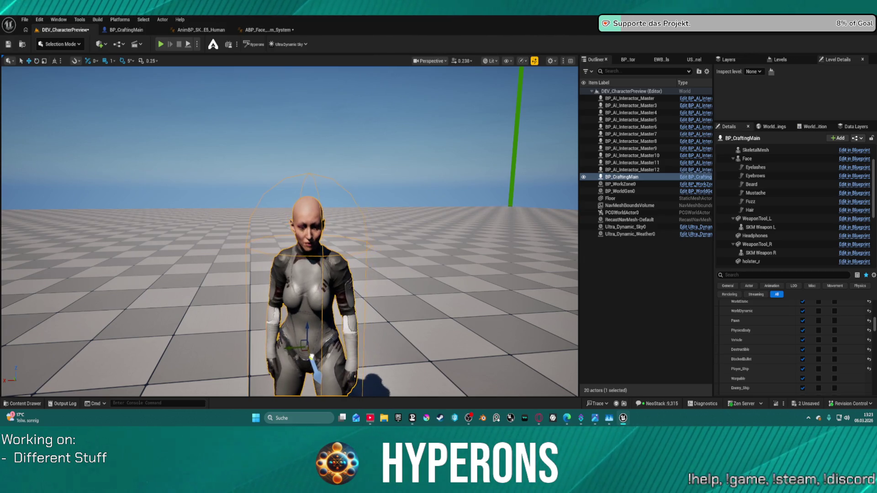
mouse_move(406, 299)
mouse_down()
mouse_move(422, 263)
mouse_move(433, 269)
mouse_up()
scroll(842, 329, up, 10)
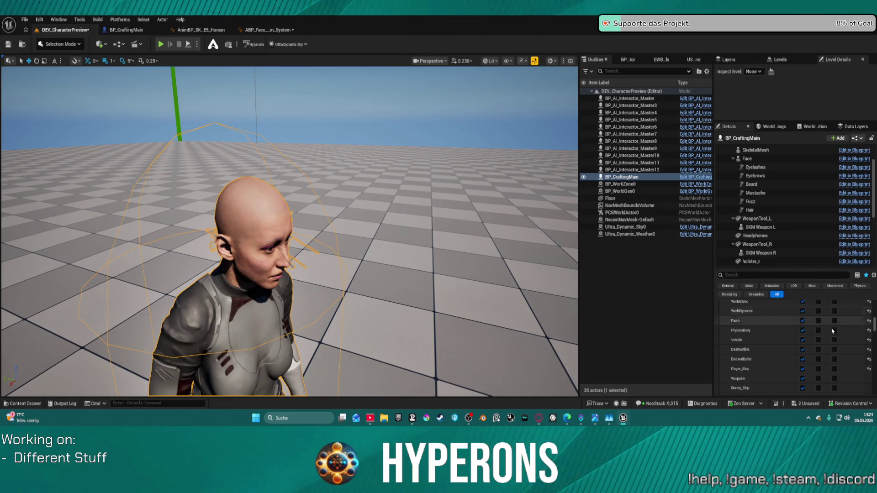
scroll(842, 328, up, 5)
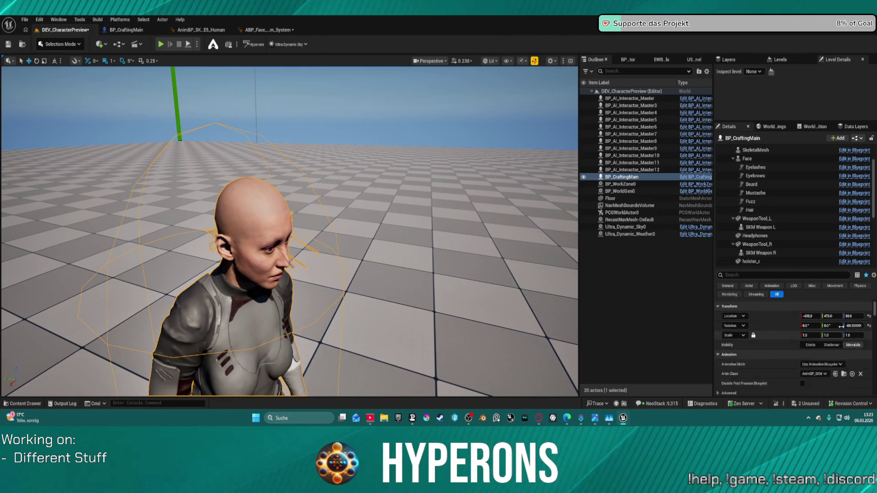
scroll(842, 329, down, 2)
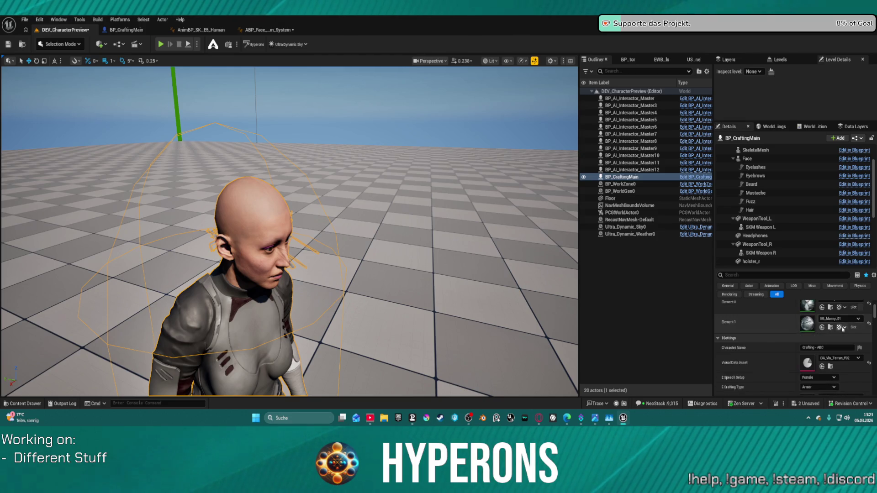
click(840, 359)
scroll(833, 293, up, 2)
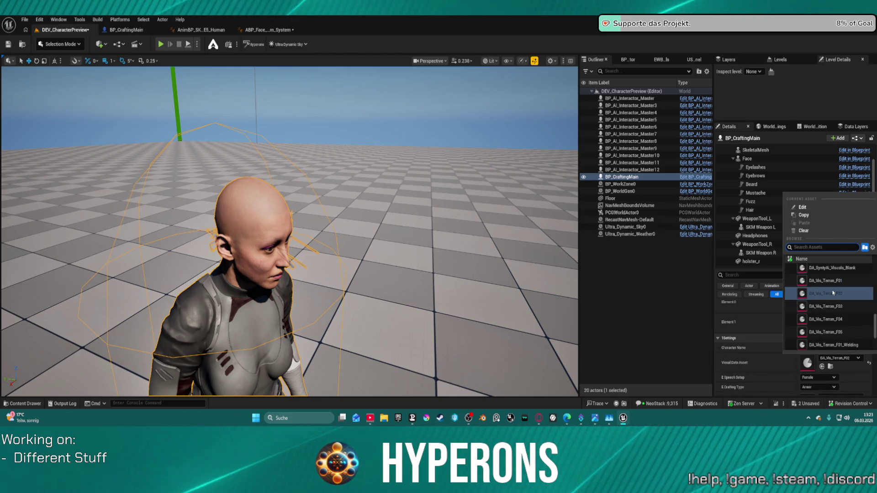
click(826, 283)
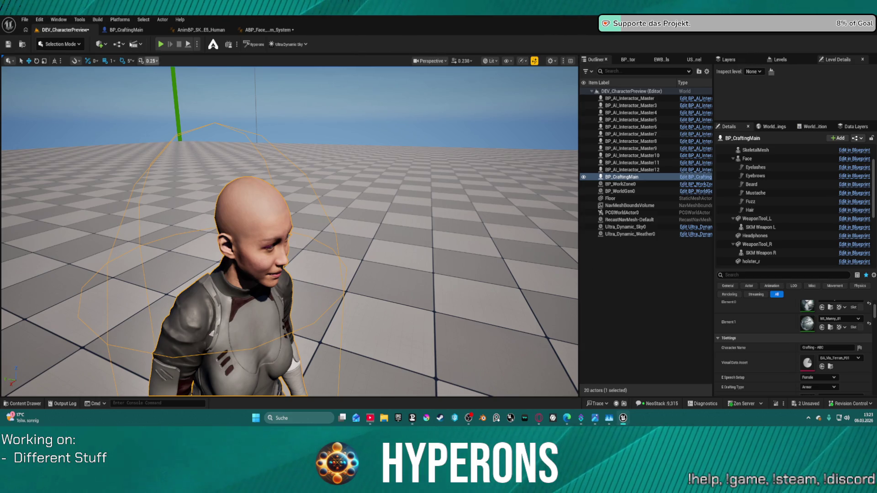
Delete both Data Assets array elements, leaving it empty, then start a play session.
click(828, 348)
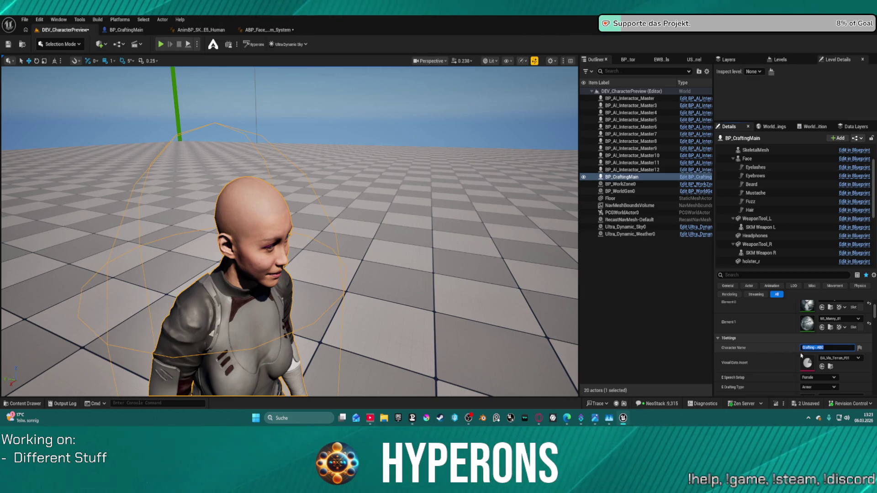
scroll(805, 356, down, 3)
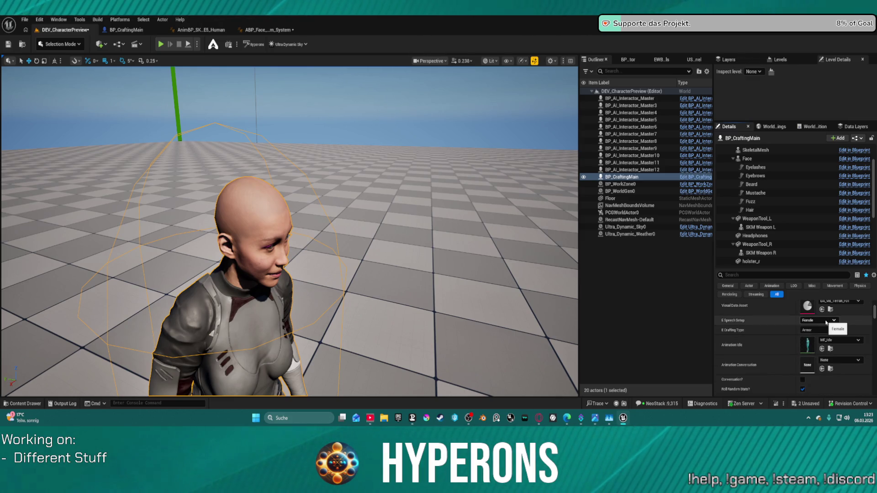
scroll(819, 323, down, 3)
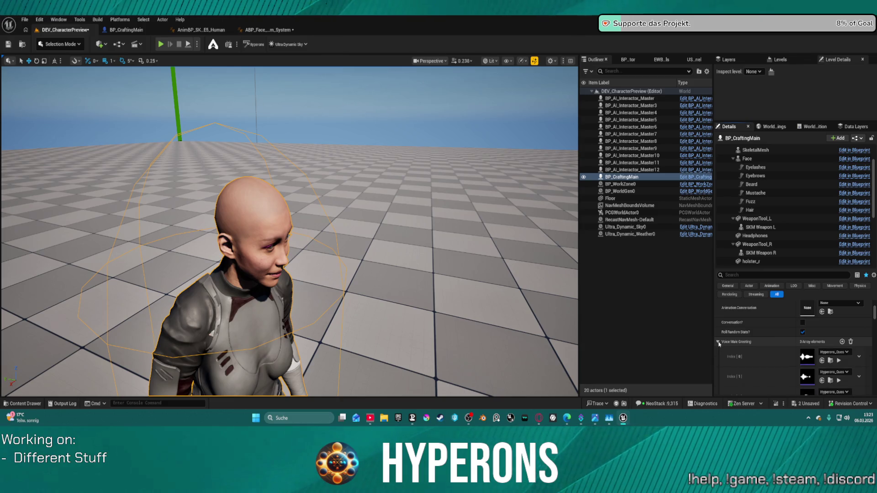
click(719, 351)
scroll(765, 338, down, 2)
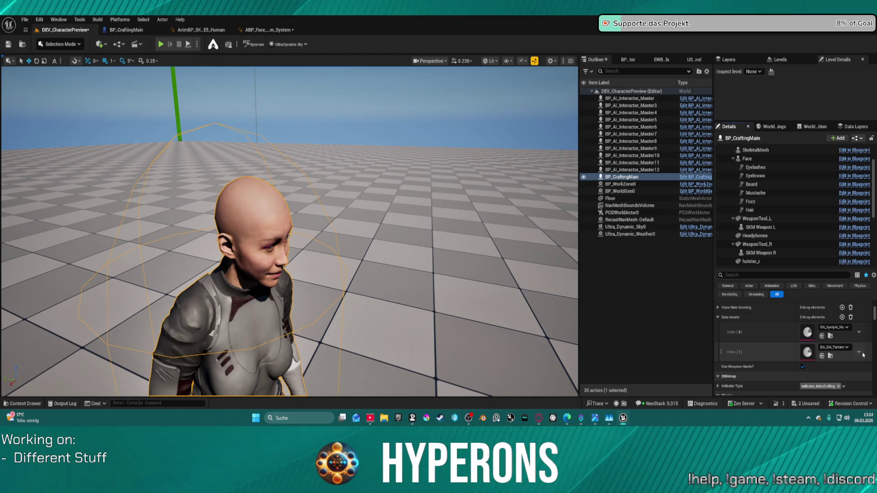
click(864, 372)
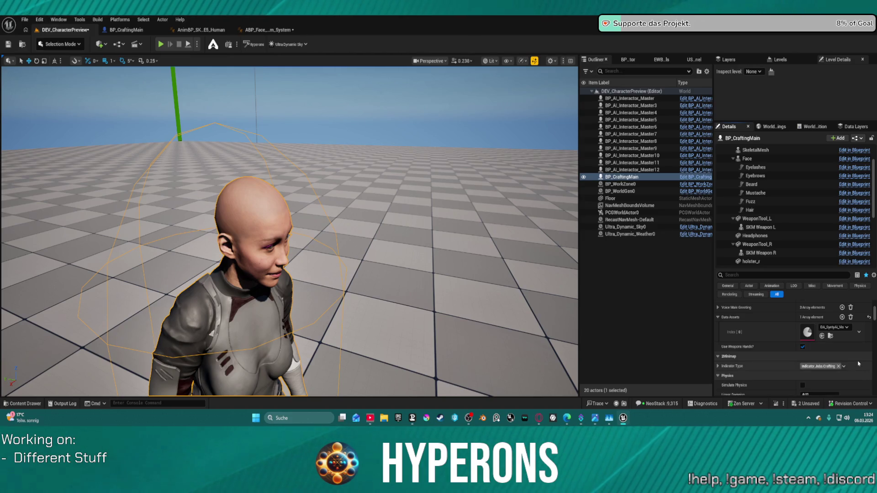
click(863, 352)
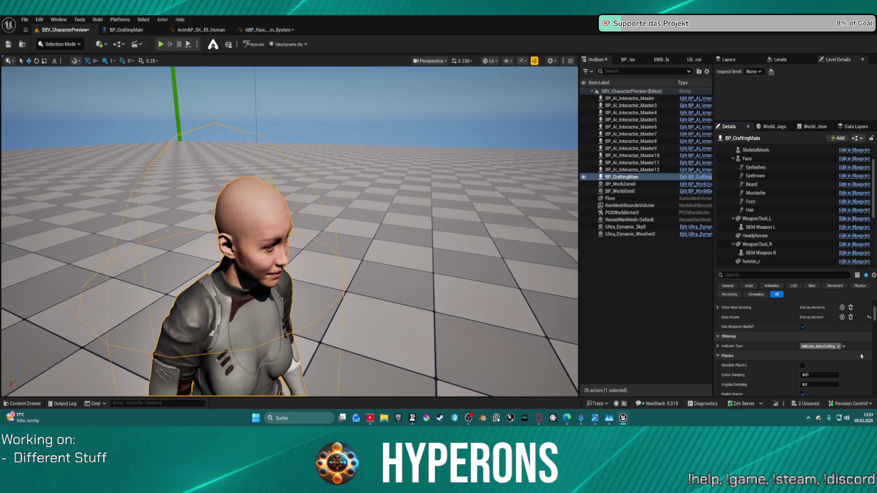
scroll(752, 319, up, 2)
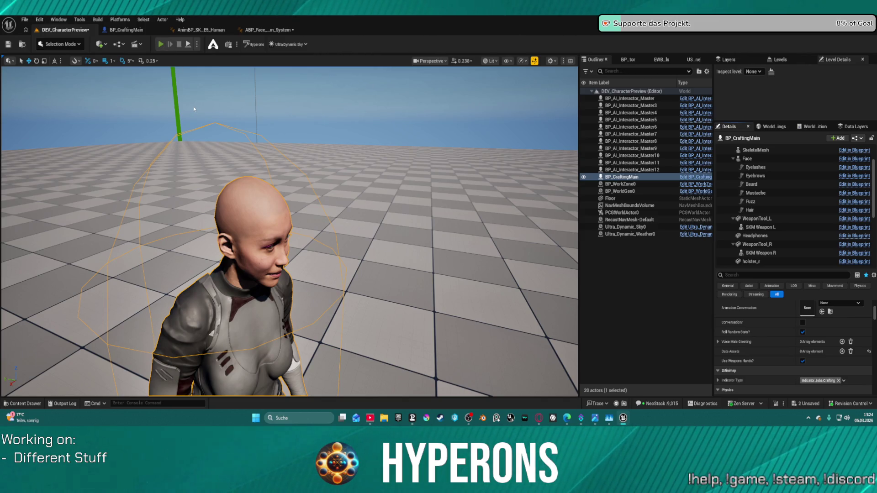
key(alt+p)
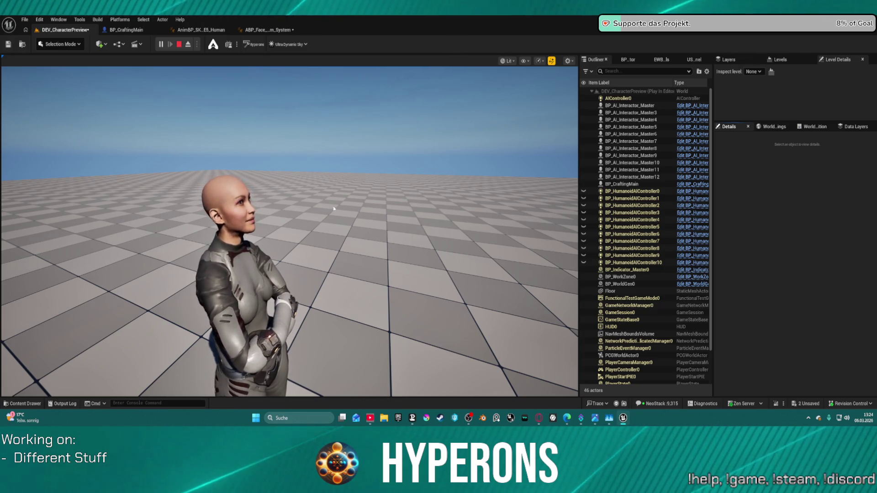
Focus the running game, stop the play session, and minimize everything to the Windows desktop.
click(334, 209)
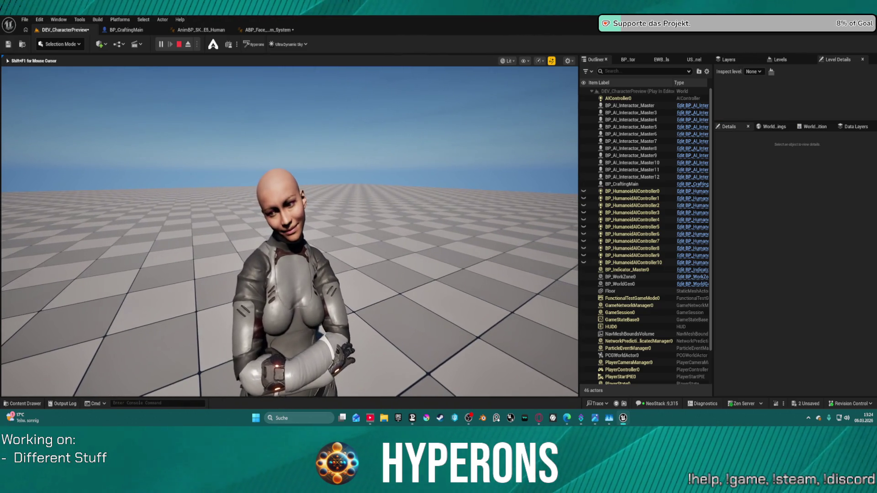
key(Escape)
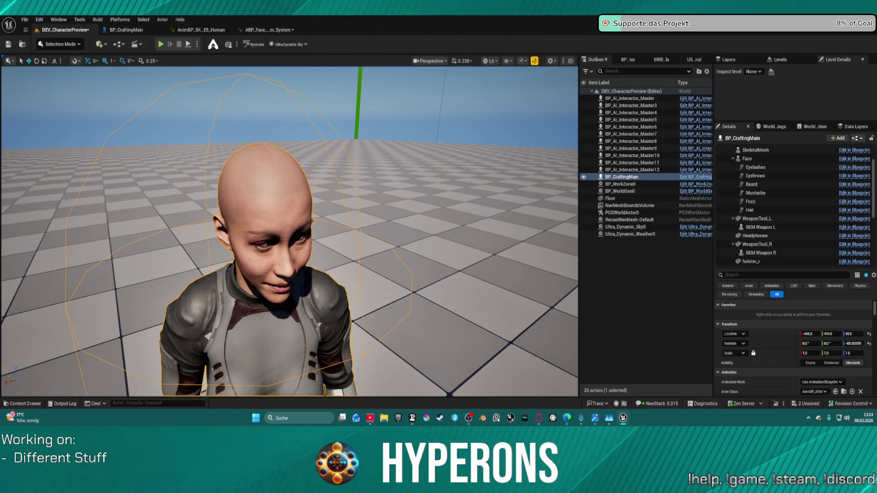
key(super+d)
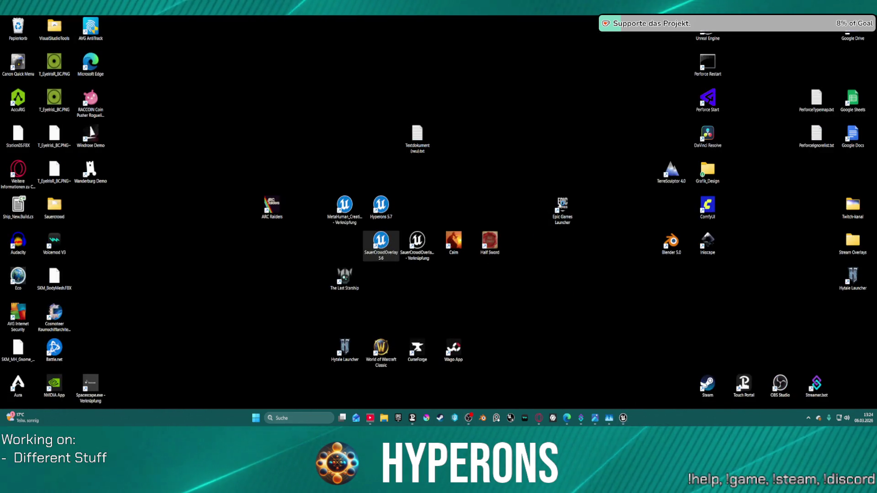
Launch SauerCrowdOverlay 5.6 from its desktop shortcut so the L_Cabin_Lake_WP level loads.
double_click(381, 242)
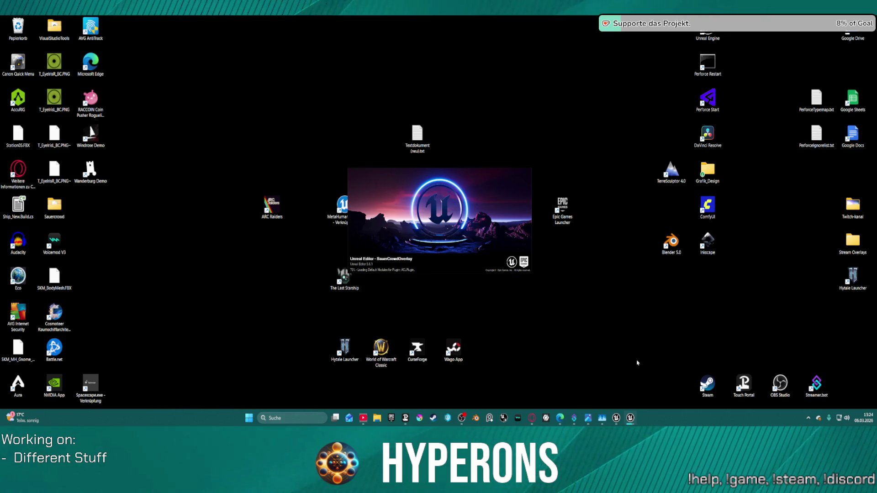
mouse_move(631, 418)
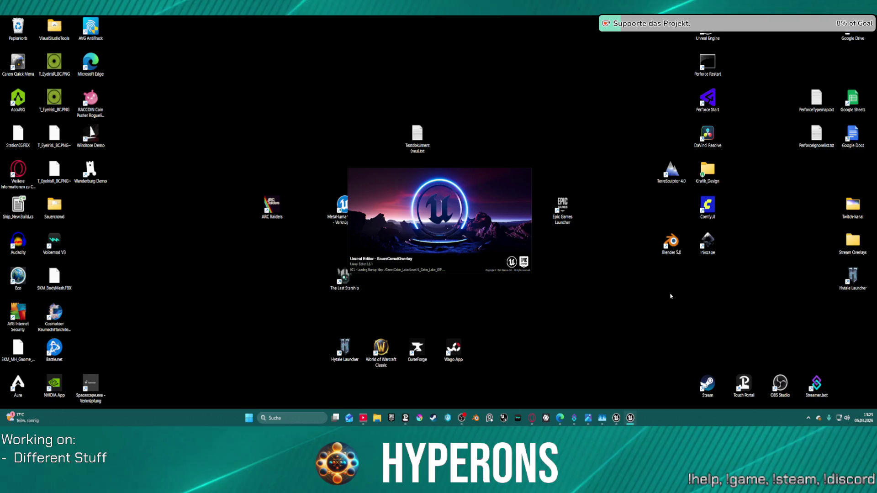
click(671, 171)
click(313, 219)
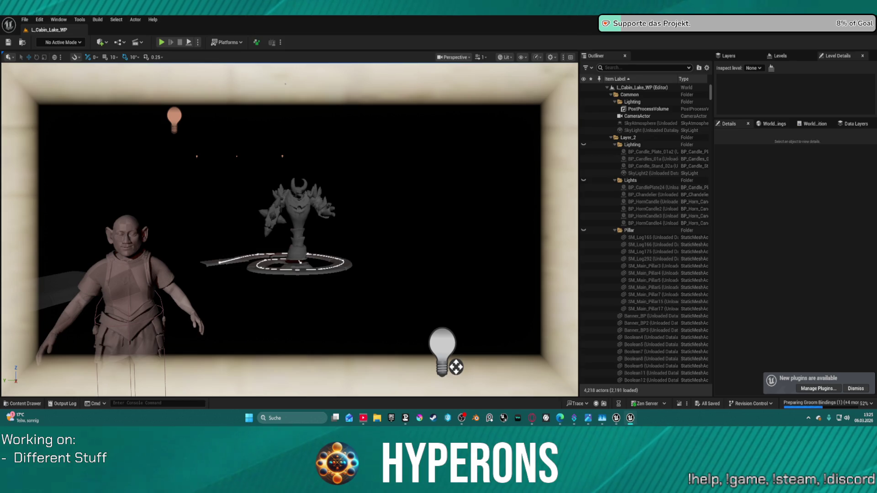
Bring the face animation blueprint editor forward and drag the L_Cabin_Lake_WP level window aside.
key(alt+Tab)
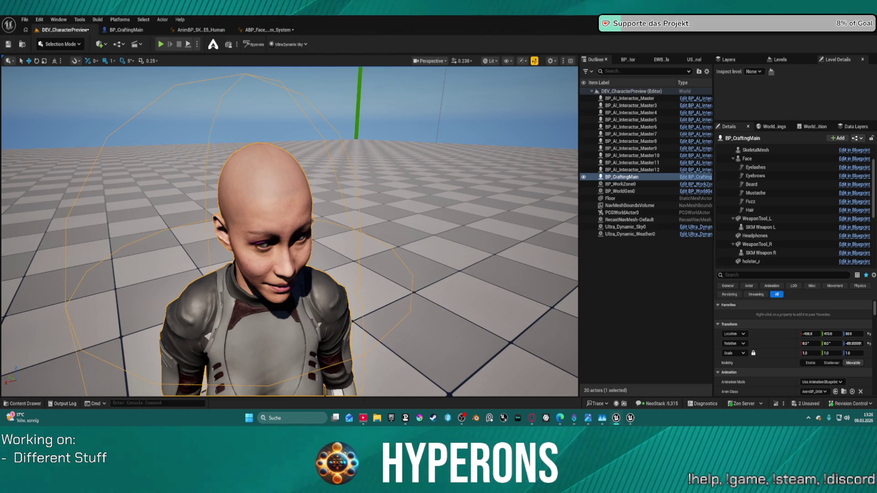
click(631, 419)
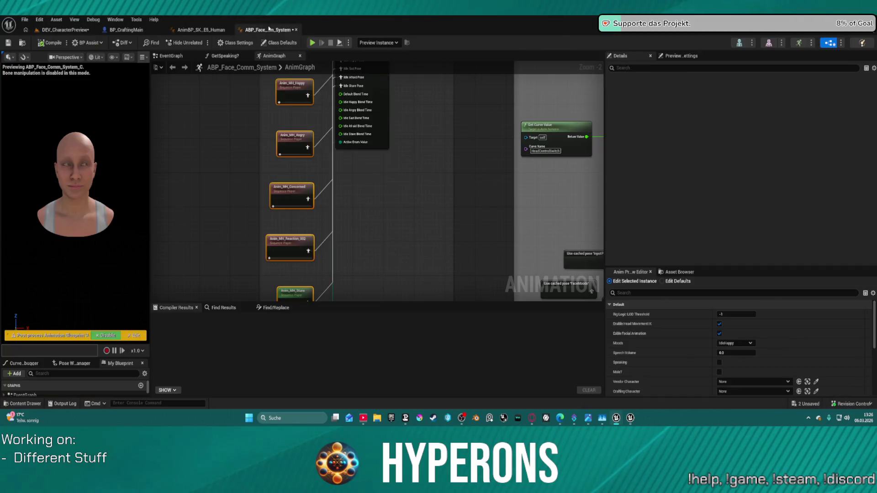
mouse_move(631, 418)
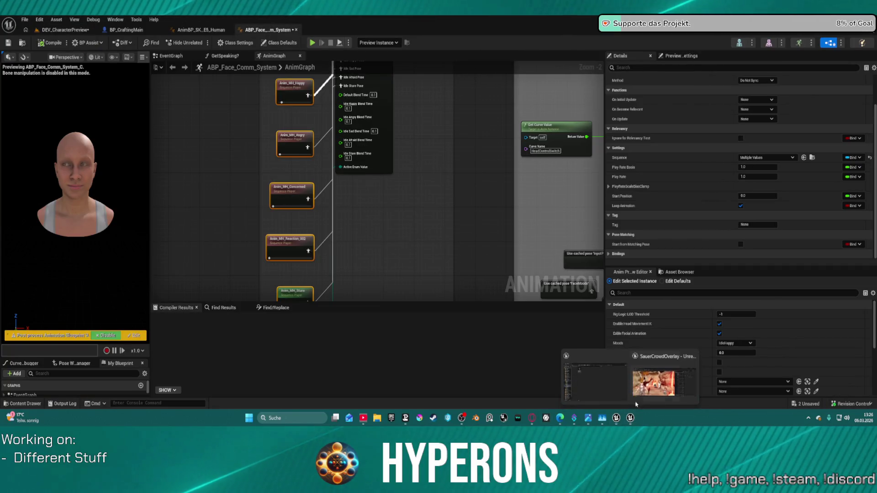
click(651, 373)
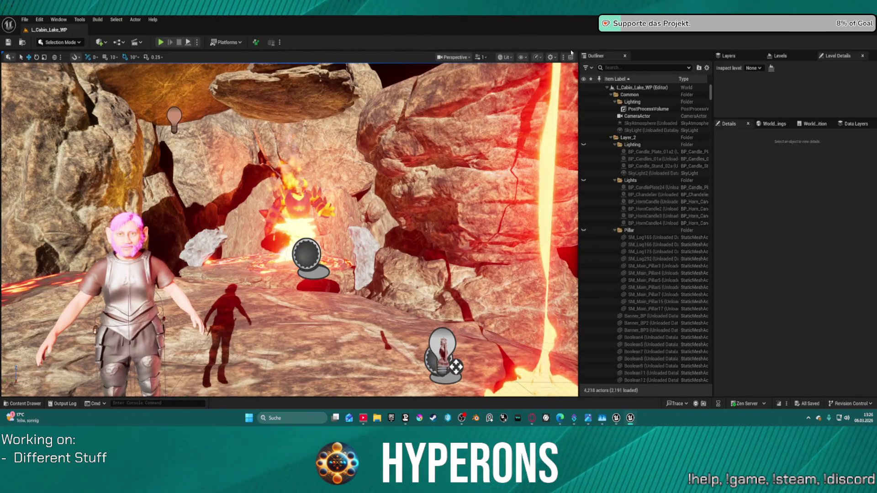
key(super+Down)
drag(651, 54, 650, 0)
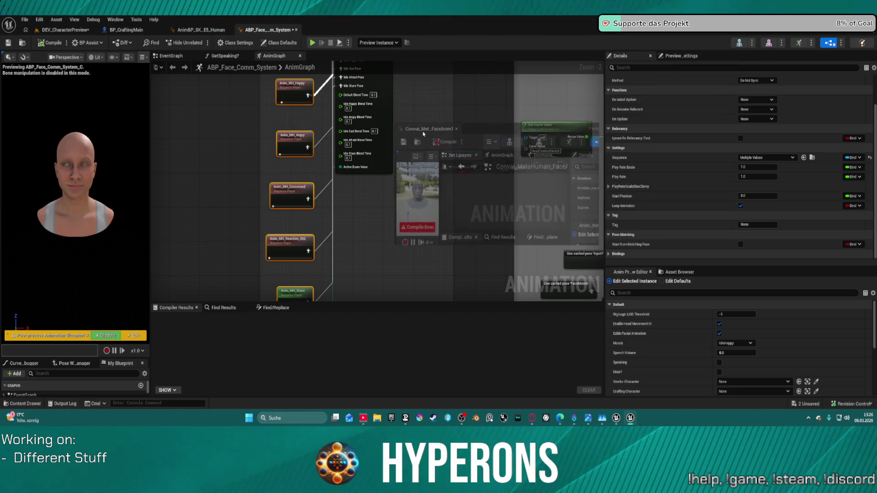
click(695, 129)
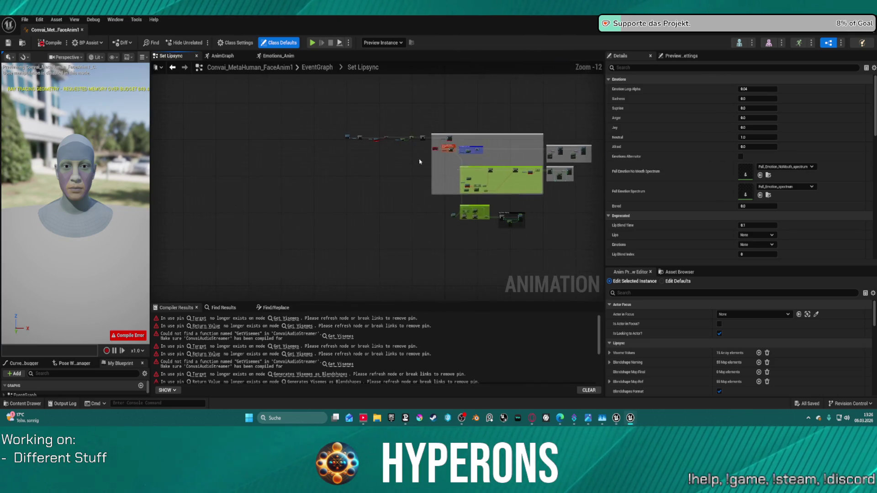
Add a Generates Facial Data as Blendshapes node pulled from the Convai Chatbot reference.
scroll(384, 153, up, 6)
scroll(384, 152, up, 1)
mouse_move(383, 153)
mouse_down()
mouse_move(429, 217)
mouse_move(511, 222)
mouse_up()
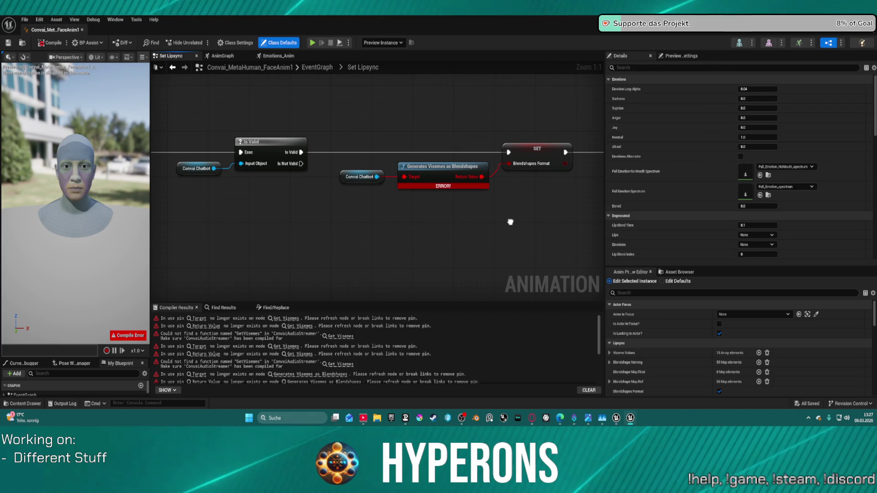
scroll(504, 213, down, 2)
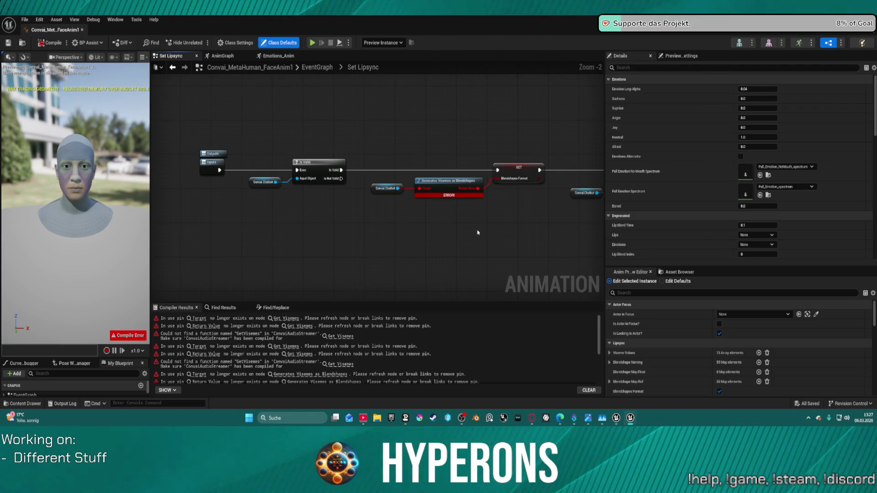
mouse_move(525, 212)
mouse_down()
mouse_move(421, 141)
mouse_move(447, 206)
mouse_up()
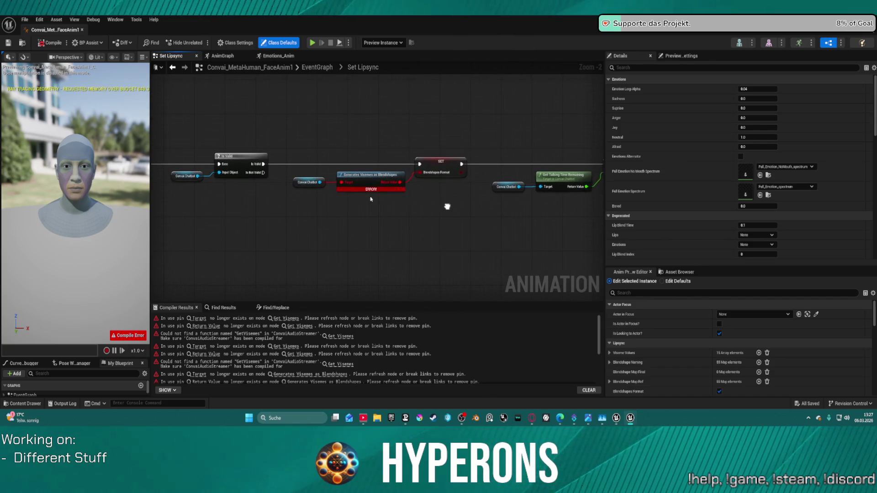
drag(322, 183, 337, 219)
text(gen)
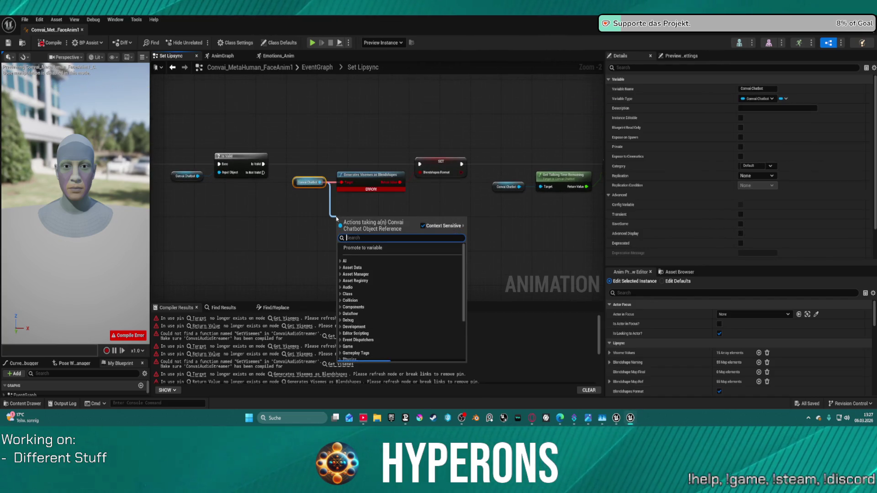
text(e)
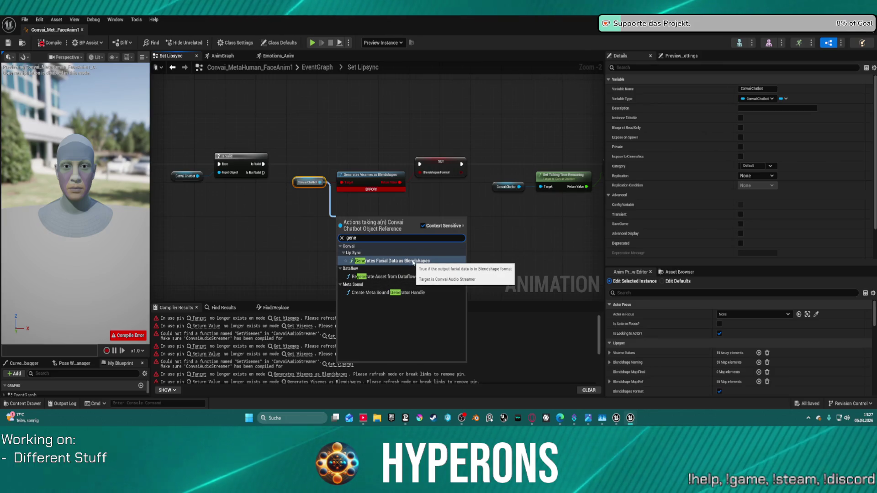
click(409, 261)
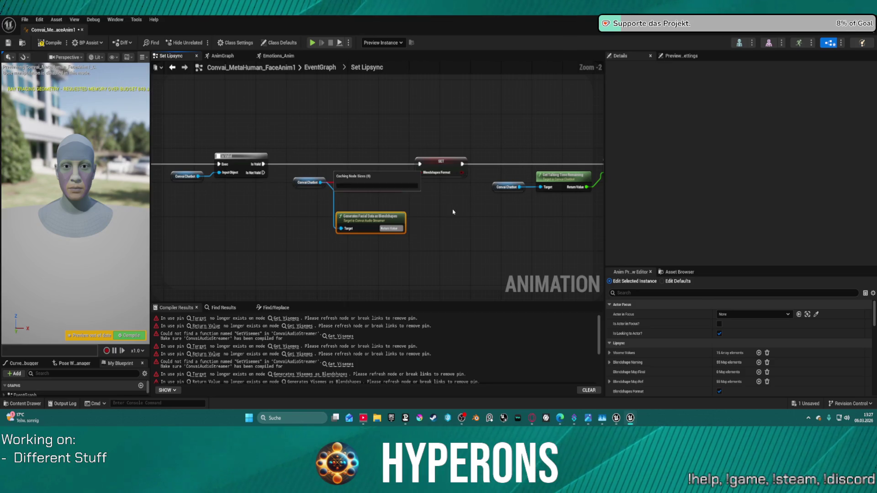
Delete the broken Generates Visemes as Blendshapes node and compile the blueprint.
mouse_move(552, 231)
mouse_down()
mouse_move(384, 188)
mouse_move(358, 143)
mouse_move(364, 121)
mouse_up()
scroll(366, 169, up, 2)
click(322, 129)
key(Delete)
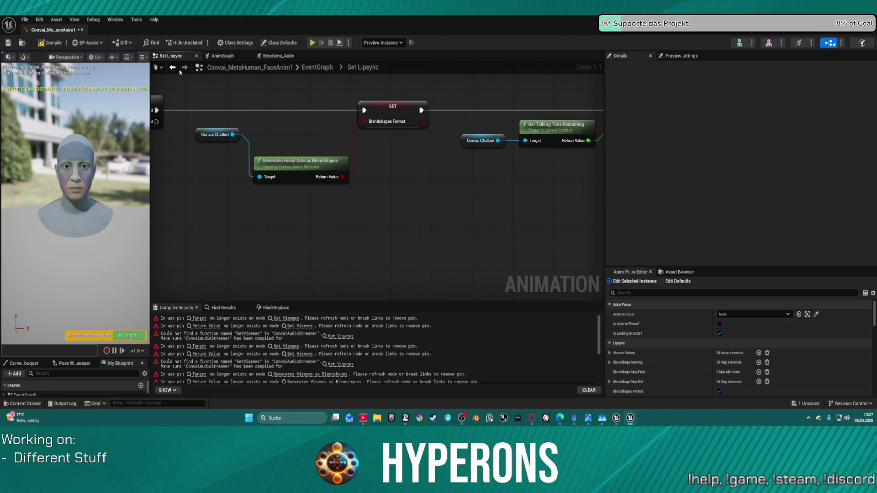
key(F7)
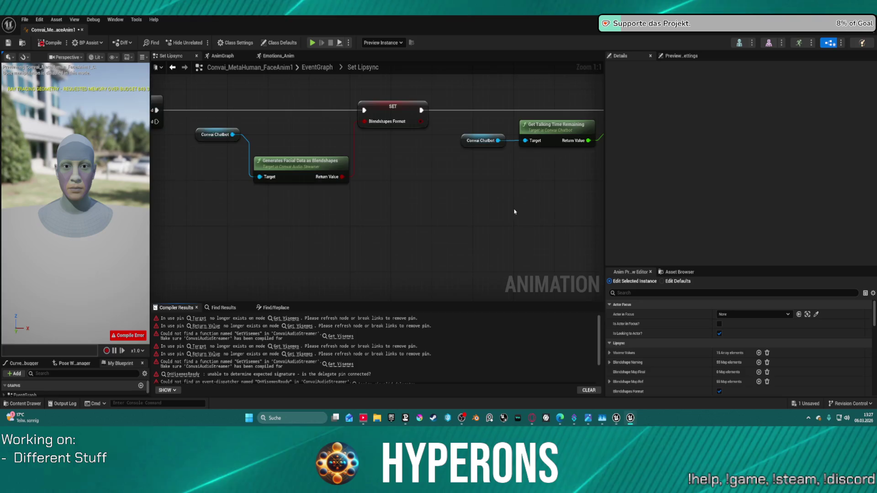
Drag the duplicate Branch node off the one it was covering.
scroll(187, 153, down, 6)
scroll(407, 184, up, 1)
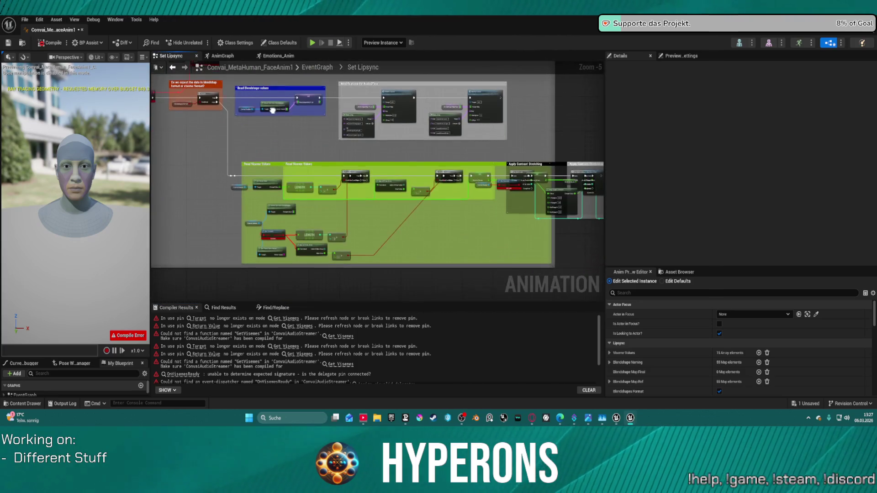
scroll(502, 187, up, 3)
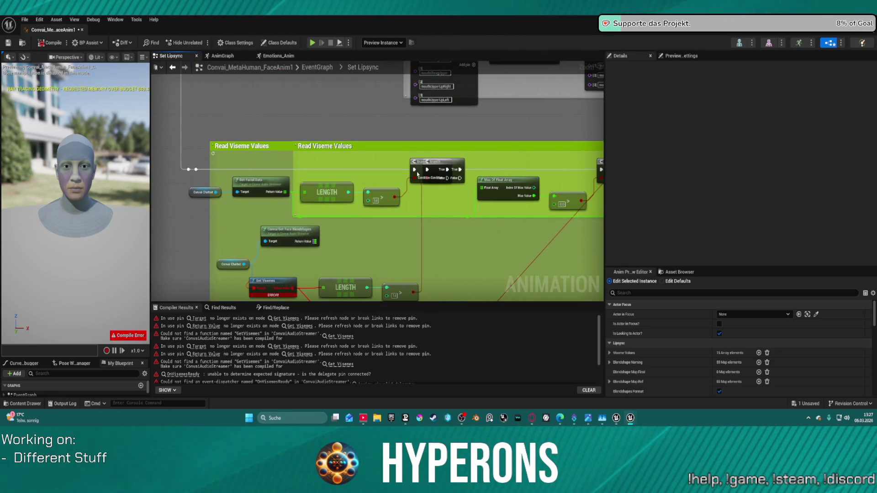
mouse_move(420, 165)
mouse_down()
mouse_move(373, 161)
mouse_move(385, 161)
mouse_up()
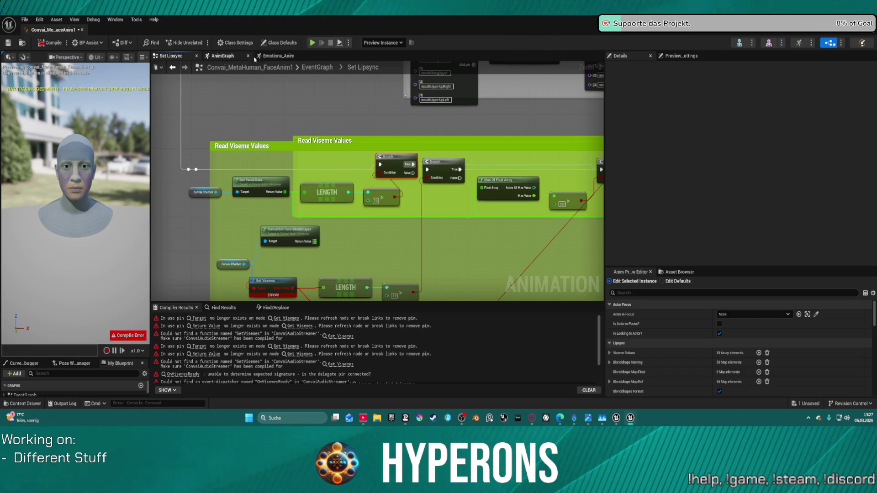
Open the Emotions_Anim layer graph from the Emotions comment in the AnimGraph.
click(222, 56)
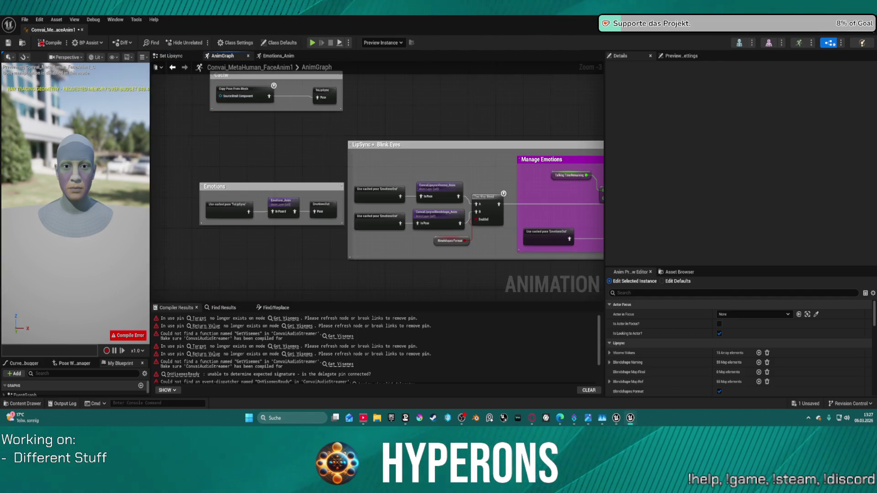
scroll(395, 212, down, 2)
scroll(431, 176, up, 5)
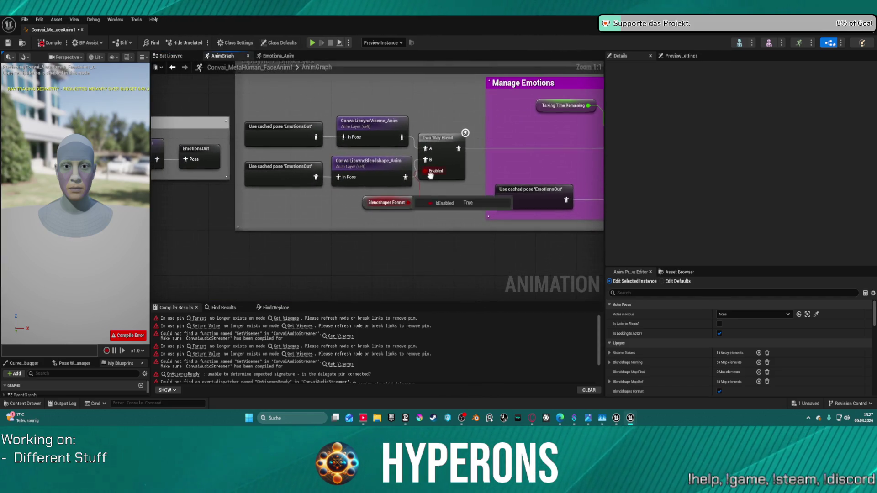
drag(460, 216, 666, 212)
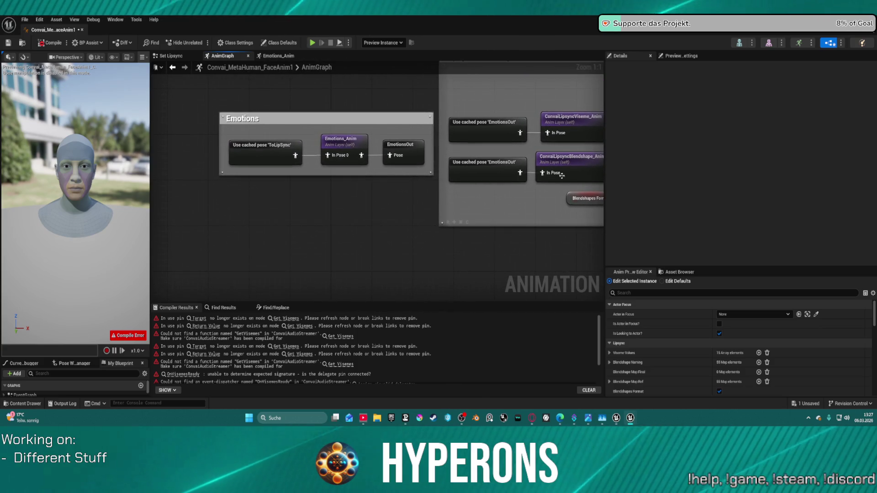
double_click(349, 147)
scroll(457, 248, down, 4)
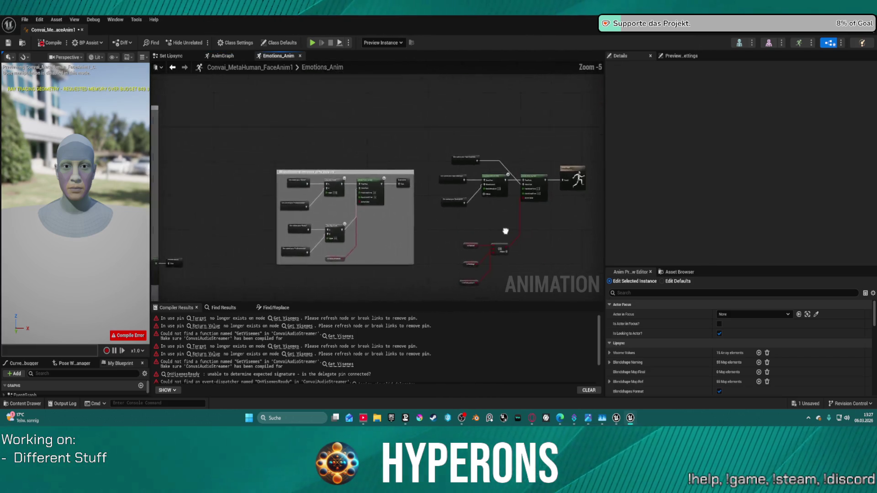
scroll(431, 149, up, 2)
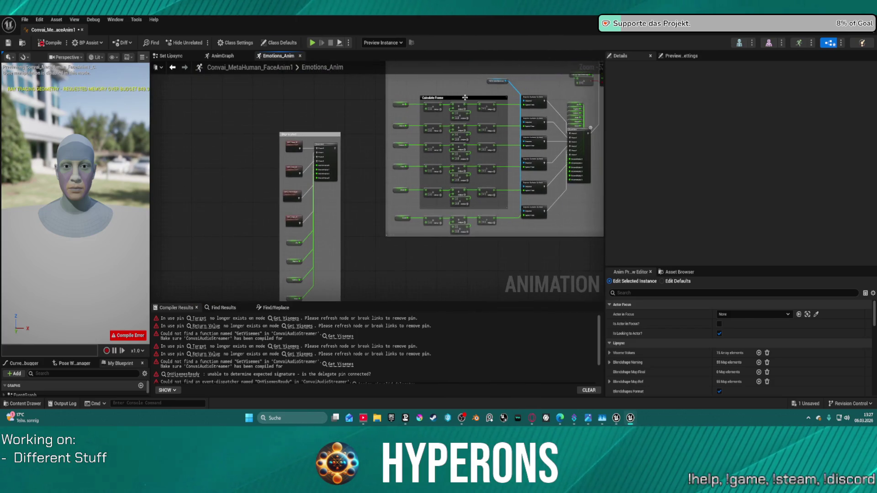
mouse_move(425, 155)
mouse_down()
mouse_move(297, 137)
mouse_move(316, 88)
mouse_up()
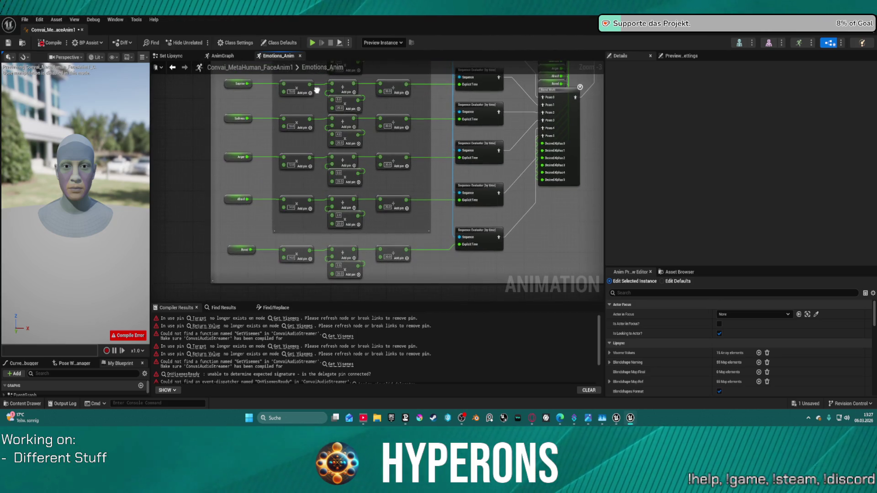
scroll(426, 220, down, 2)
scroll(426, 220, down, 1)
mouse_move(426, 221)
mouse_down()
mouse_move(479, 142)
mouse_move(439, 151)
mouse_move(454, 205)
mouse_move(415, 144)
mouse_move(405, 157)
mouse_up()
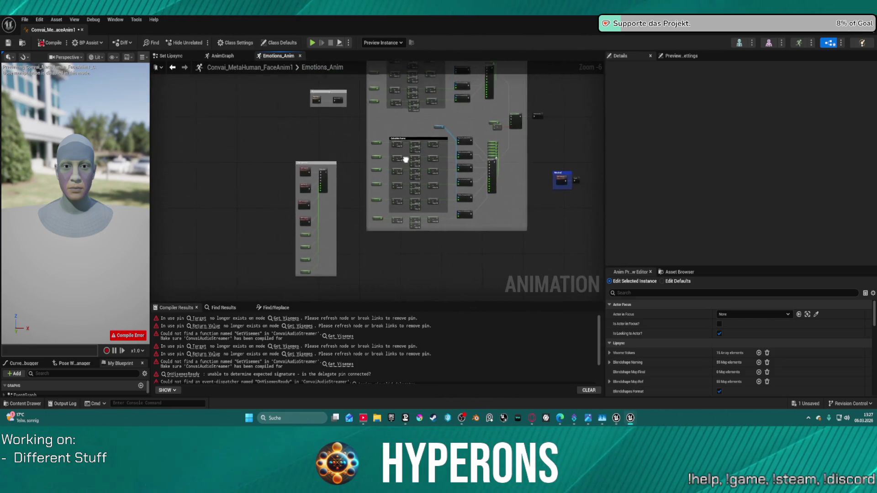
scroll(293, 188, up, 4)
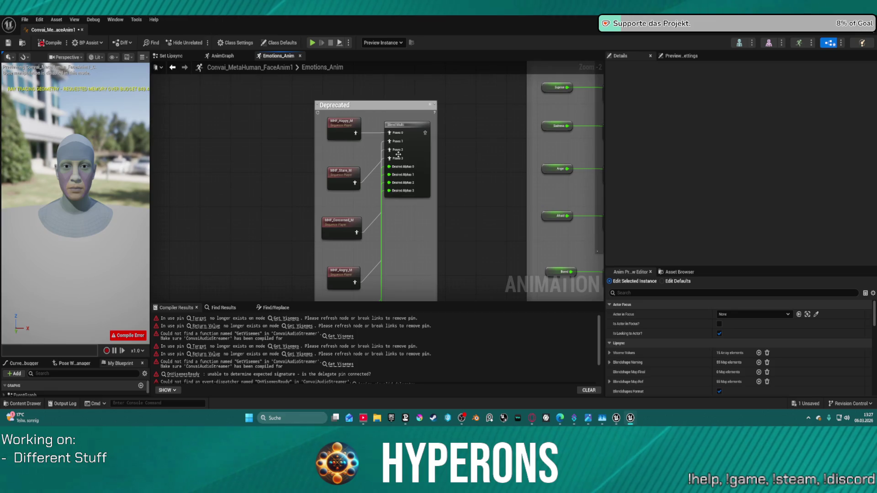
mouse_move(412, 268)
mouse_down()
mouse_move(431, 152)
mouse_move(210, 192)
mouse_move(292, 255)
mouse_up()
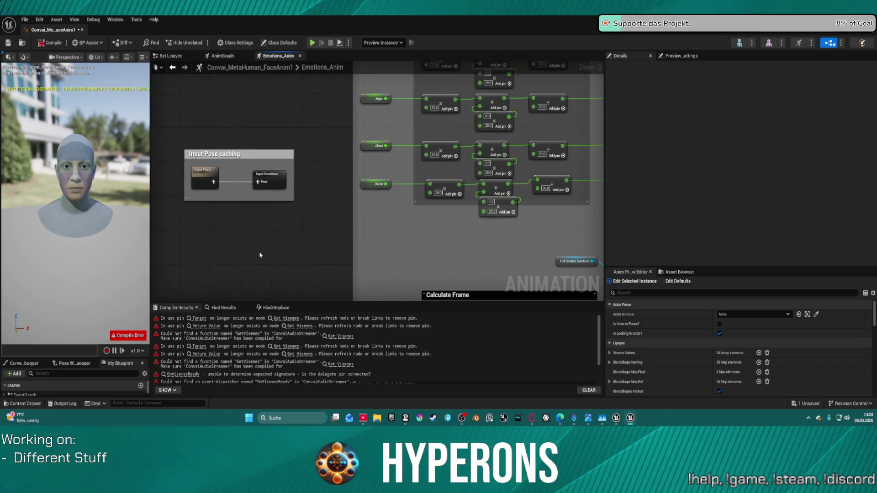
scroll(345, 142, up, 2)
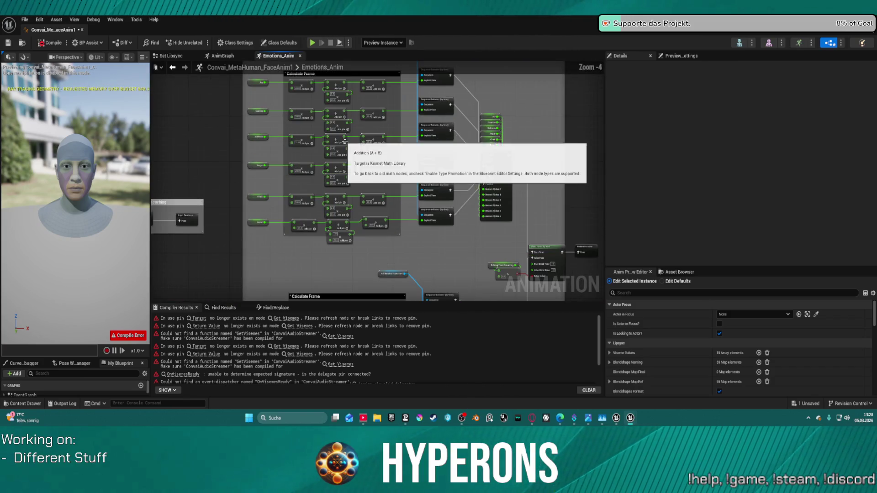
scroll(448, 175, up, 3)
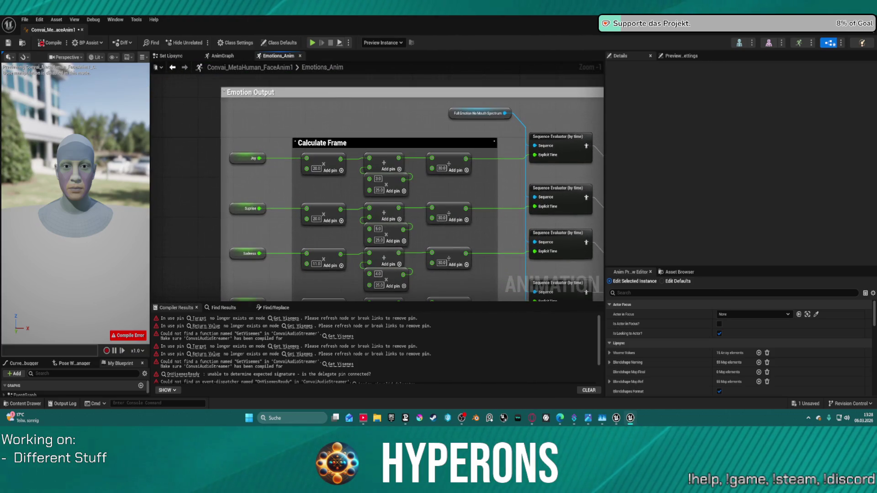
drag(411, 205, 403, 193)
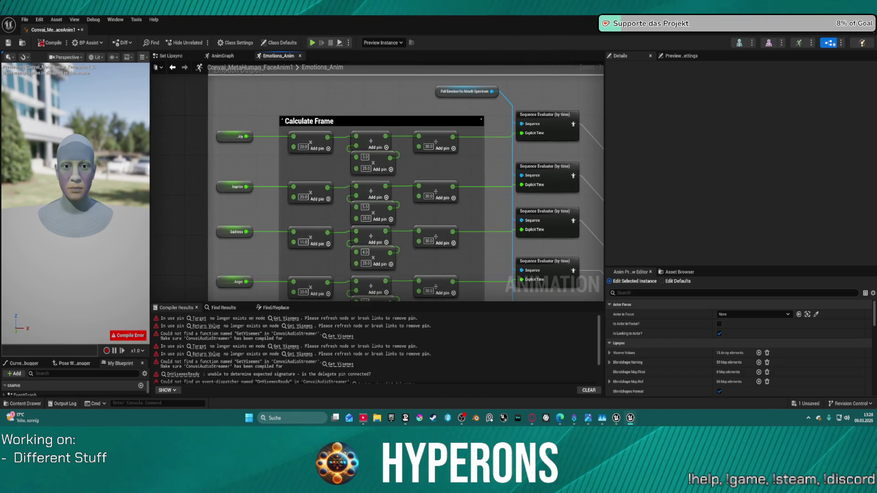
scroll(548, 288, down, 2)
mouse_move(548, 288)
mouse_down()
mouse_move(376, 256)
mouse_move(307, 293)
mouse_move(293, 259)
mouse_move(535, 235)
mouse_move(554, 147)
mouse_move(508, 120)
mouse_move(505, 103)
mouse_up()
Wire Full Emotion Spectrum into the Sequence Evaluator's sequence input and check the Viseme Values list.
click(384, 217)
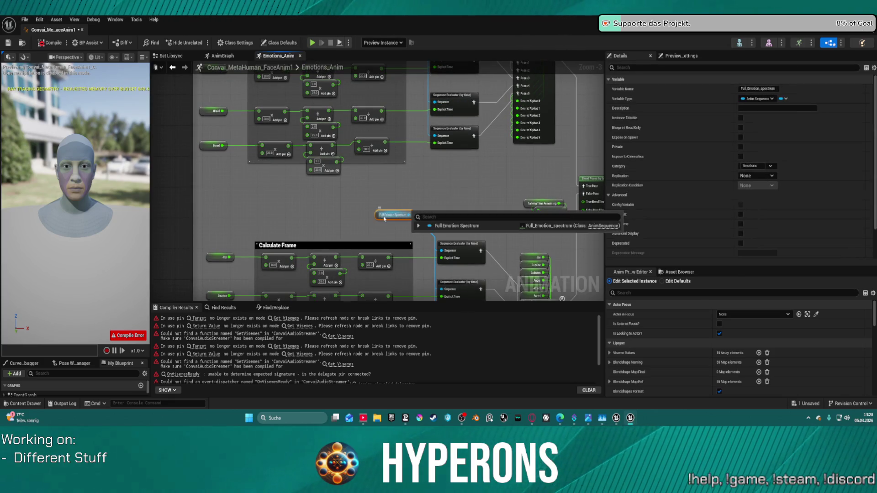
drag(410, 215, 441, 251)
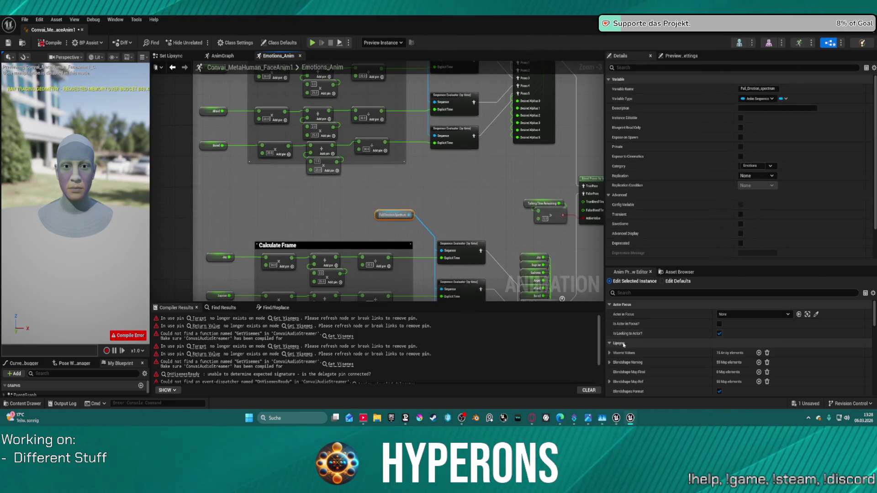
click(610, 354)
scroll(617, 353, down, 1)
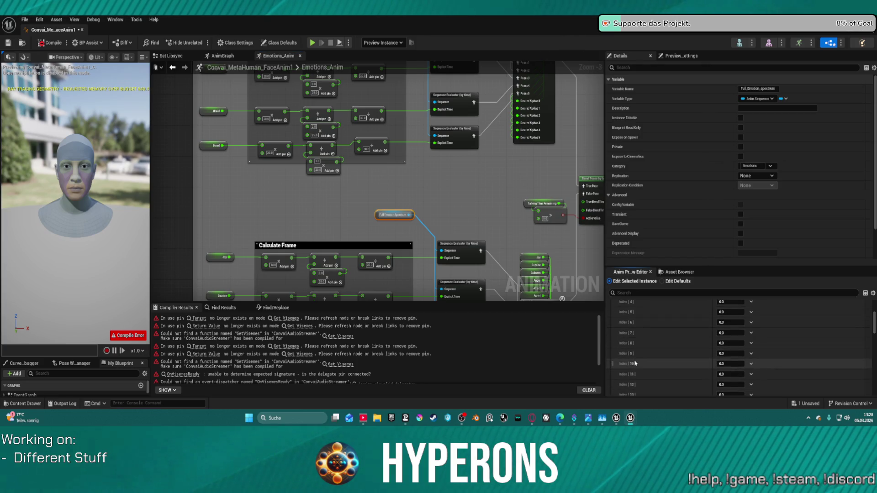
scroll(613, 354, up, 1)
click(611, 353)
Inspect the Neutral state's sequence player and open the MHF_Neutral_N animation.
mouse_move(459, 218)
mouse_down()
mouse_move(411, 192)
mouse_move(488, 256)
mouse_move(544, 173)
mouse_move(488, 181)
mouse_up()
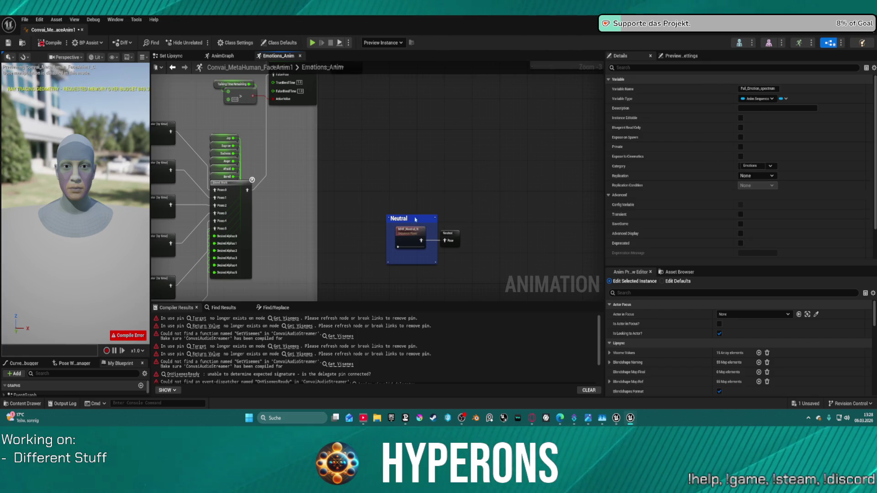
click(413, 233)
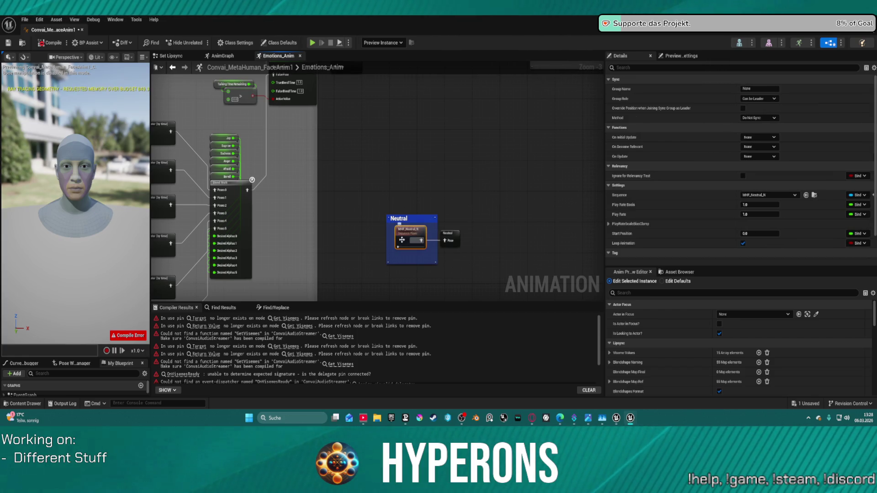
double_click(402, 240)
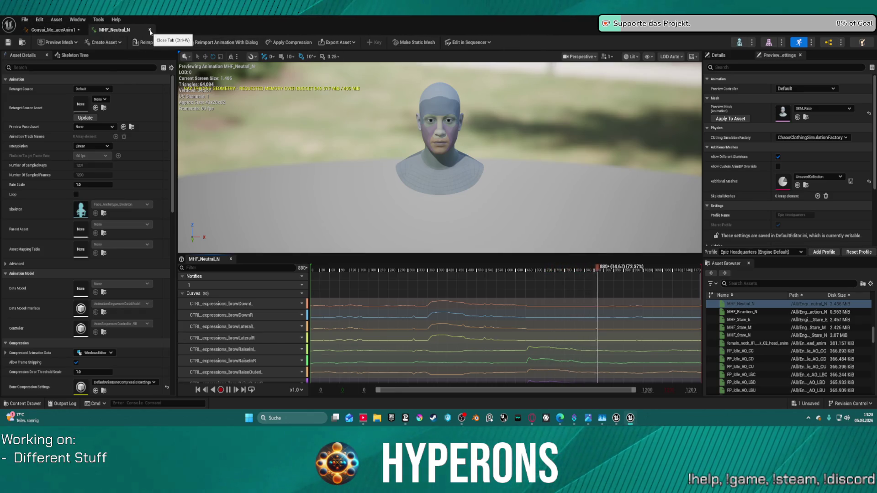
click(150, 30)
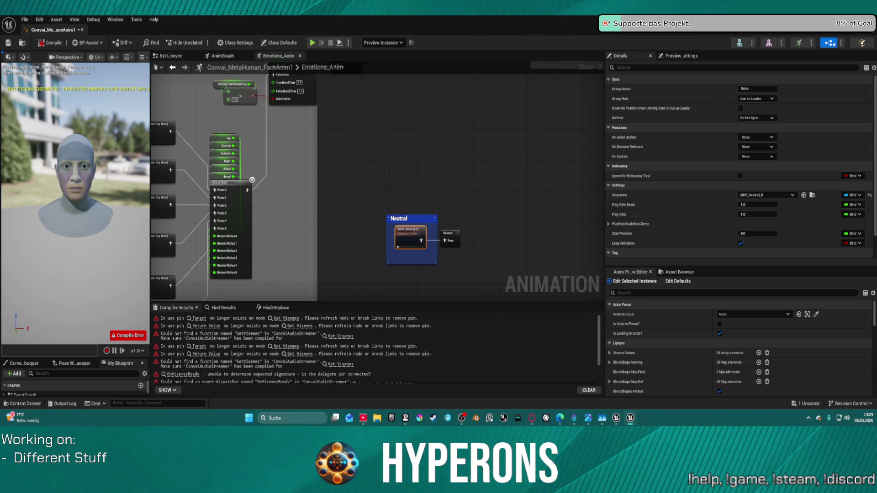
click(397, 158)
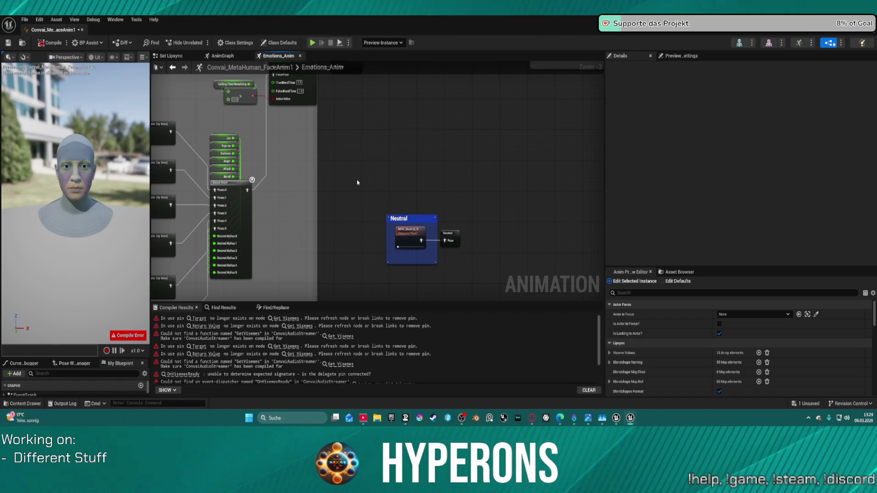
Look over the Emotions_Anim blend, Result and Calculate Frame nodes, then show Content/Core in the Content Drawer.
scroll(357, 179, down, 1)
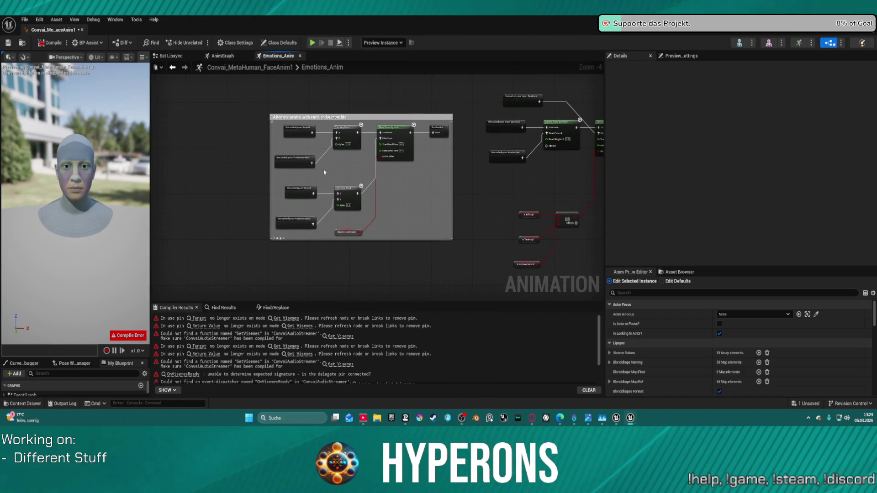
scroll(321, 165, up, 2)
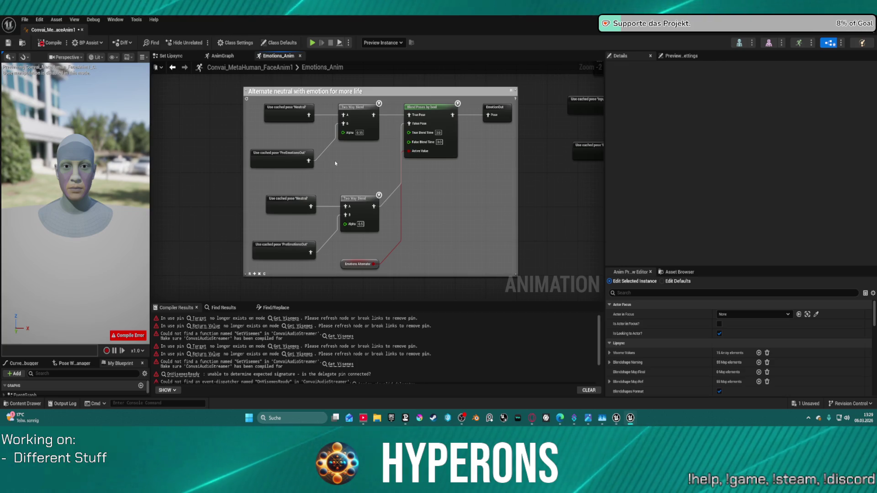
mouse_move(565, 205)
mouse_down()
mouse_move(433, 202)
mouse_move(363, 249)
mouse_move(286, 227)
mouse_move(303, 198)
mouse_move(309, 130)
mouse_up()
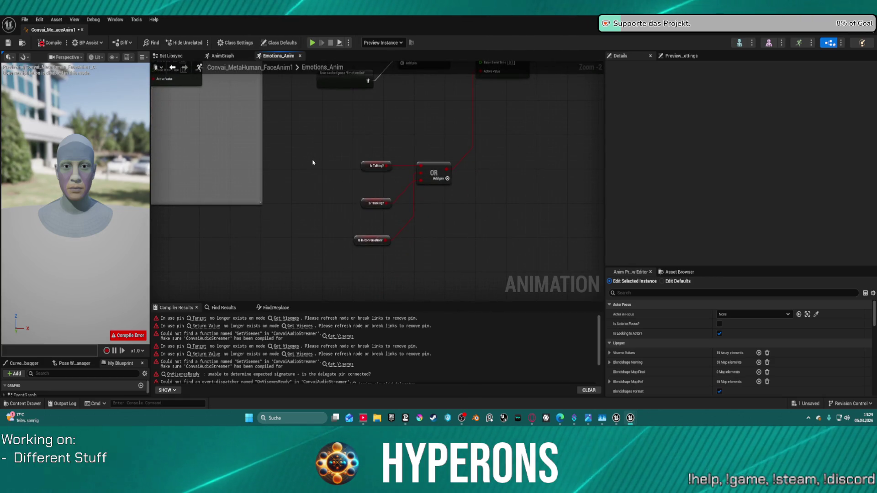
drag(304, 202, 301, 243)
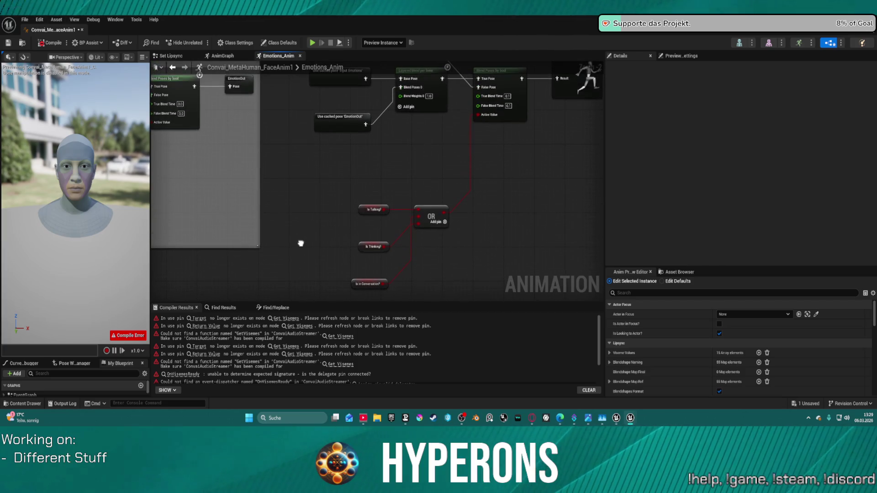
scroll(301, 243, down, 3)
scroll(486, 105, up, 2)
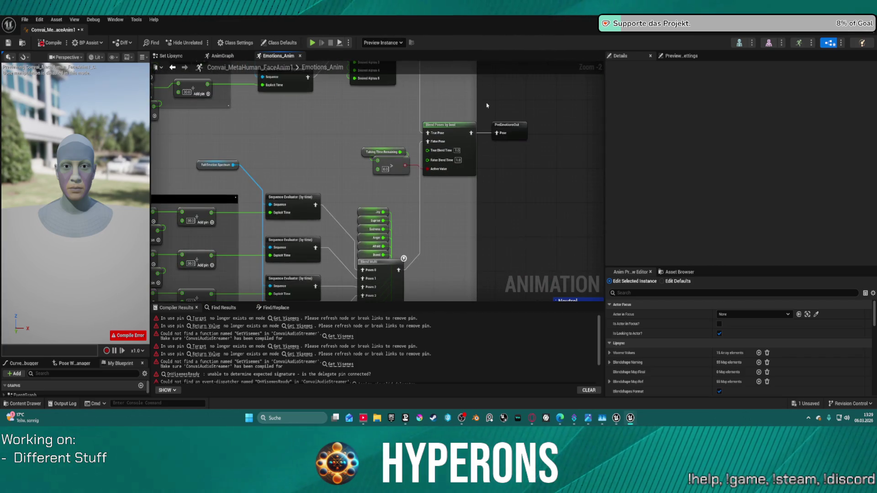
scroll(489, 101, down, 2)
scroll(489, 102, up, 3)
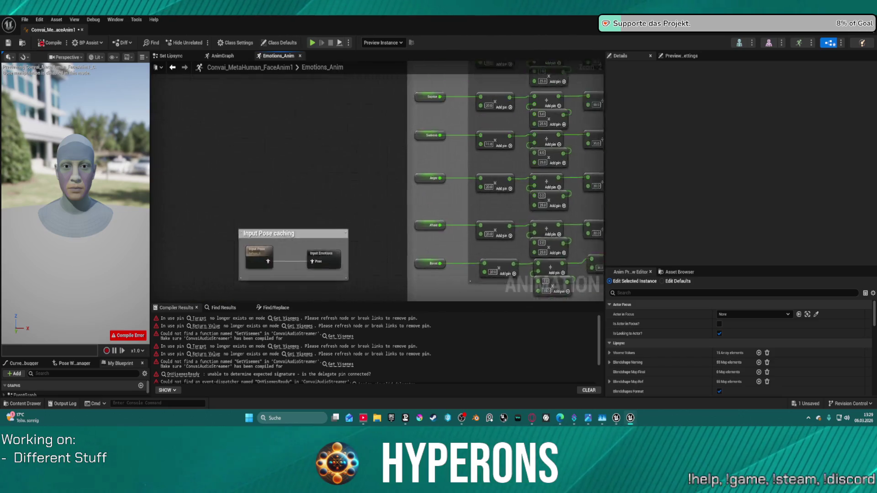
drag(411, 206, 402, 73)
scroll(402, 73, down, 1)
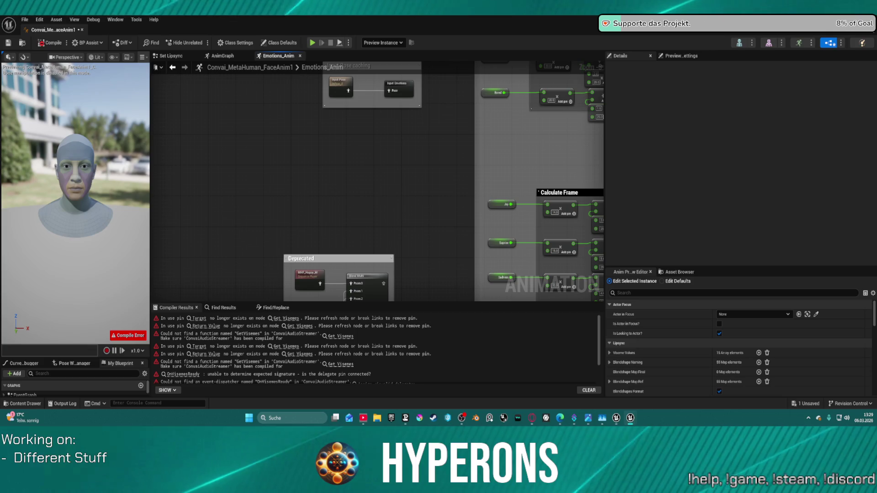
click(22, 43)
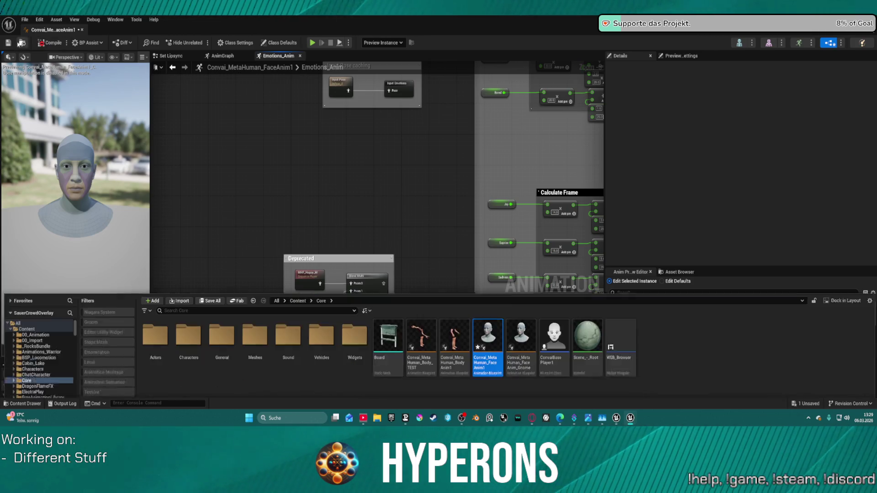
Open Convai_MetaHuman_BodyAnim1 and survey its MHFDS, TO IK, Movement and Output Pose areas.
double_click(454, 320)
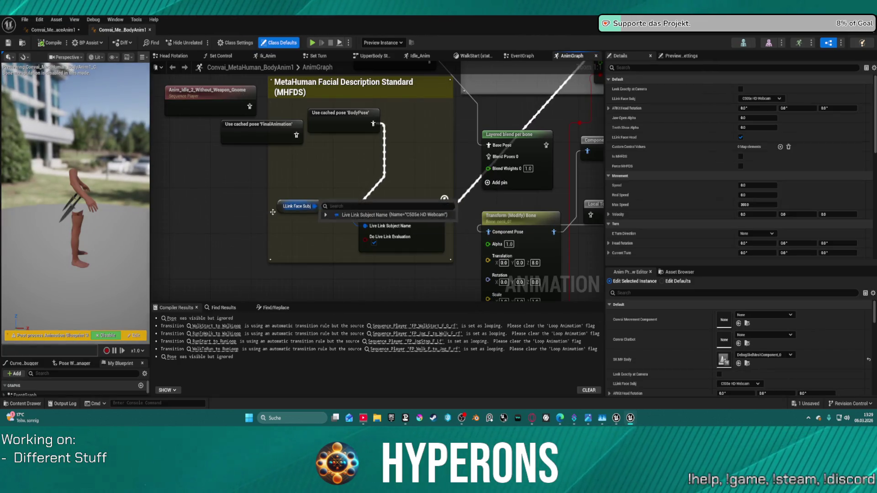
drag(404, 255, 298, 287)
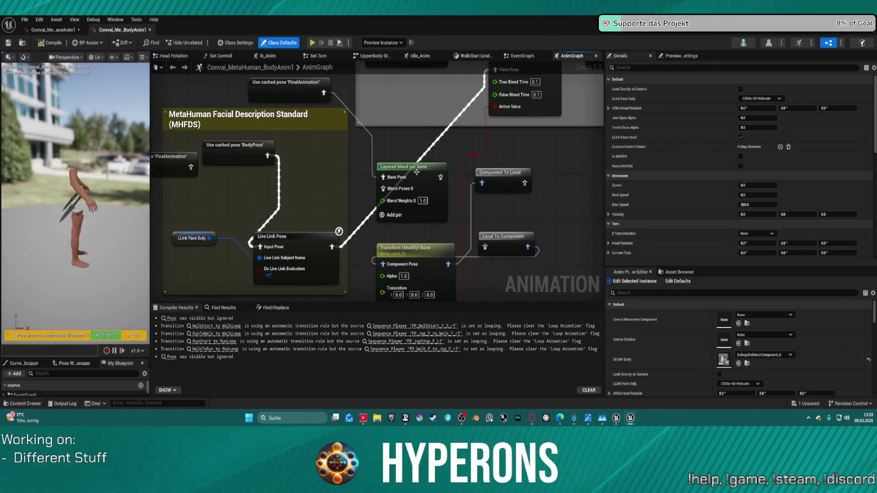
scroll(313, 247, down, 3)
scroll(312, 247, down, 4)
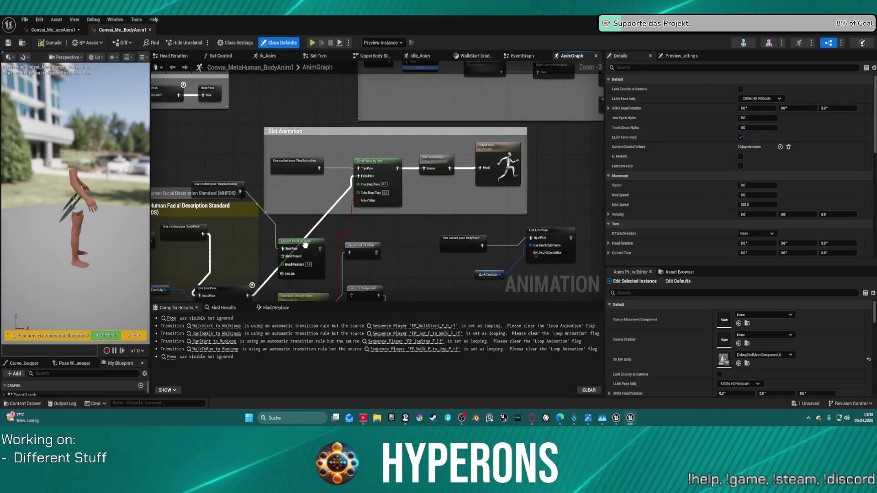
scroll(382, 146, up, 5)
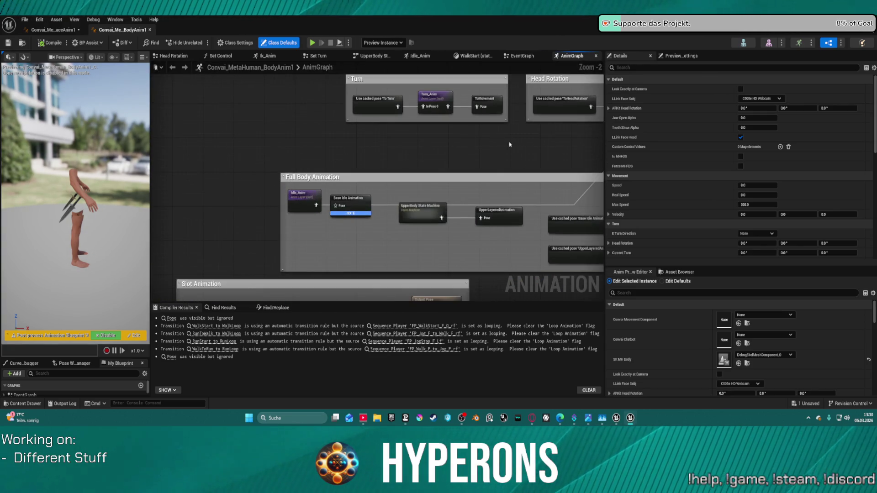
mouse_move(519, 141)
mouse_down()
mouse_move(443, 192)
mouse_move(435, 286)
mouse_move(274, 243)
mouse_move(291, 96)
mouse_up()
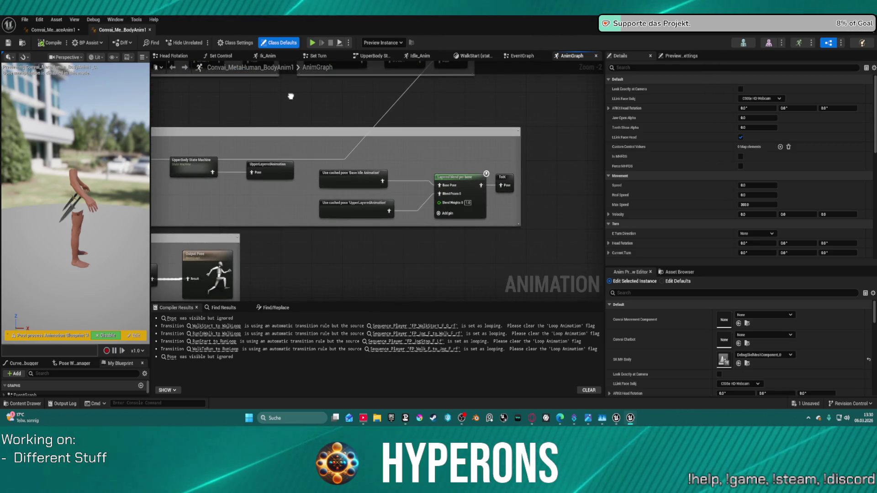
drag(291, 96, 312, 62)
mouse_move(229, 256)
mouse_down()
mouse_move(568, 155)
mouse_move(568, 62)
mouse_move(390, 113)
mouse_up()
scroll(529, 155, down, 4)
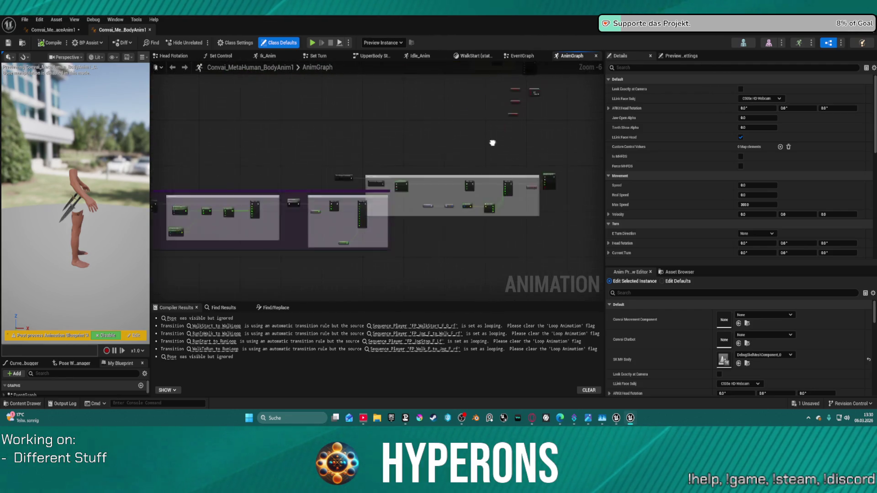
scroll(524, 133, up, 5)
mouse_move(336, 141)
mouse_down()
mouse_move(426, 130)
mouse_move(479, 78)
mouse_move(457, 105)
mouse_move(466, 50)
mouse_up()
mouse_move(220, 114)
mouse_down()
mouse_move(475, 206)
mouse_move(588, 221)
mouse_up()
mouse_move(319, 183)
mouse_down()
mouse_move(479, 193)
mouse_move(251, 258)
mouse_move(129, 170)
mouse_up()
drag(412, 192, 281, 186)
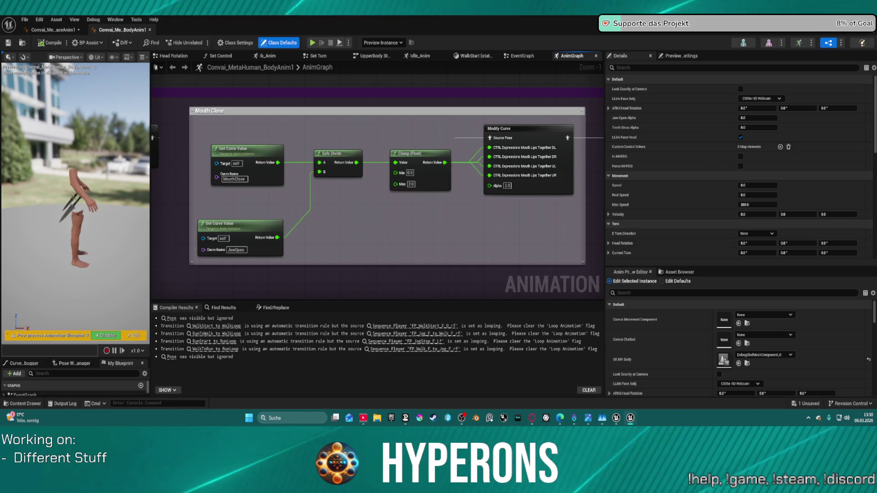
drag(320, 206, 314, 204)
mouse_move(205, 205)
mouse_down()
mouse_move(493, 195)
mouse_move(478, 200)
mouse_move(441, 111)
mouse_up()
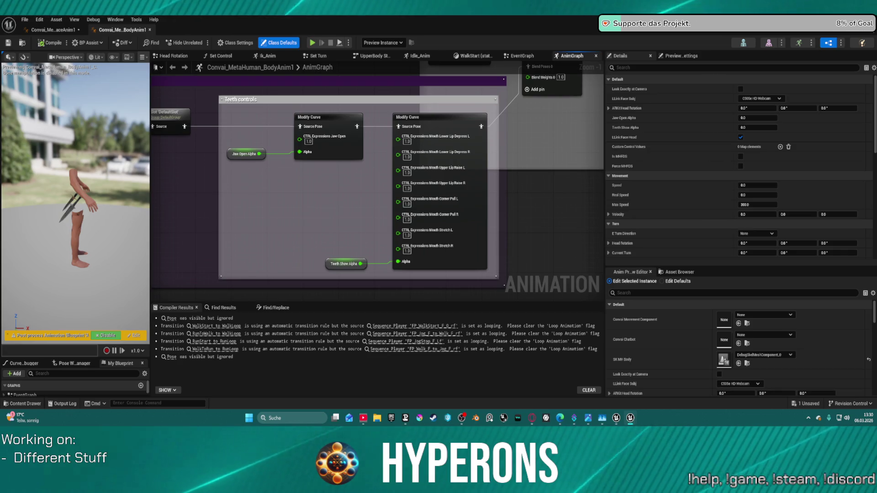
mouse_move(313, 146)
mouse_down()
mouse_move(323, 143)
mouse_move(119, 137)
mouse_move(110, 99)
mouse_up()
drag(366, 183, 299, 182)
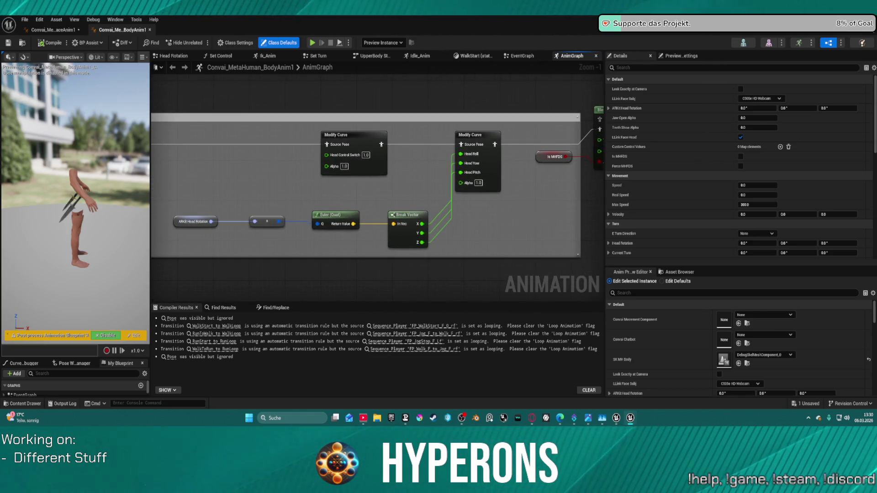
drag(365, 183, 135, 245)
mouse_move(272, 128)
mouse_down()
mouse_move(409, 150)
mouse_move(413, 160)
mouse_up()
scroll(413, 160, down, 7)
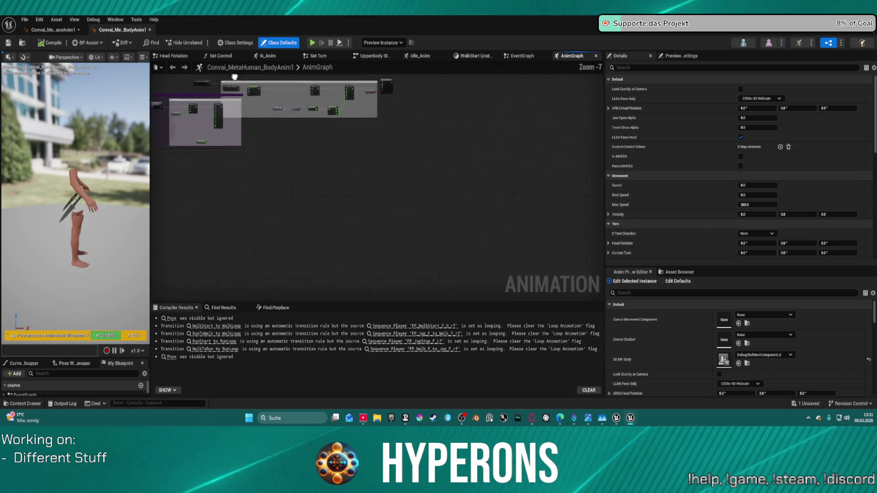
Survey the body AnimGraph's Slot Animation, Turn, Head Rotation and Layered blend groups, ending at MHFDS.
scroll(413, 160, up, 5)
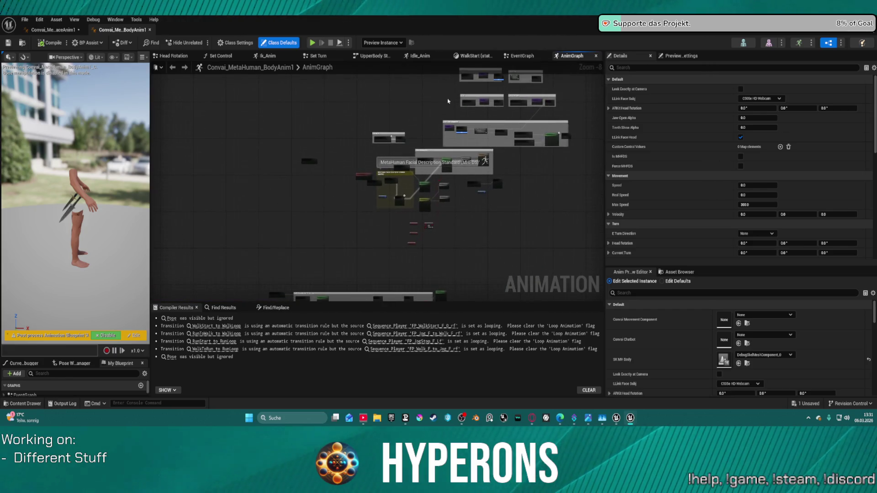
drag(434, 221, 355, 150)
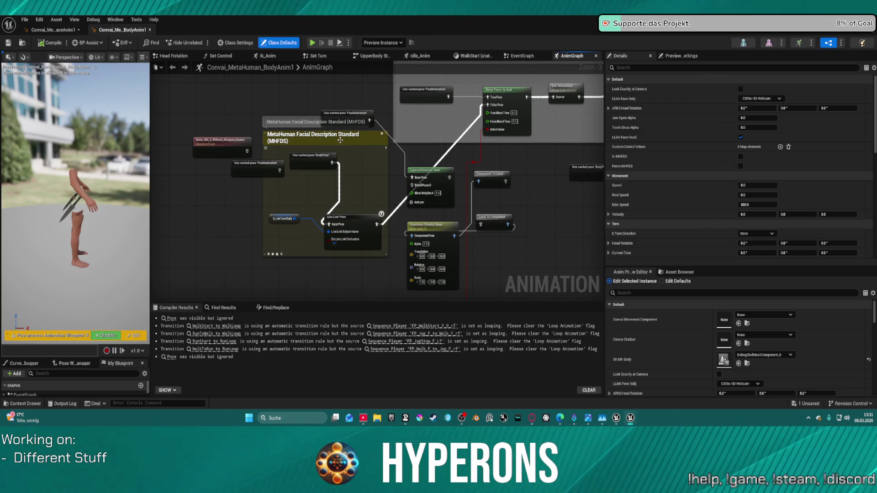
scroll(341, 140, up, 2)
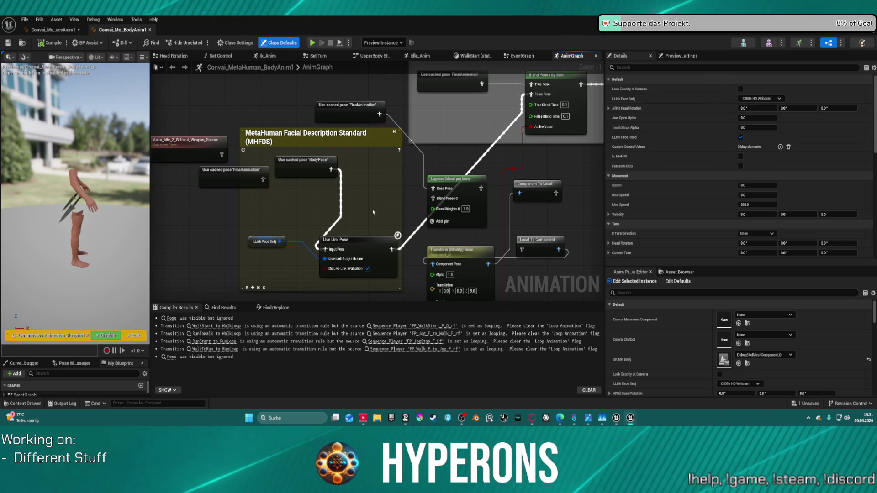
mouse_move(416, 180)
mouse_down()
mouse_move(393, 183)
mouse_move(368, 219)
mouse_move(255, 224)
mouse_move(292, 196)
mouse_move(250, 144)
mouse_up()
scroll(439, 177, down, 5)
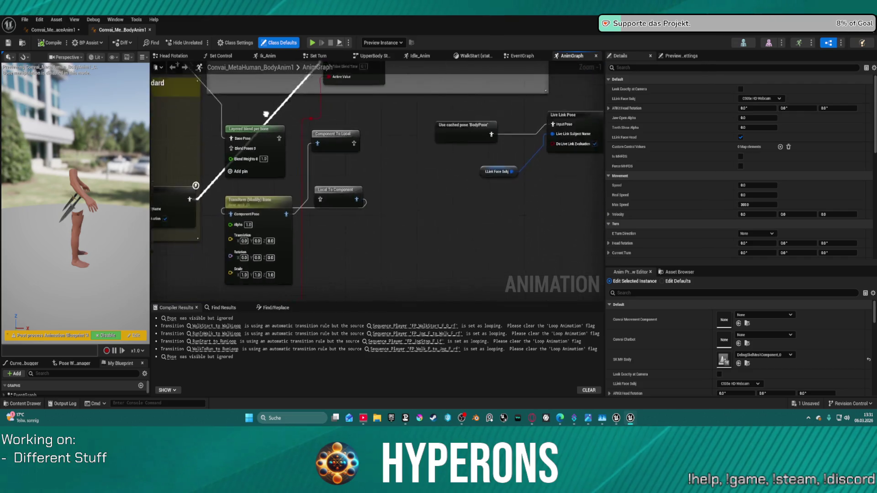
mouse_move(438, 177)
mouse_down()
mouse_move(479, 190)
mouse_move(488, 215)
mouse_up()
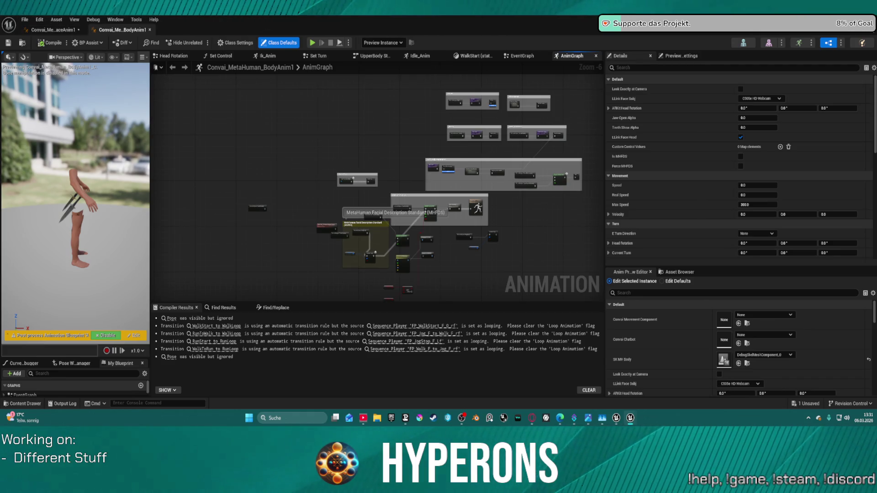
scroll(454, 180, up, 2)
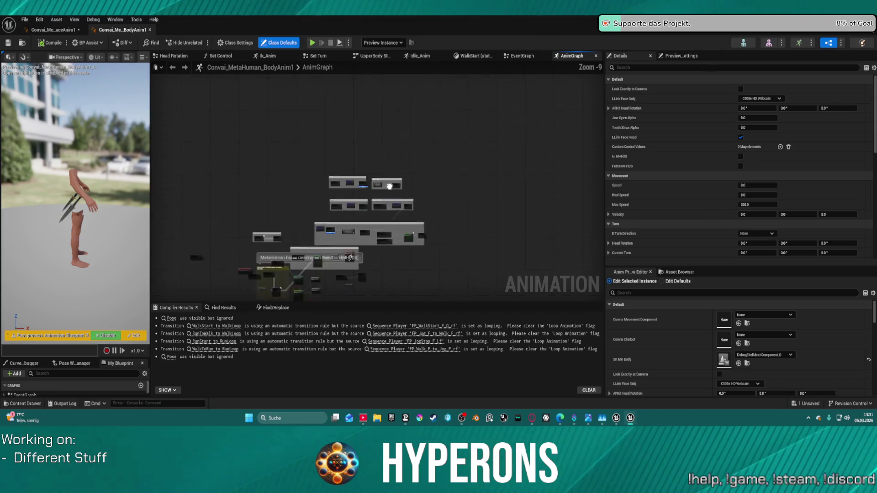
scroll(403, 146, up, 4)
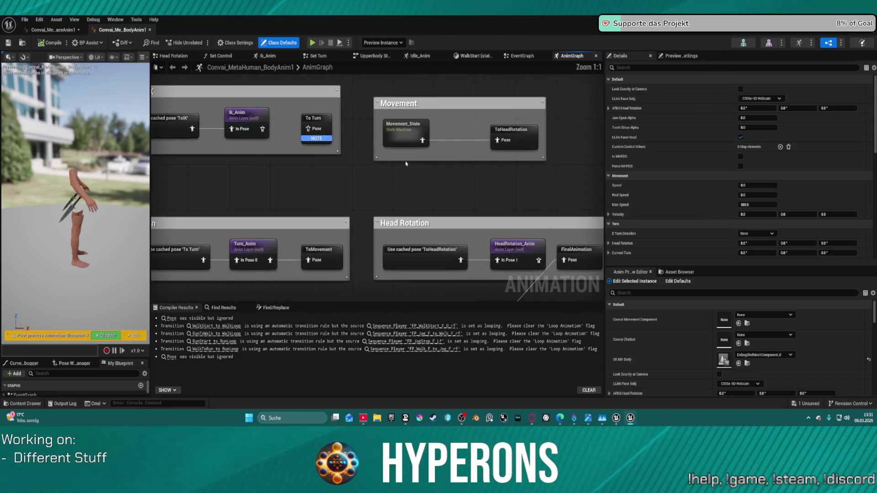
mouse_move(395, 205)
mouse_down()
mouse_move(446, 177)
mouse_move(404, 126)
mouse_up()
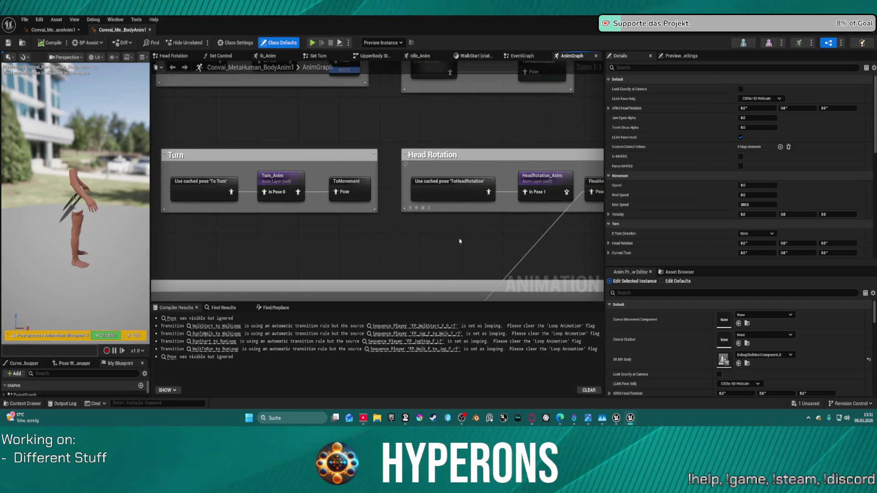
scroll(446, 180, down, 3)
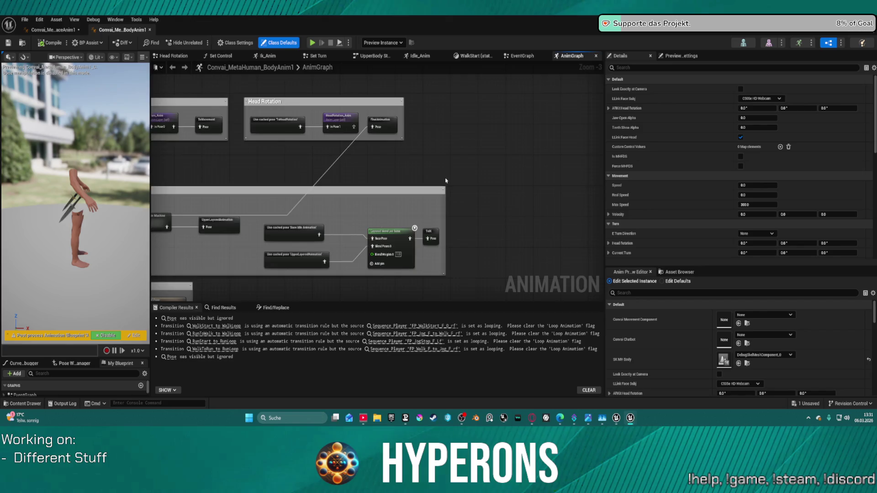
scroll(446, 181, up, 3)
drag(397, 325, 422, 260)
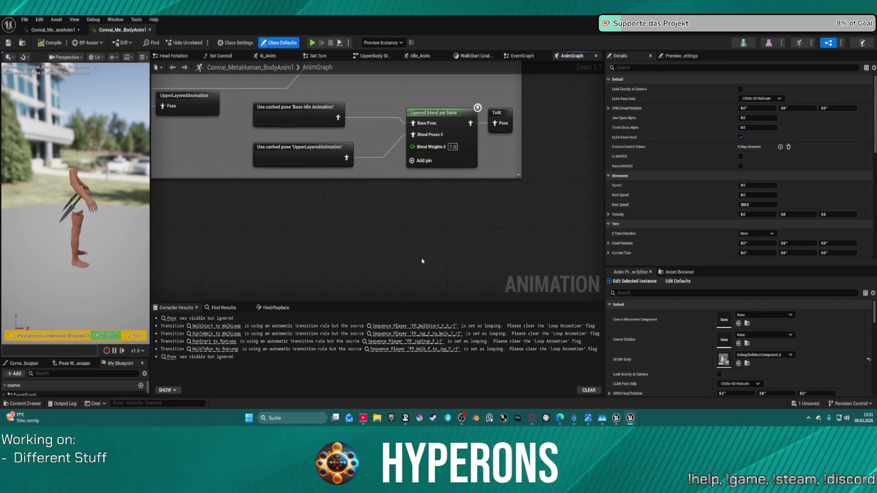
scroll(503, 215, down, 4)
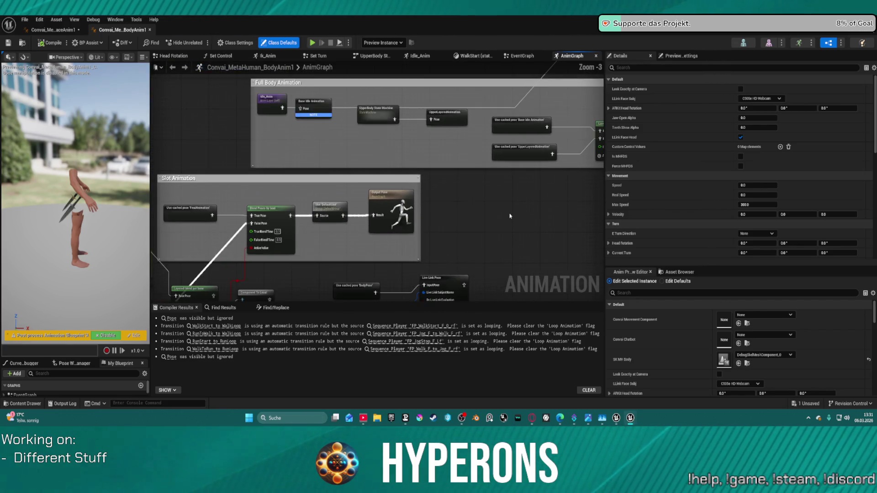
mouse_move(478, 228)
mouse_down()
mouse_move(474, 133)
mouse_move(540, 141)
mouse_move(547, 116)
mouse_up()
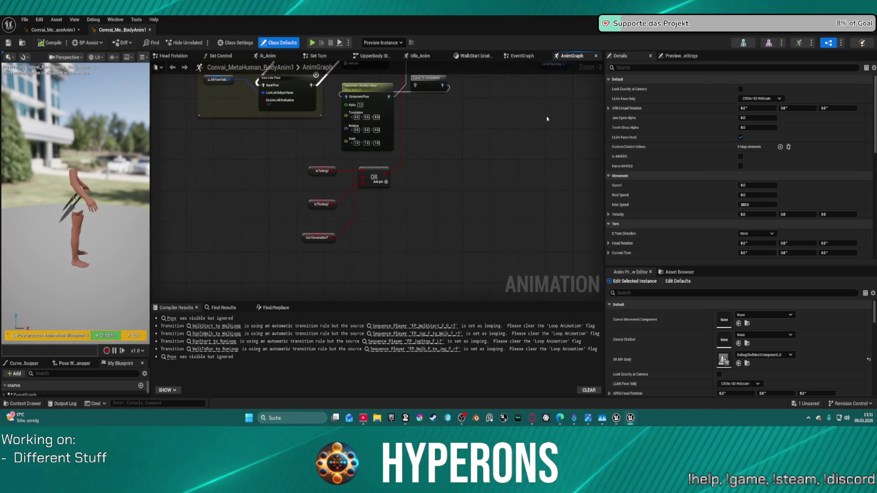
drag(424, 178, 456, 239)
Arrange Local To Component, Transform (Modify) Bone and Component To Local into a left-to-right chain.
mouse_move(436, 160)
mouse_down()
mouse_move(498, 203)
mouse_move(312, 209)
mouse_move(302, 222)
mouse_up()
drag(369, 169, 439, 185)
drag(434, 115, 512, 196)
click(453, 179)
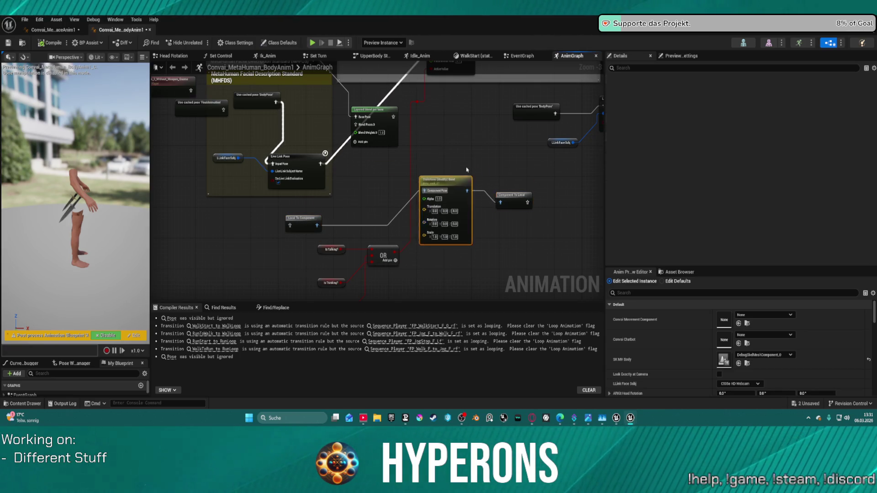
Line up Local To Component and Component To Local on either side of the Transform (Modify) Bone node.
drag(467, 179, 481, 164)
drag(310, 223, 404, 178)
mouse_move(512, 196)
mouse_down()
mouse_move(514, 174)
mouse_move(467, 181)
mouse_move(466, 192)
mouse_up()
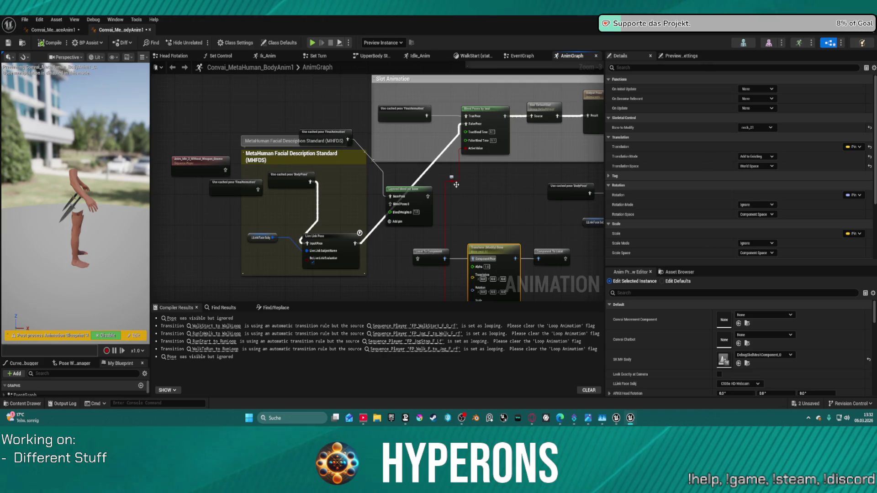
Reposition the UpperBody State Machine node in Full Body Animation and view its Idle/Talk states.
mouse_move(458, 217)
mouse_down()
mouse_move(419, 233)
mouse_move(376, 276)
mouse_up()
drag(544, 212, 502, 238)
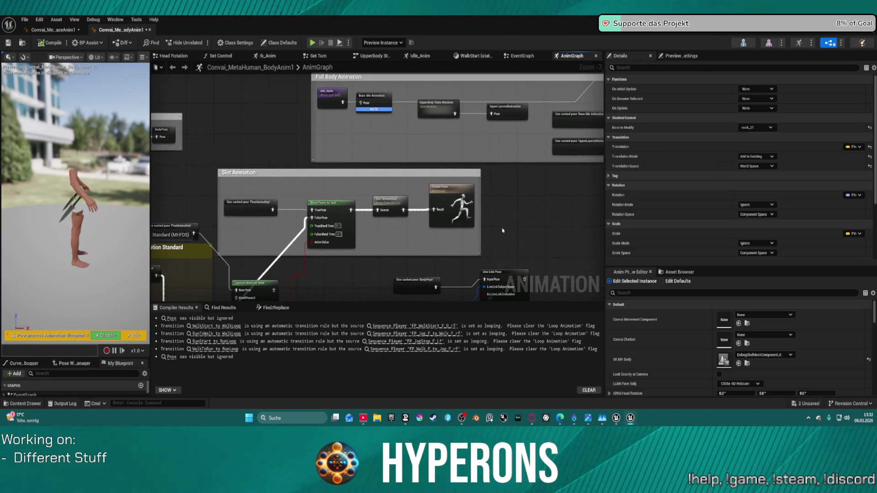
mouse_move(556, 213)
mouse_down()
mouse_move(499, 217)
mouse_move(478, 242)
mouse_move(488, 245)
mouse_move(413, 251)
mouse_up()
drag(454, 142, 451, 181)
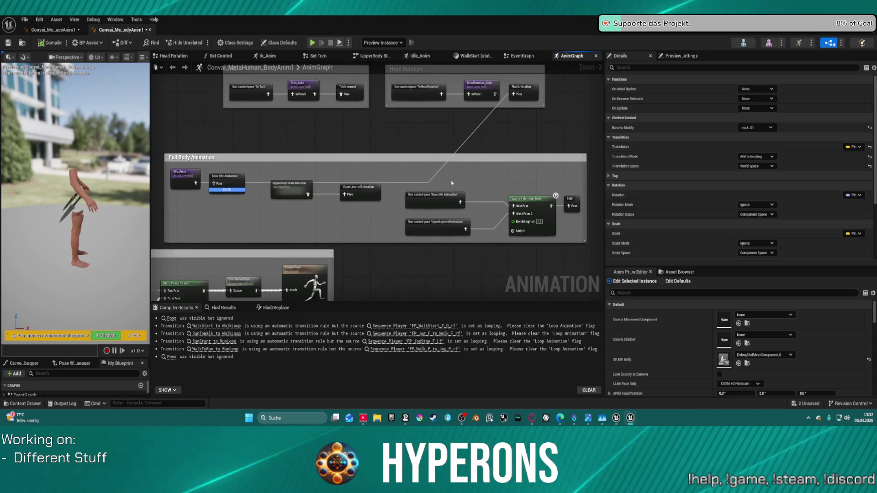
drag(288, 189, 277, 212)
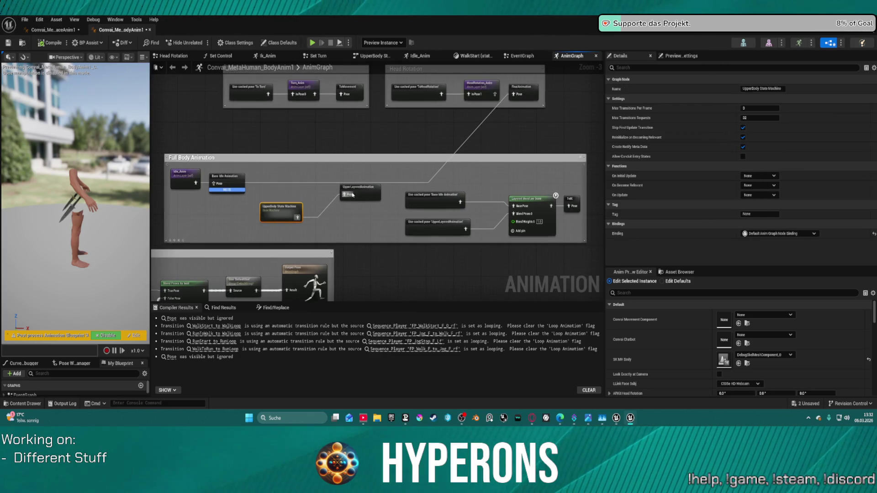
double_click(332, 215)
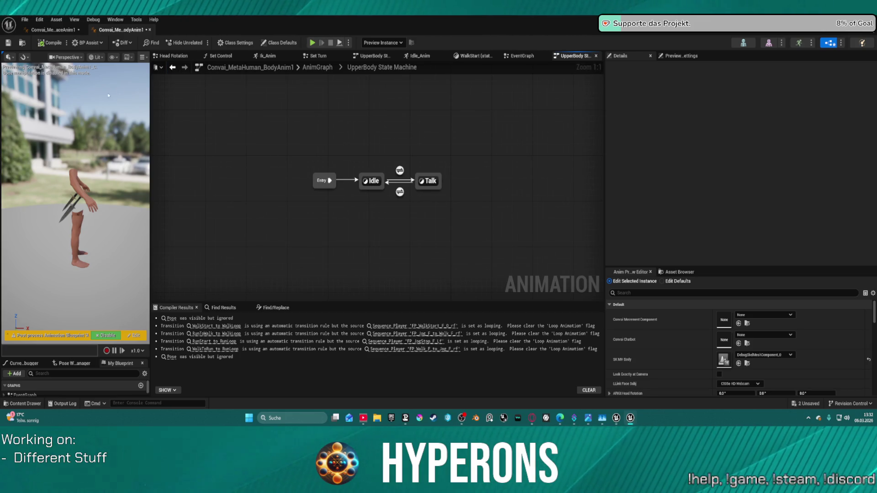
Return to the body AnimGraph and look over the TO IK, Movement, Turn and Head Rotation groups.
click(172, 69)
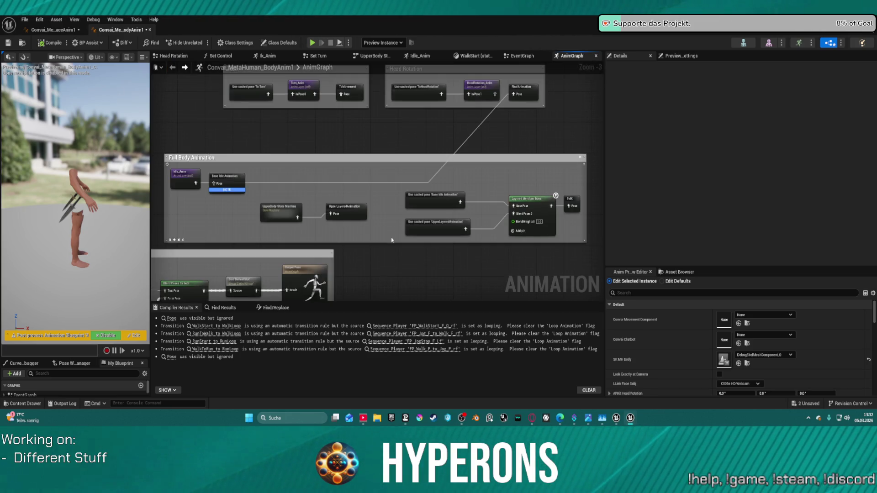
drag(391, 240, 337, 251)
drag(501, 201, 558, 241)
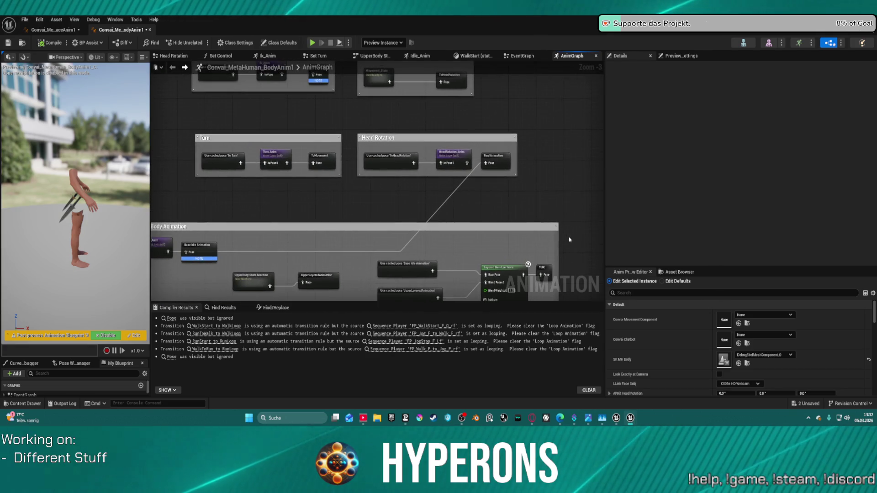
mouse_move(430, 223)
mouse_down()
mouse_move(297, 197)
mouse_move(413, 226)
mouse_move(379, 267)
mouse_move(370, 243)
mouse_up()
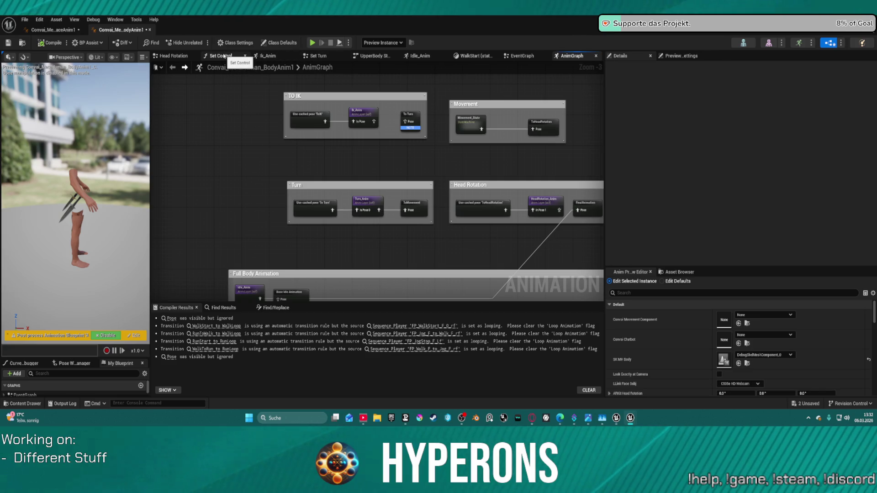
Frame the Head Rotation graph's Actor in Focus, Find Look at Rotation and SET nodes.
click(173, 56)
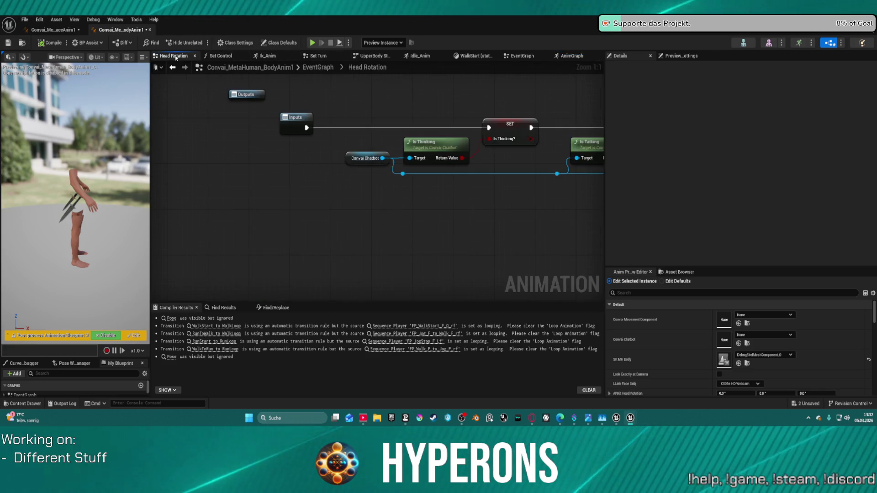
mouse_move(408, 192)
mouse_down()
mouse_move(317, 223)
mouse_move(225, 216)
mouse_up()
scroll(322, 221, down, 2)
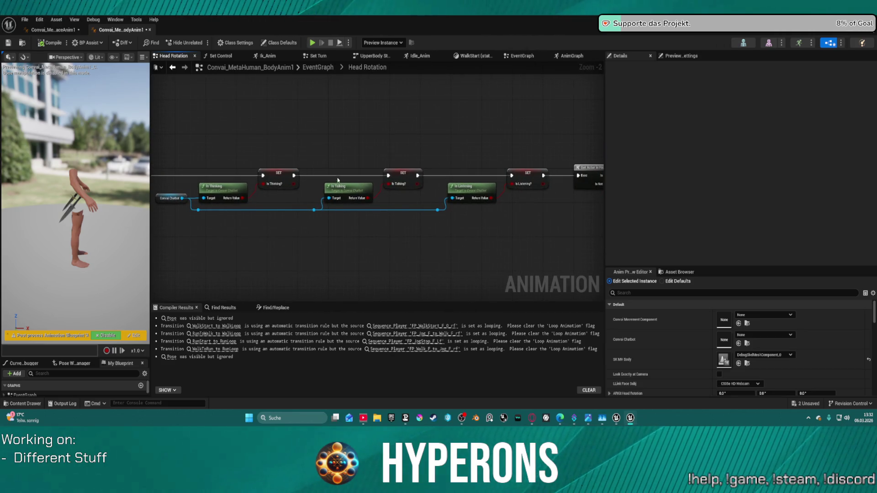
drag(547, 197, 365, 203)
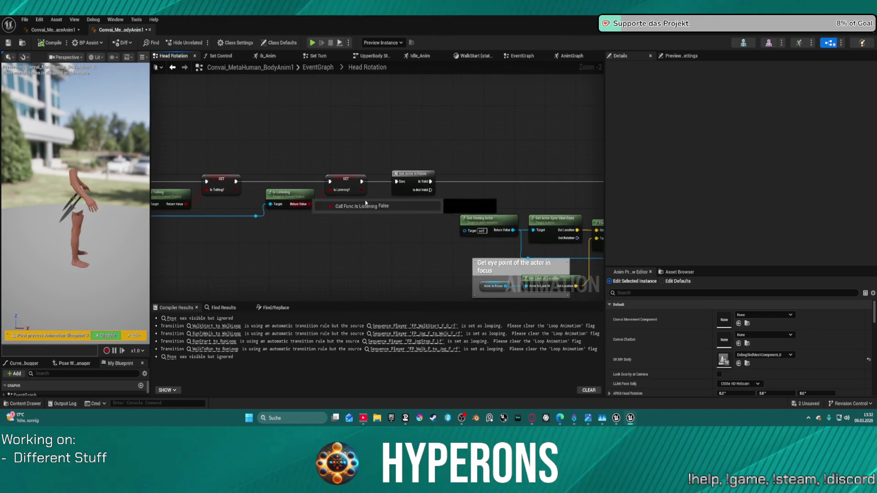
drag(518, 220, 365, 204)
drag(548, 219, 439, 208)
mouse_move(536, 241)
mouse_down()
mouse_move(476, 242)
mouse_move(544, 214)
mouse_up()
mouse_move(432, 227)
mouse_down()
mouse_move(393, 270)
mouse_move(347, 256)
mouse_move(554, 215)
mouse_move(541, 216)
mouse_move(549, 213)
mouse_move(543, 197)
mouse_up()
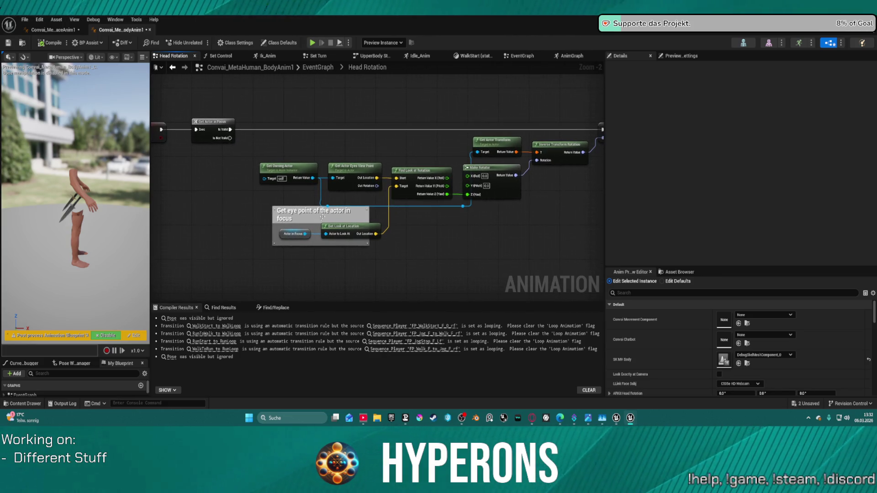
Inspect the Actor in Focus variable's details and the final SET node, then move the window aside.
click(285, 233)
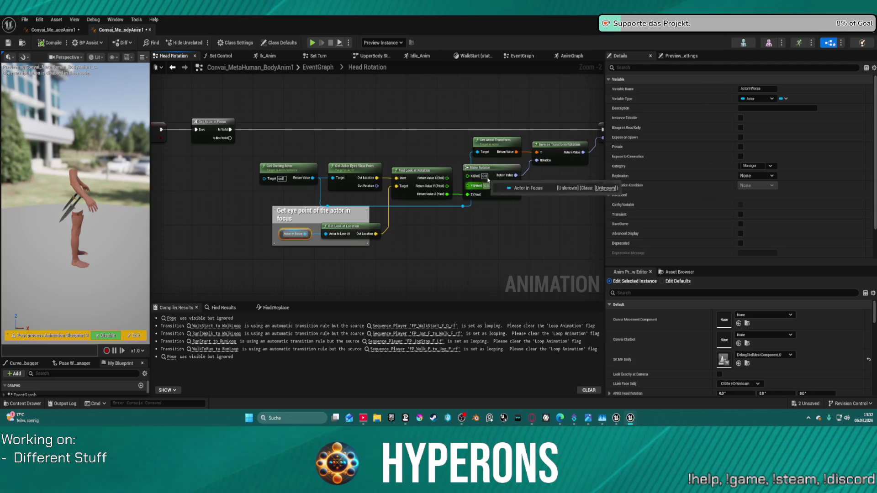
drag(303, 236, 220, 236)
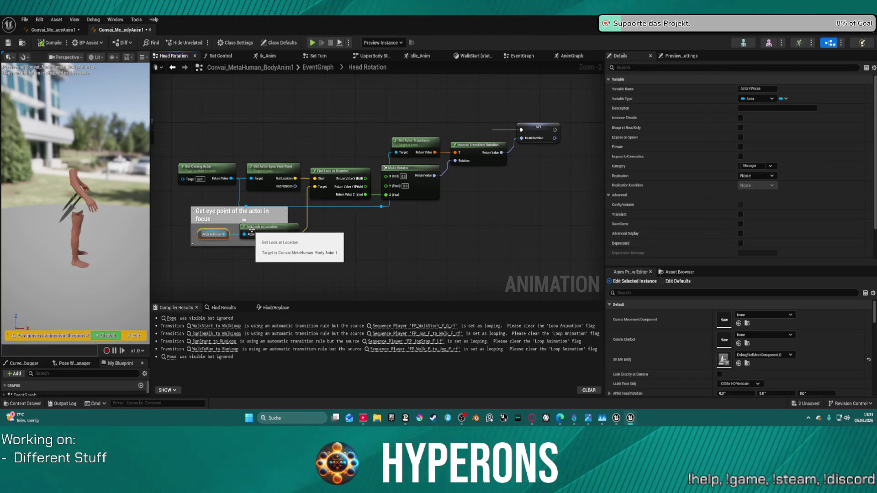
mouse_move(293, 234)
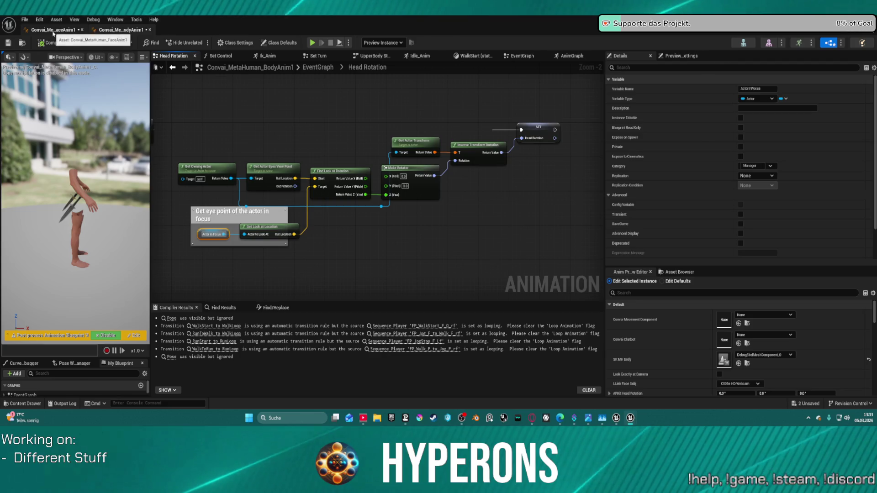
drag(475, 26, 485, 0)
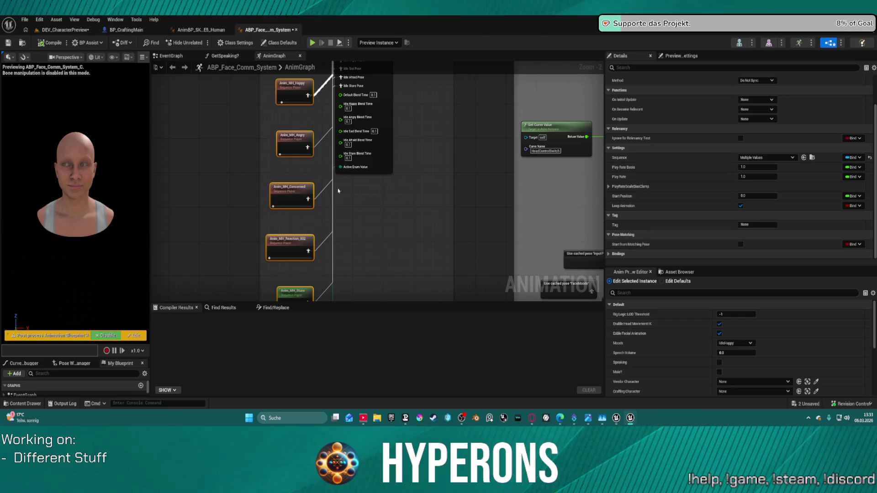
Zoom around the face AnimGraph, box-selecting and then deselecting the Head Movement IK nodes.
scroll(501, 175, down, 4)
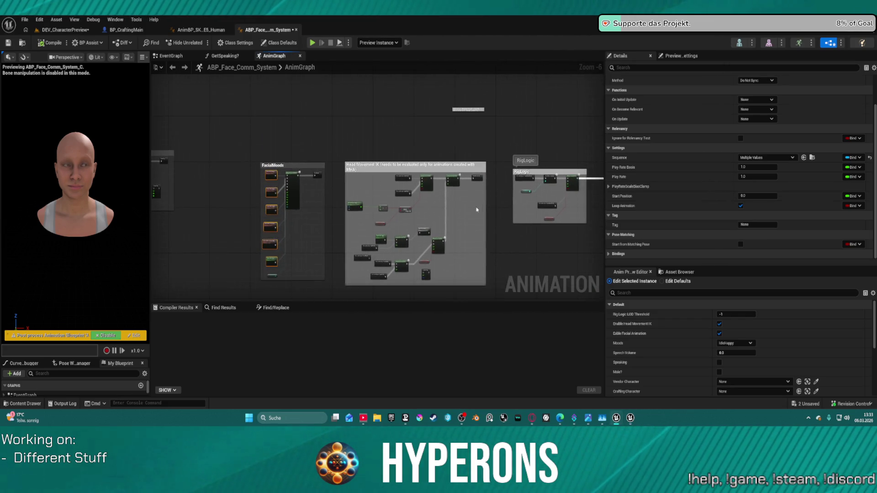
scroll(488, 166, up, 3)
scroll(488, 166, down, 2)
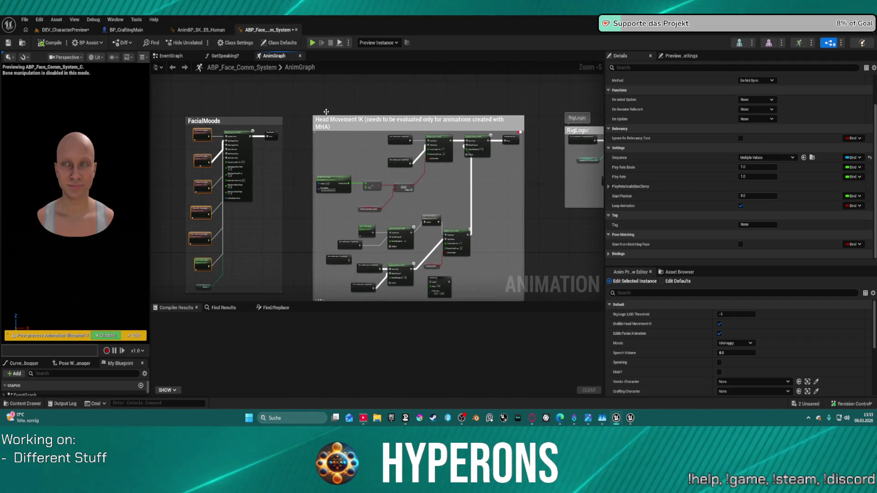
drag(304, 108, 529, 298)
scroll(404, 255, up, 4)
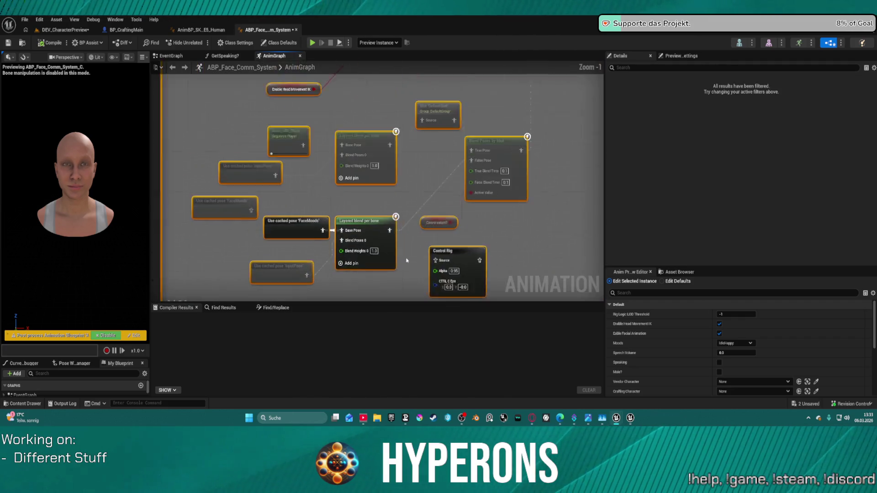
click(548, 146)
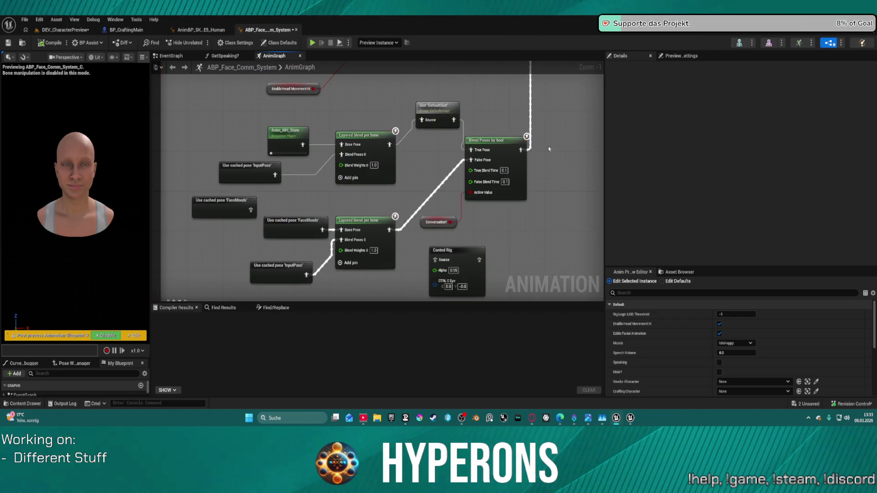
drag(548, 147, 531, 330)
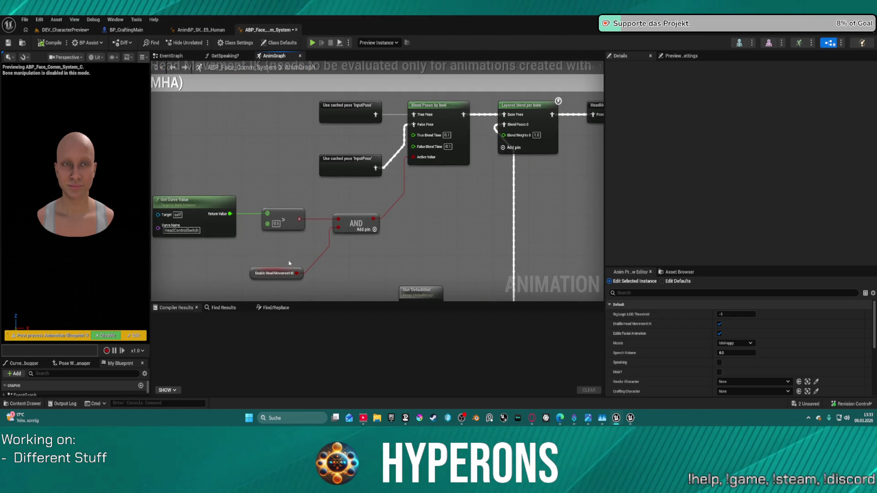
Frame the Get Curve Value node near Body & Face and move the Input Pose node up-left.
drag(229, 196, 255, 205)
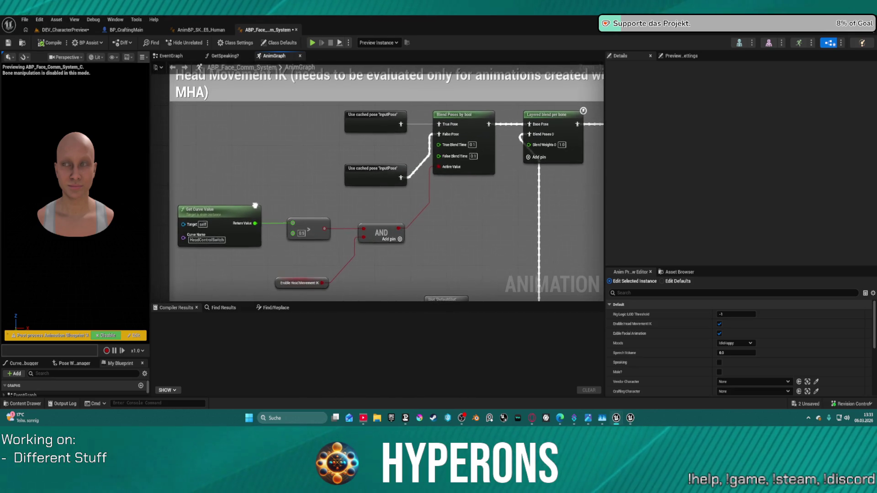
scroll(379, 122, down, 2)
right_click(377, 131)
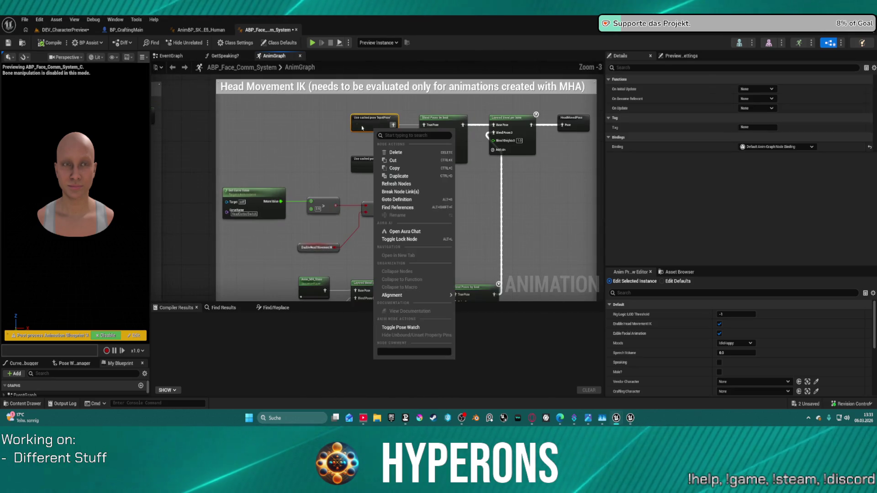
scroll(470, 120, down, 2)
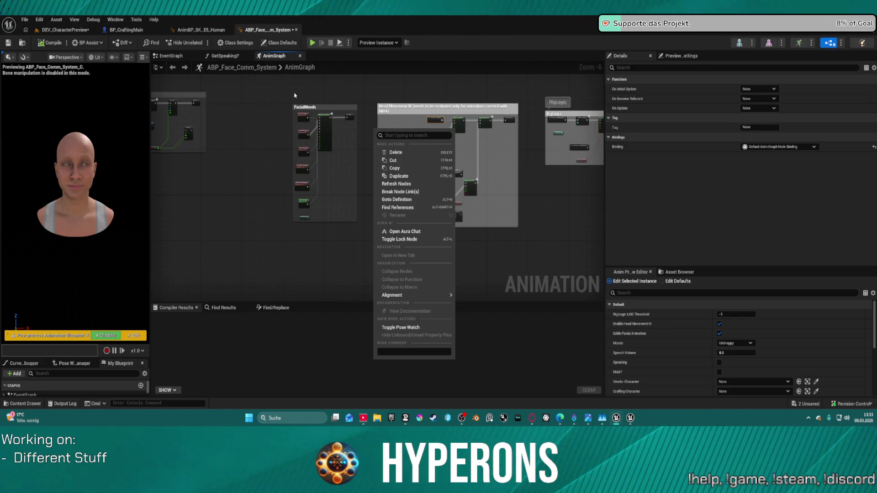
click(252, 94)
scroll(264, 86, up, 4)
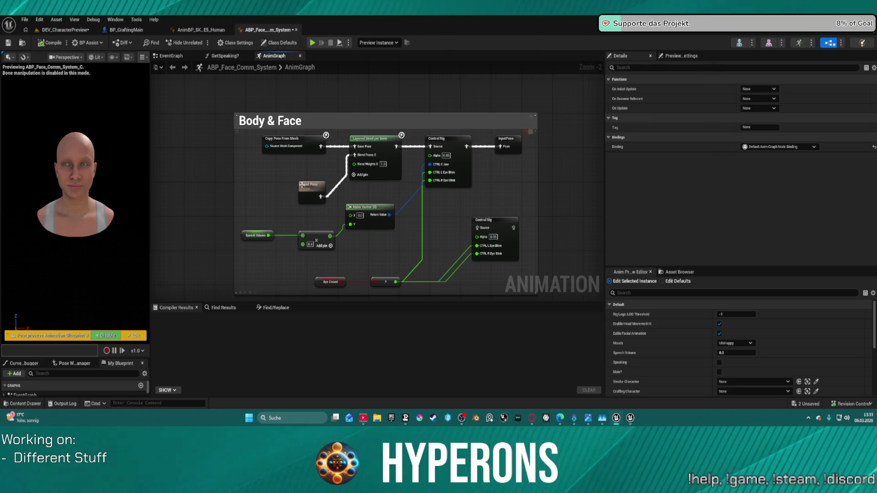
mouse_move(302, 185)
mouse_down()
mouse_move(255, 167)
mouse_move(264, 170)
mouse_up()
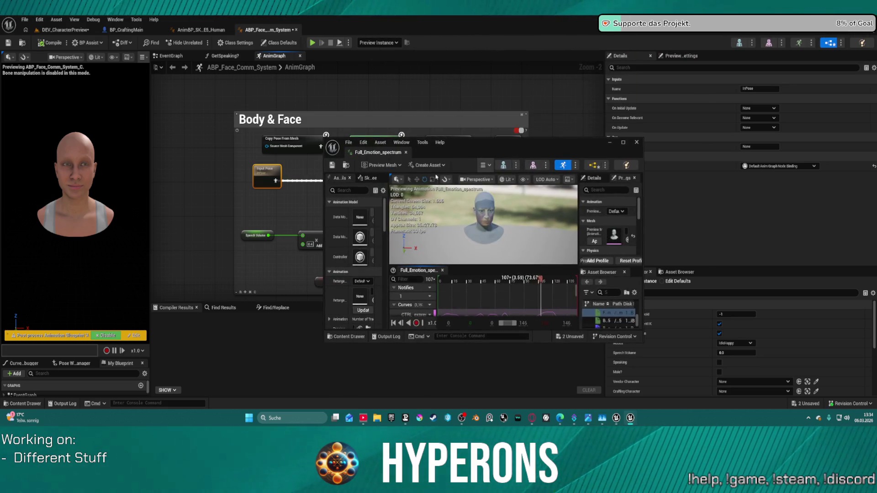
Maximize, detach and close the Full_Emotion_spectrum editor, confirming Export in FBX Export Options.
click(623, 142)
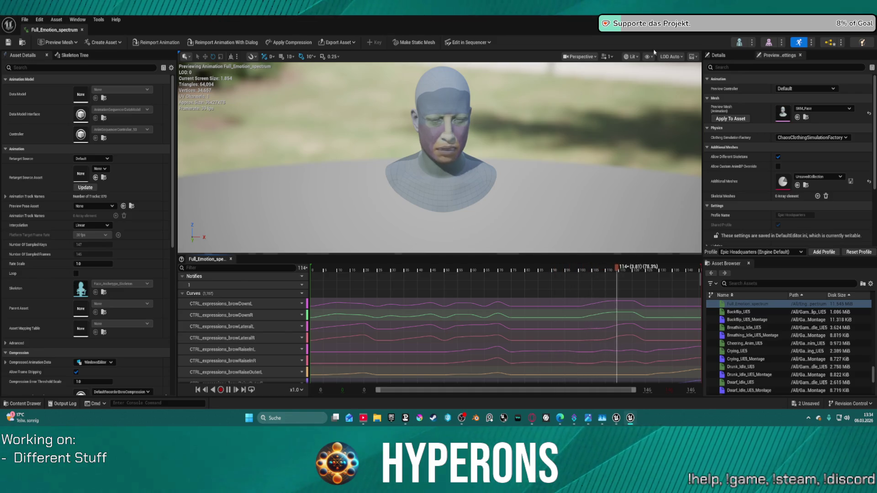
mouse_move(54, 29)
mouse_down()
mouse_move(235, 25)
mouse_move(315, 87)
mouse_move(321, 80)
mouse_up()
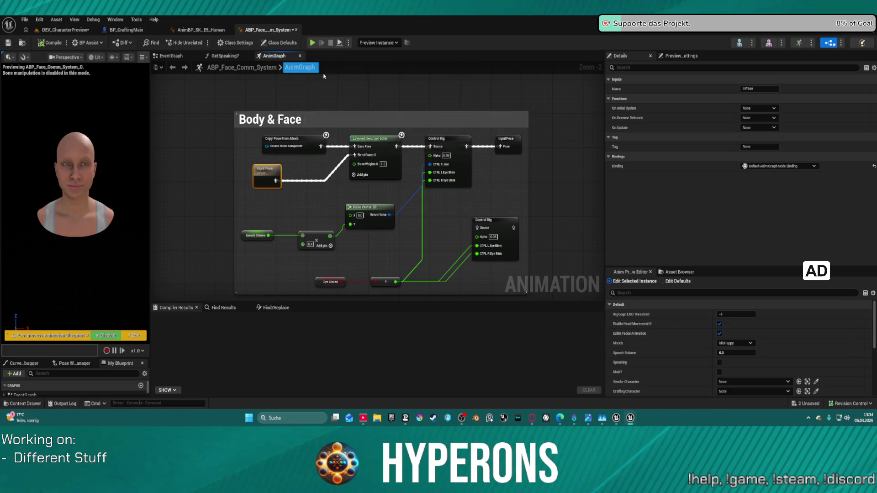
click(516, 69)
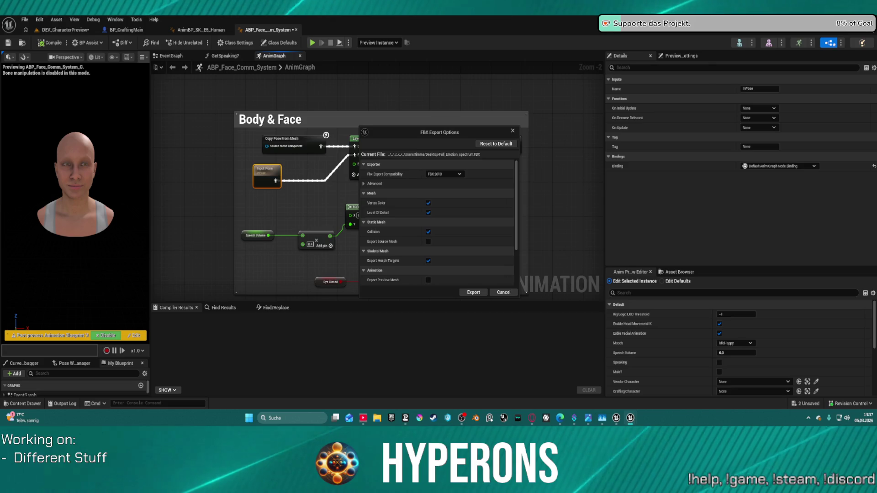
click(473, 292)
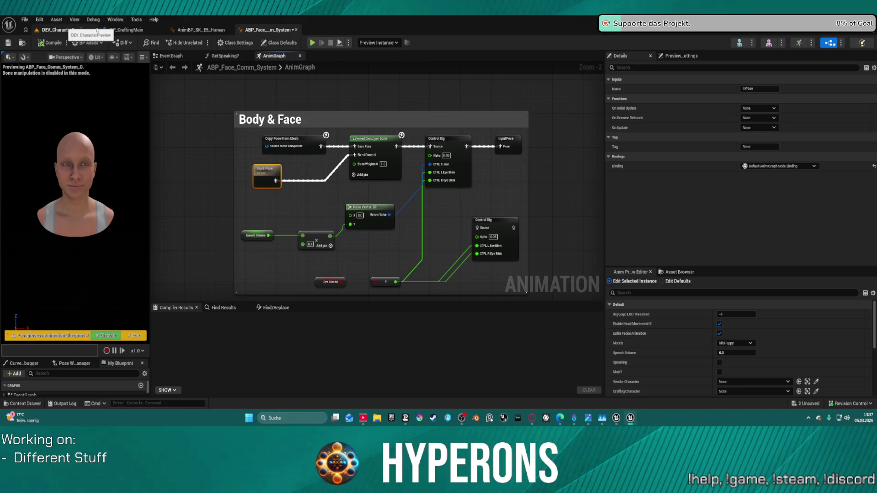
click(439, 86)
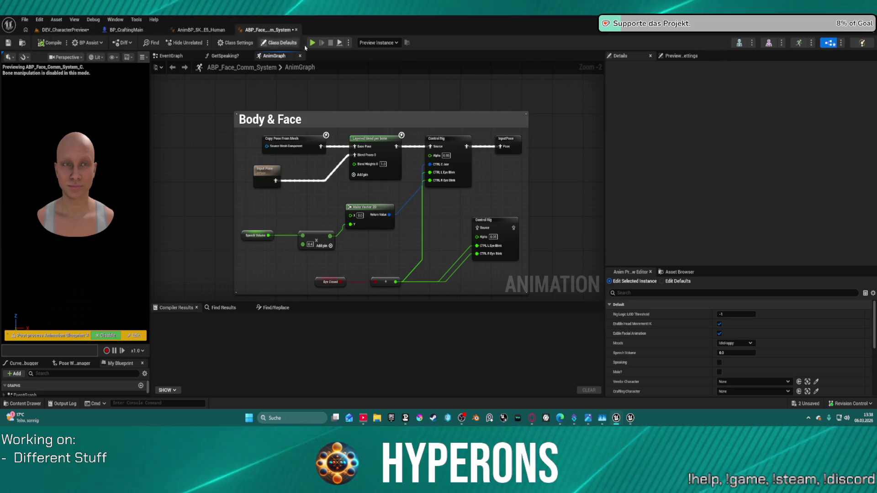
Run Import to Current Folder in the Facial folder and choose Full_Emotion_spectrum.FBX.
key(ctrl+space)
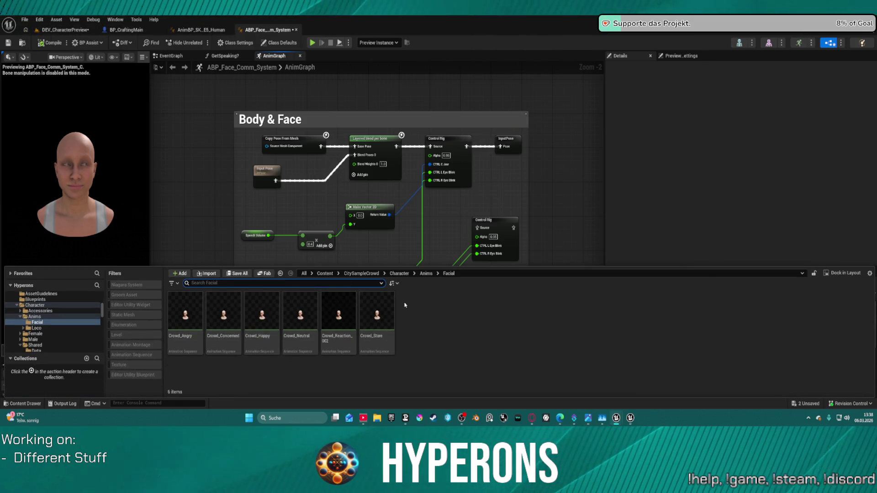
right_click(413, 305)
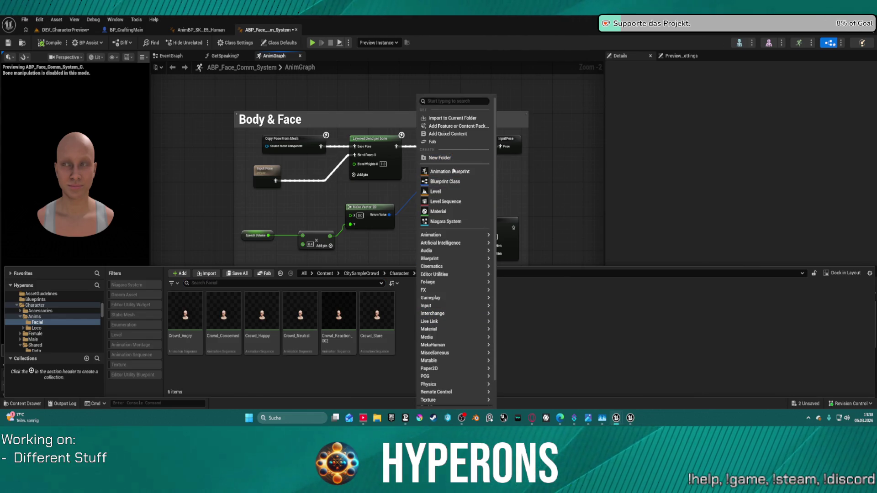
mouse_move(465, 236)
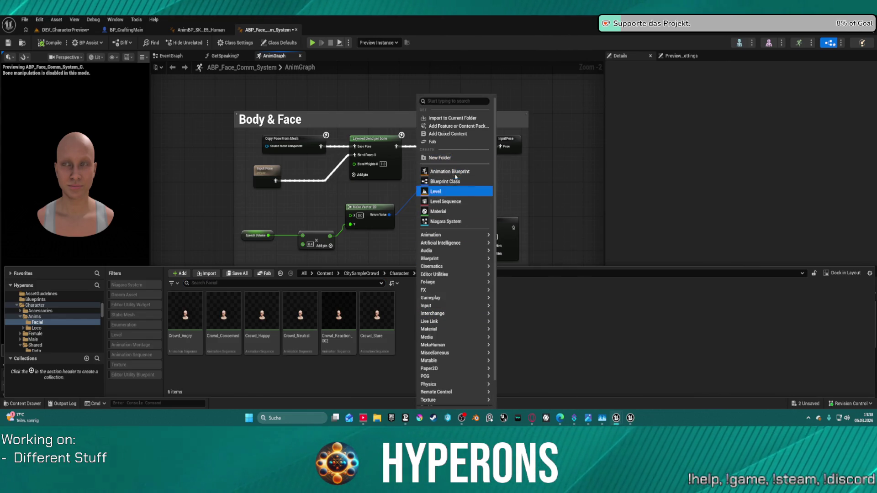
click(455, 119)
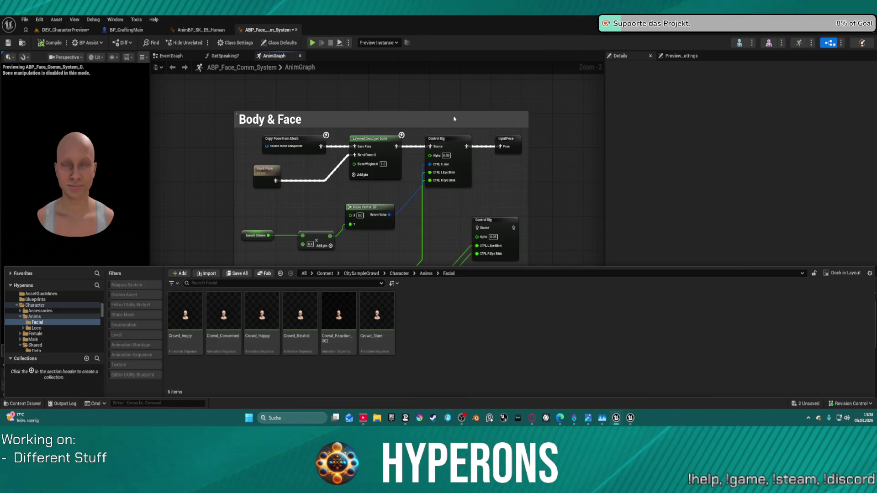
key(Escape)
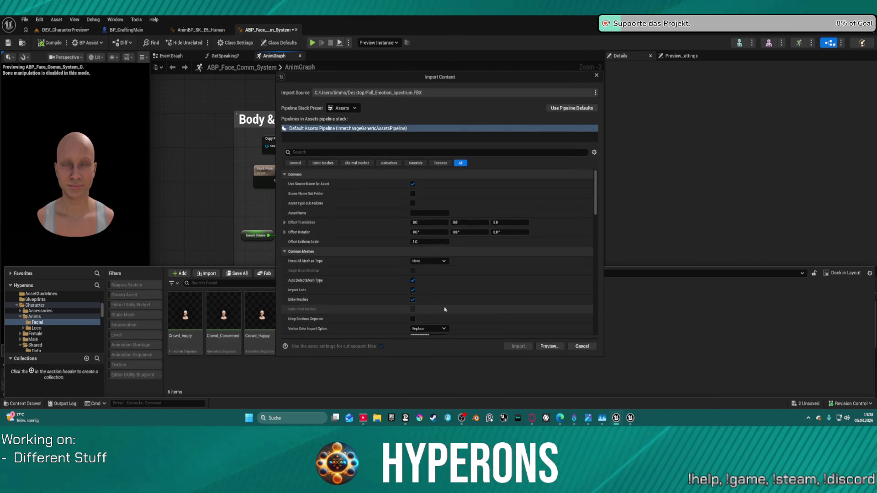
Set the import Skeleton to Face_Archetype_Skeleton via a 'face' search, import, and return to ABP_Face_Comm_System.
scroll(445, 310, down, 5)
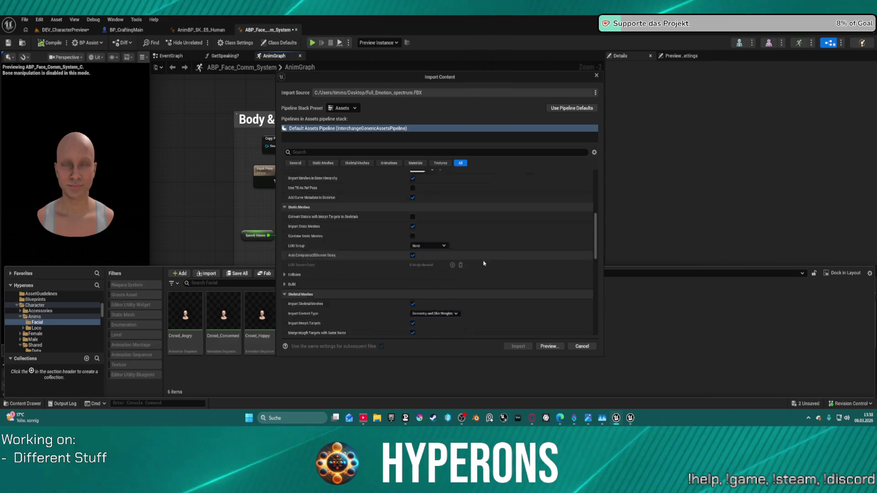
scroll(484, 263, down, 2)
scroll(483, 259, down, 2)
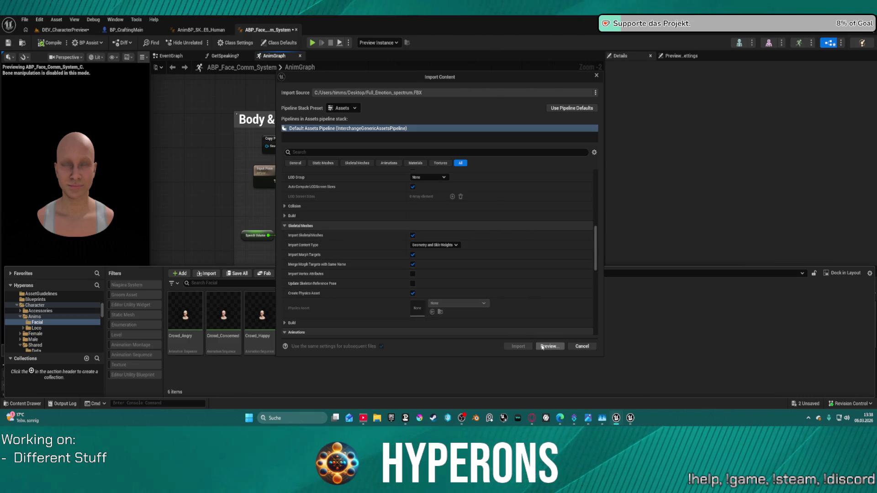
scroll(524, 320, up, 9)
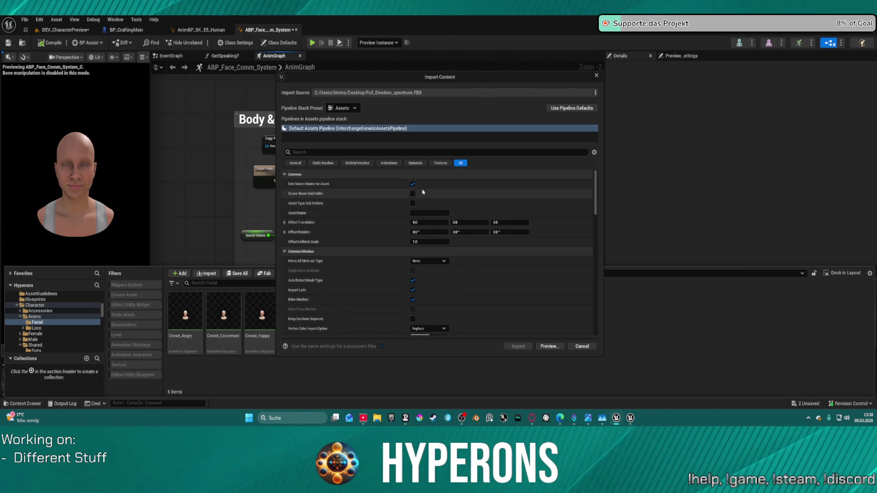
scroll(429, 228, down, 4)
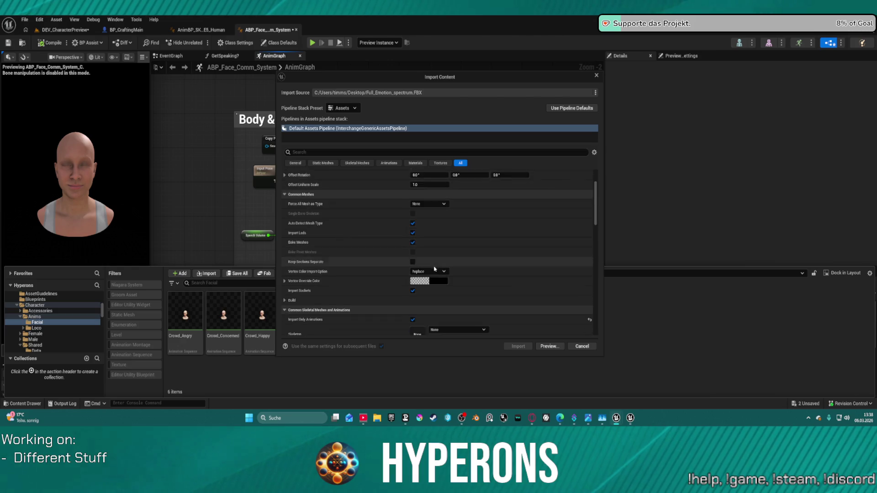
click(458, 264)
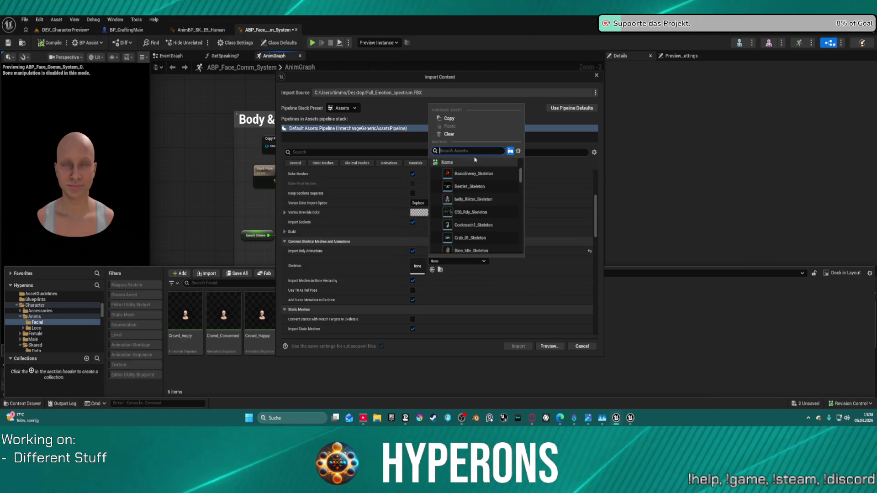
text(face)
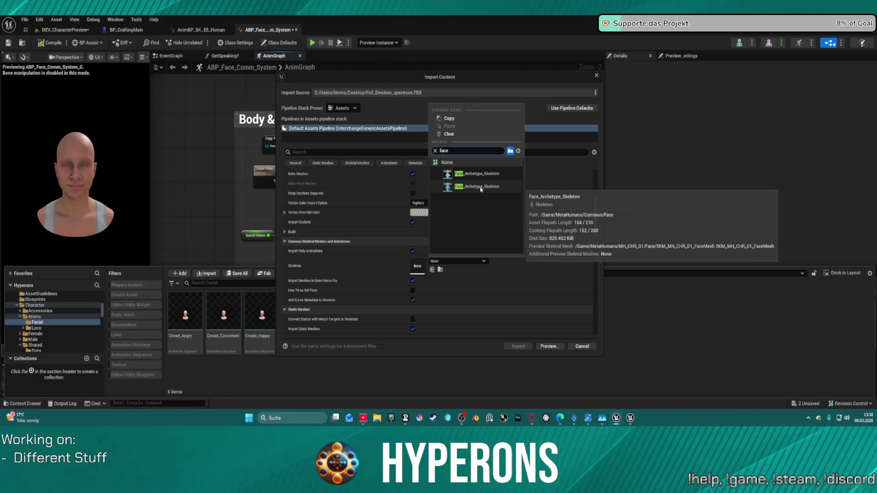
click(479, 183)
click(514, 347)
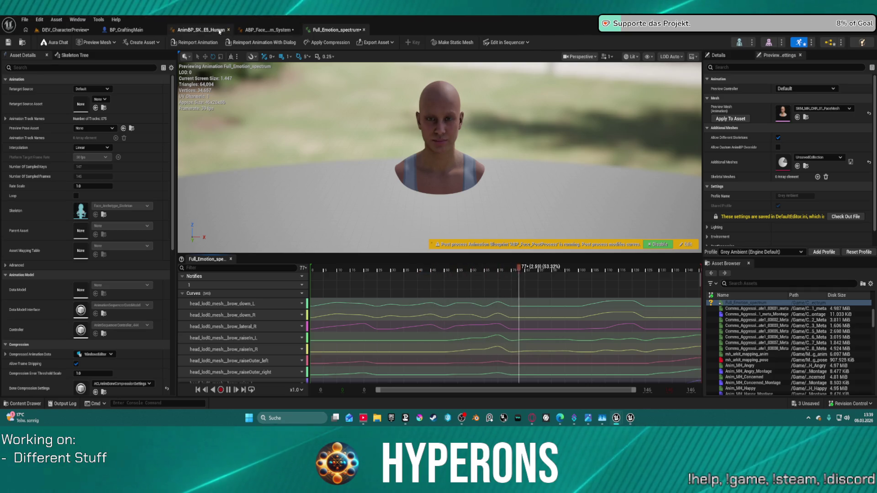
click(285, 31)
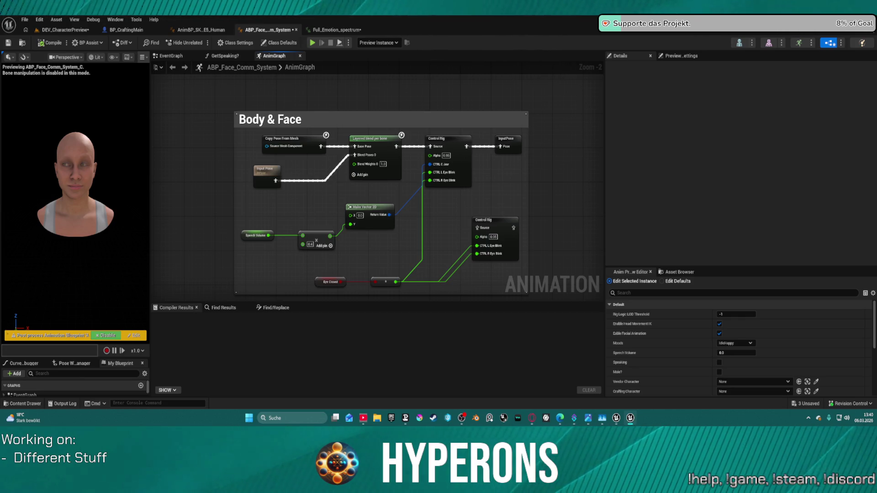
Delete the leftover AnimGraph node and paste the emotion blending block ending in PreEmotionsOut.
scroll(489, 118, down, 5)
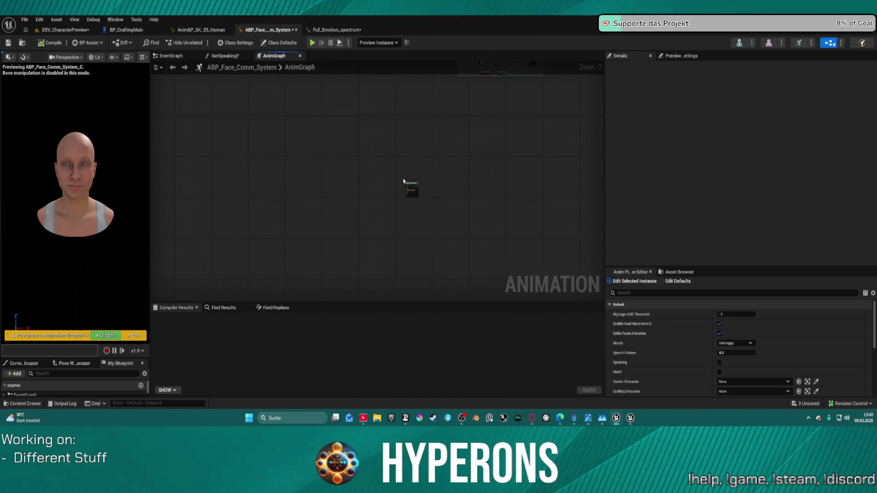
drag(398, 173, 416, 199)
key(Delete)
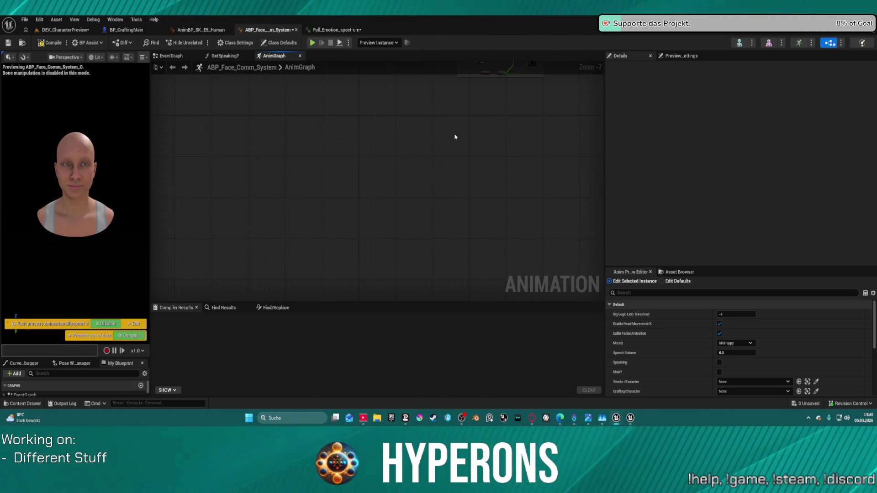
key(ctrl+v)
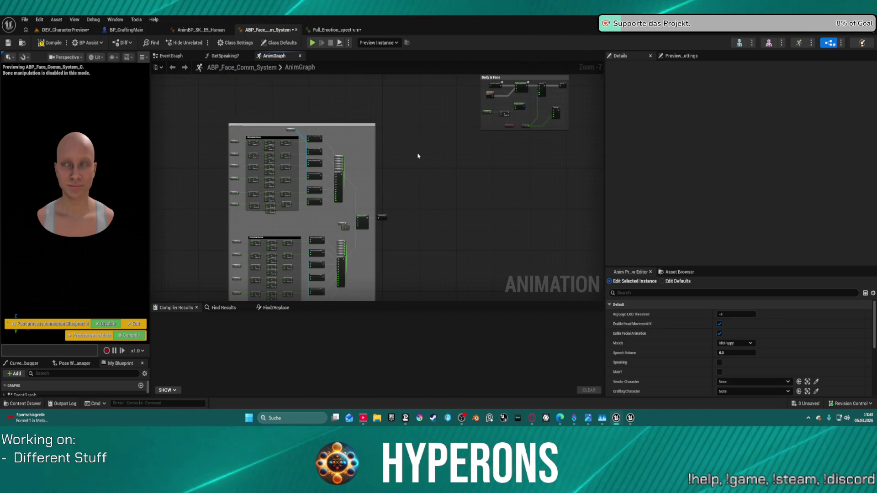
scroll(378, 150, up, 4)
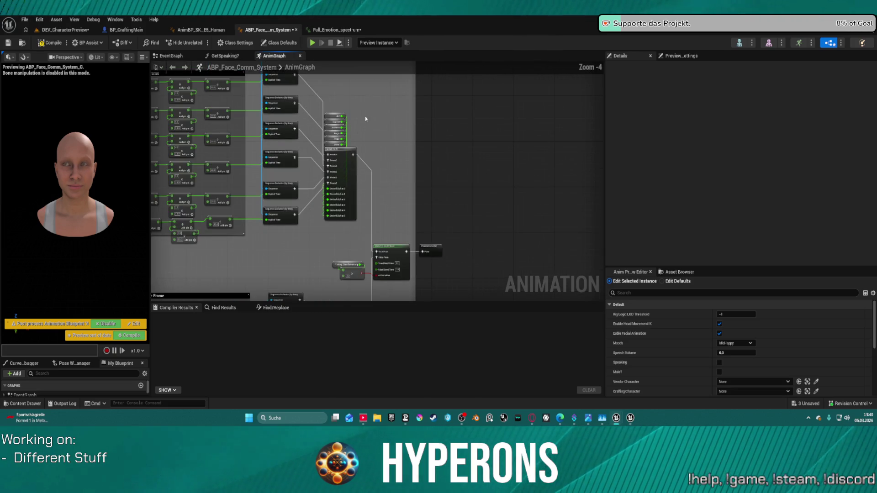
drag(366, 116, 381, 126)
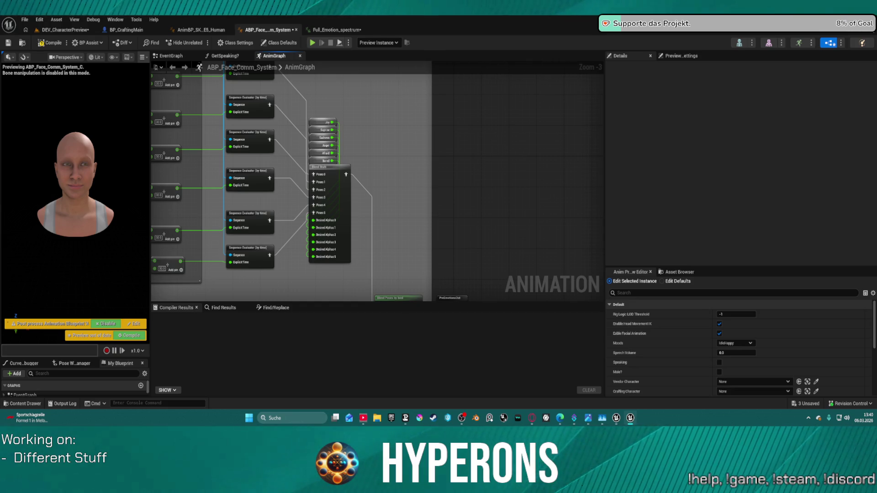
scroll(405, 130, down, 5)
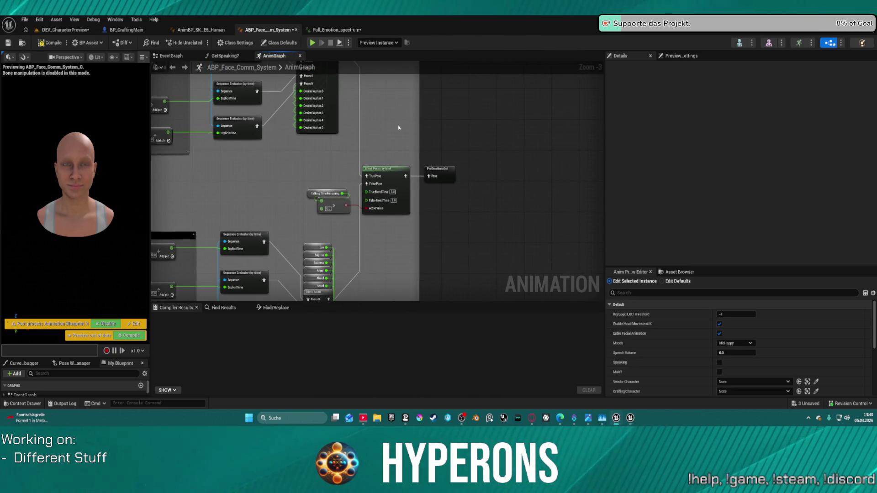
scroll(338, 205, up, 3)
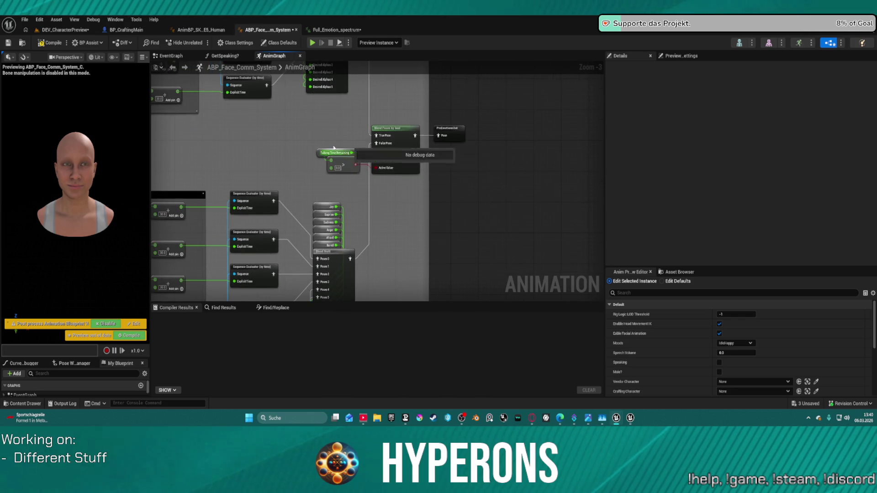
click(284, 147)
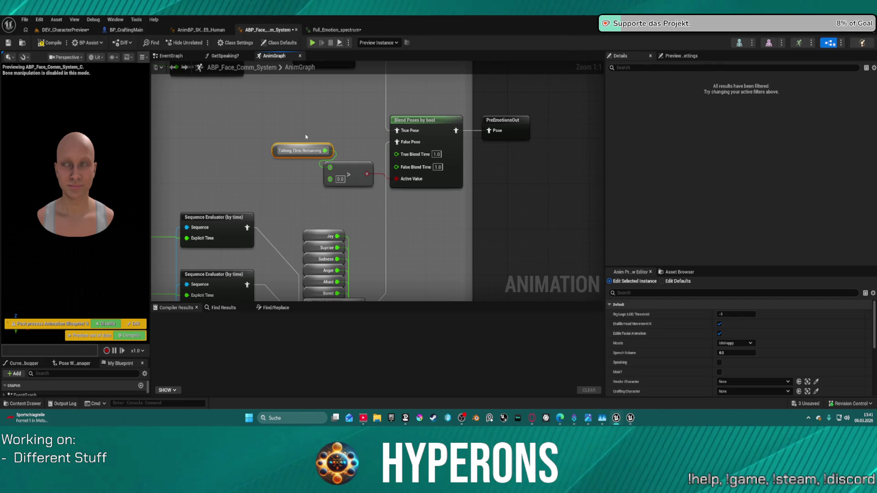
Nudge Talking Time Remaining down-left, then survey the pasted emotion math chains near Full Emotion Spectrum.
drag(287, 144, 269, 165)
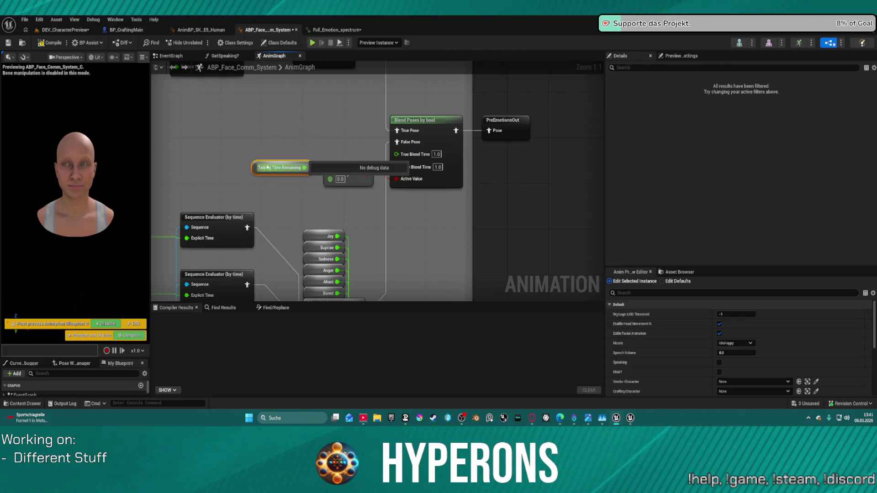
scroll(319, 146, down, 5)
scroll(506, 187, down, 4)
mouse_move(417, 190)
mouse_down()
mouse_move(427, 190)
mouse_move(373, 256)
mouse_move(360, 206)
mouse_up()
scroll(361, 204, up, 7)
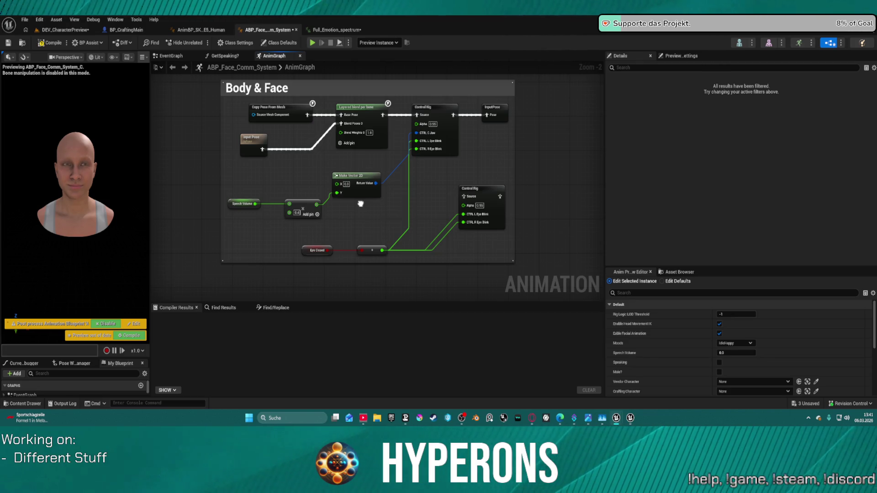
scroll(360, 204, down, 5)
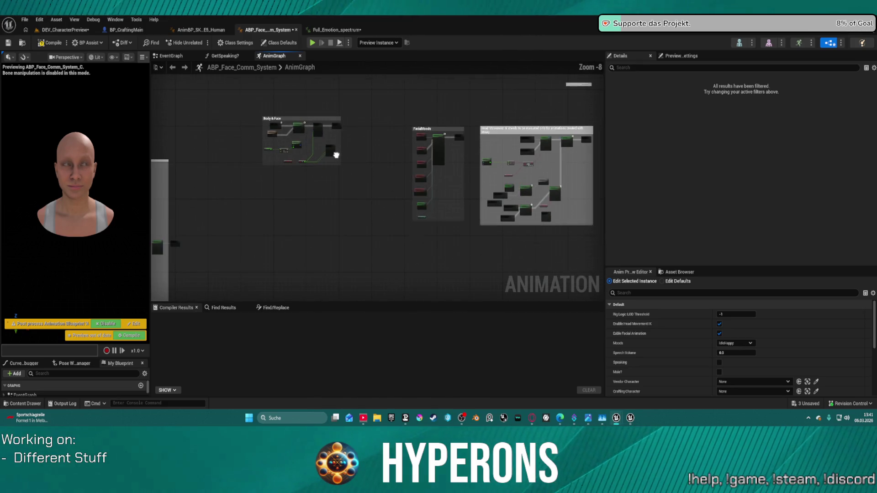
scroll(343, 153, down, 2)
drag(343, 153, 408, 157)
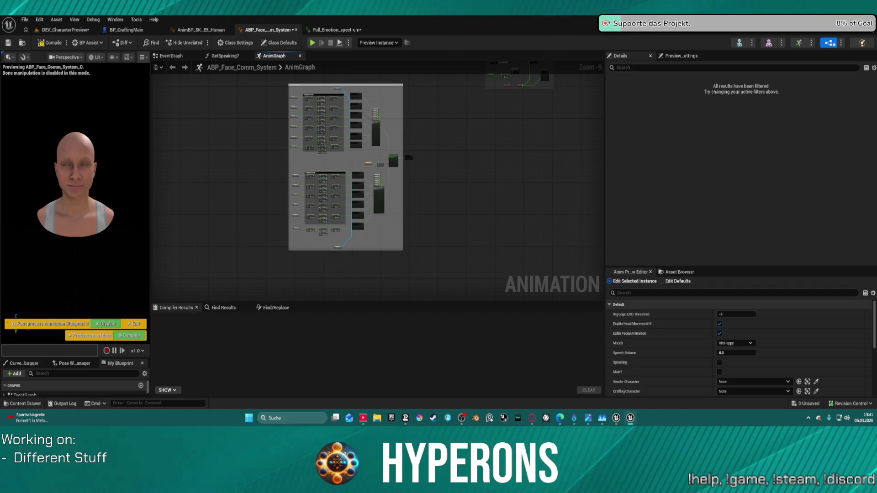
scroll(310, 174, up, 3)
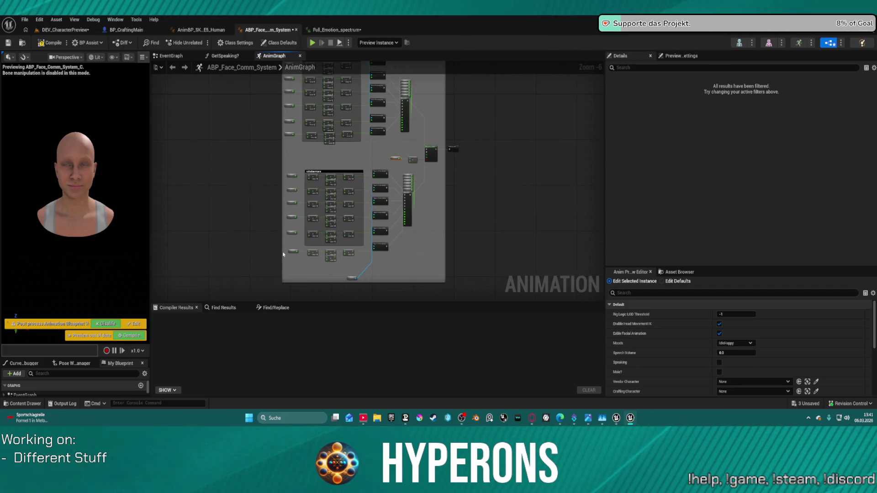
scroll(314, 277, up, 7)
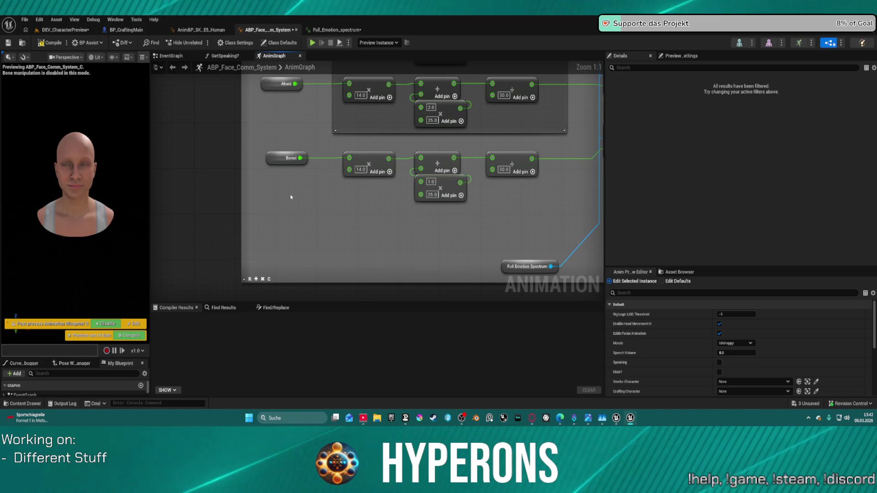
Create the Bored variable from its getter and set its category to Emotions.
right_click(275, 159)
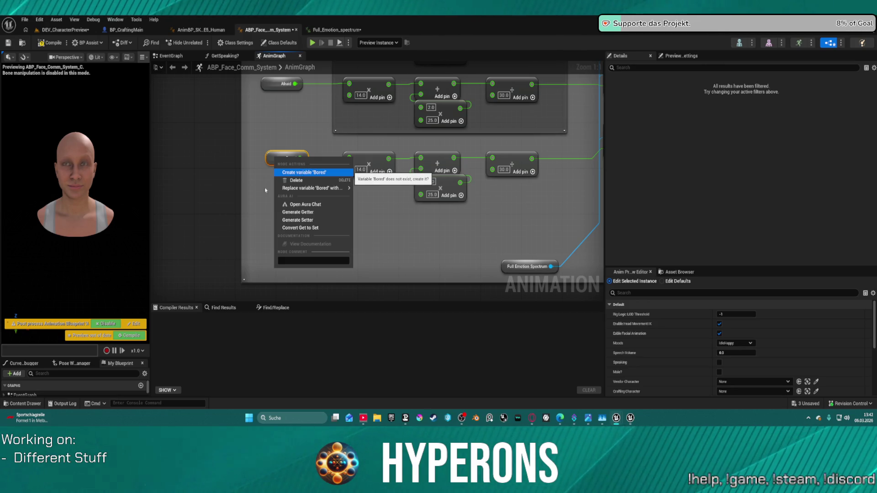
click(301, 172)
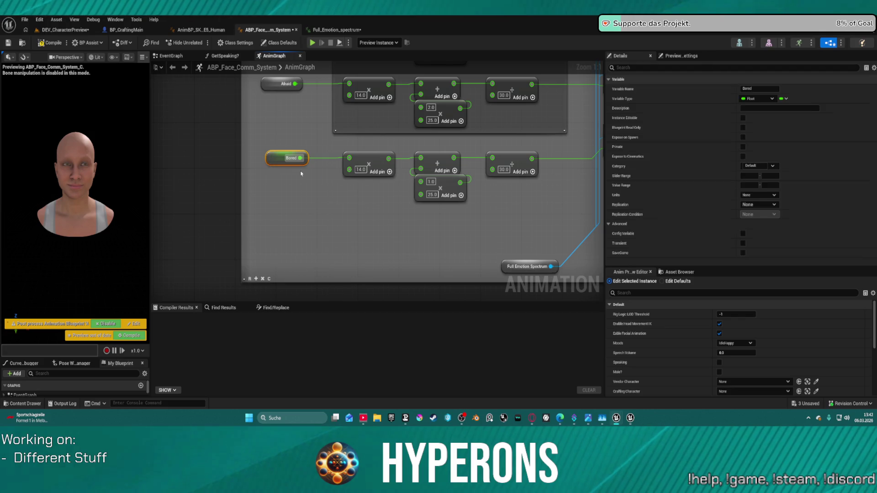
click(752, 166)
text(Emotions)
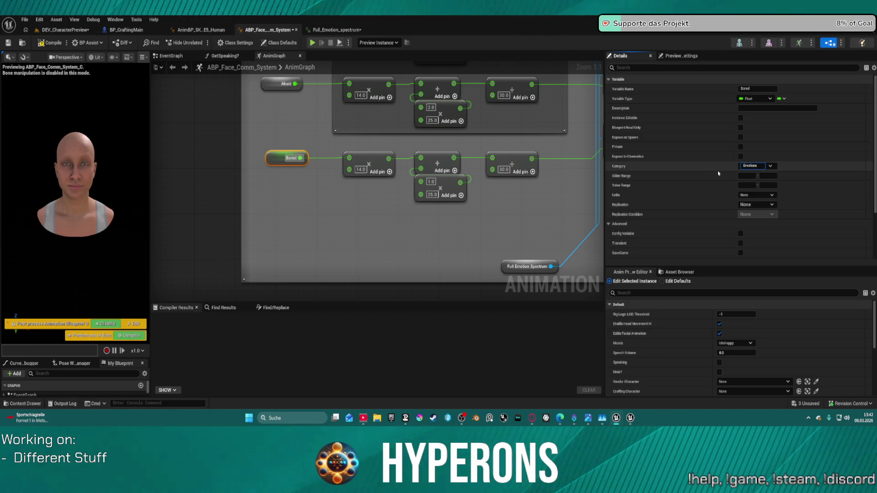
Create variables for the Sadness, Anger and Afraid getter nodes.
mouse_move(324, 128)
mouse_down()
mouse_move(344, 192)
mouse_move(304, 190)
mouse_move(302, 240)
mouse_move(296, 94)
mouse_up()
right_click(296, 94)
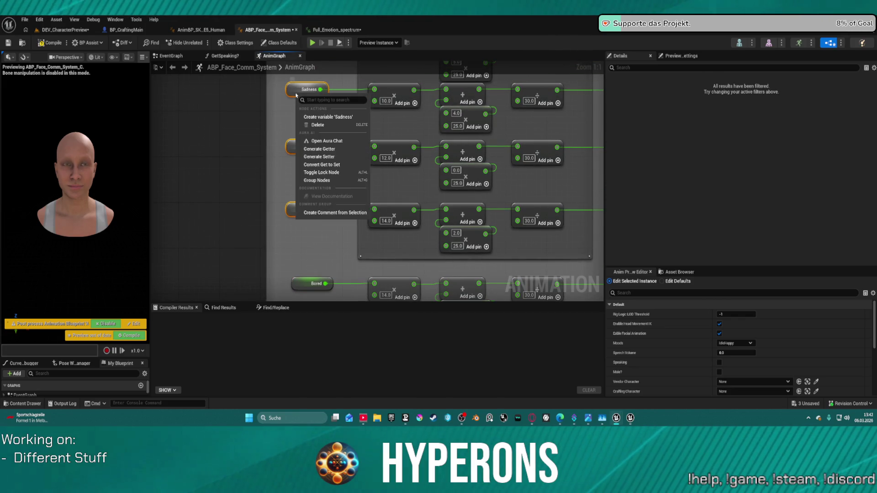
click(247, 168)
right_click(305, 90)
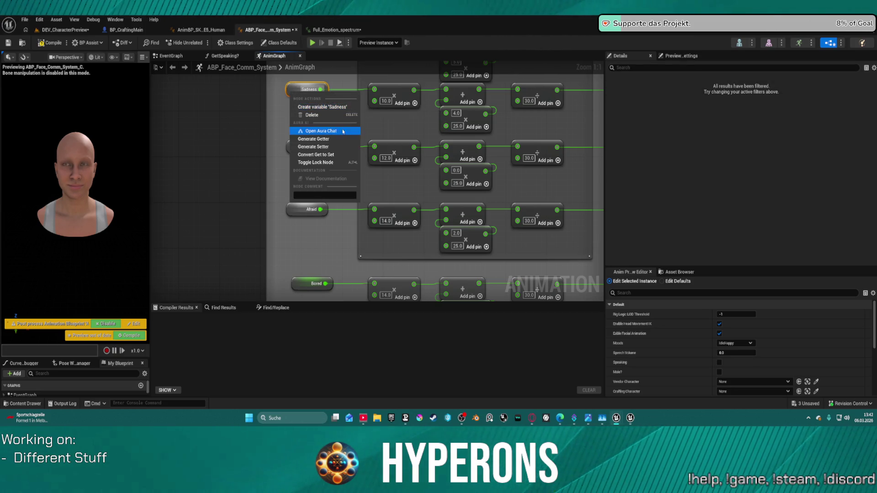
click(322, 107)
right_click(305, 153)
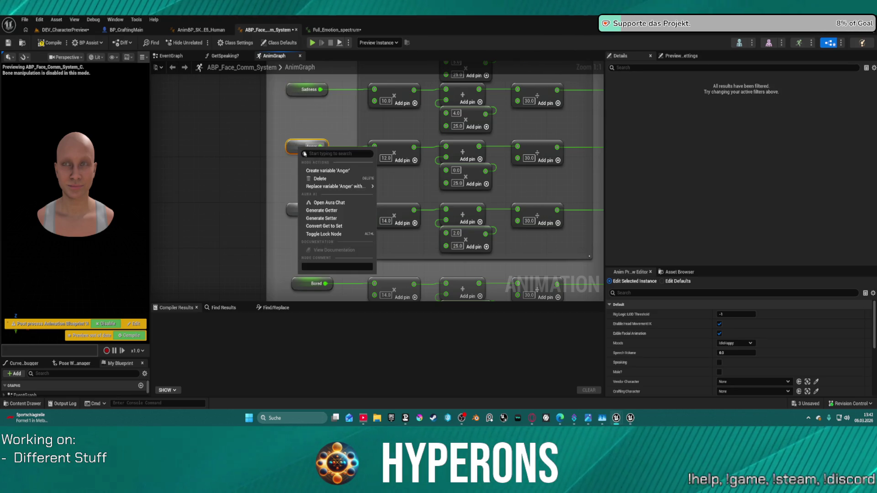
click(325, 170)
right_click(293, 210)
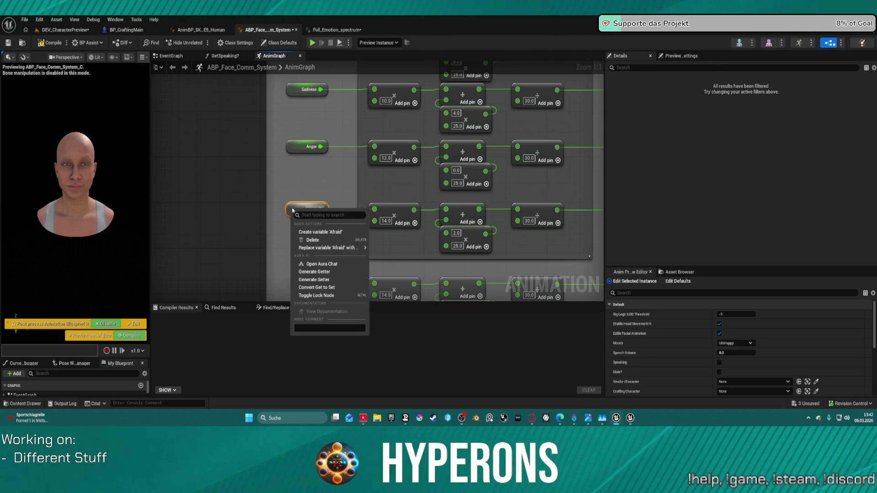
click(310, 231)
Create variables for the Suprise, Joy and TalkingTimeRemaining getter nodes.
right_click(332, 230)
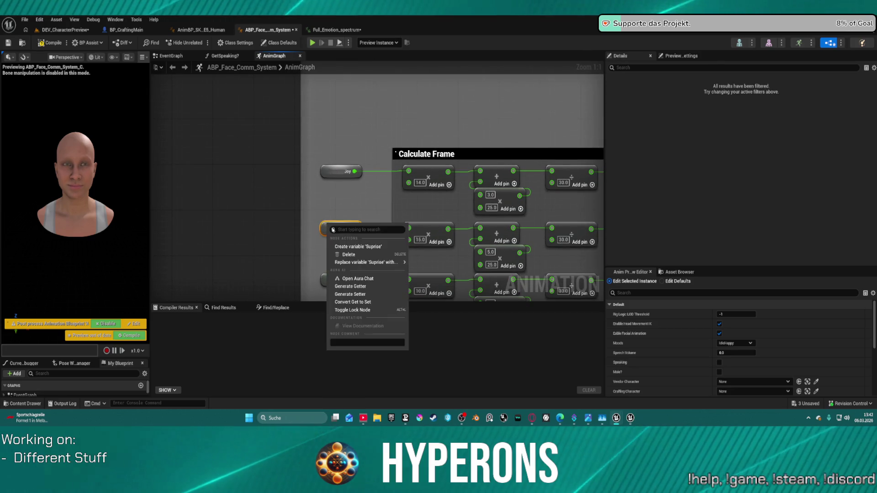
click(358, 247)
right_click(330, 177)
click(346, 194)
mouse_move(457, 182)
mouse_down()
mouse_move(215, 173)
mouse_move(191, 229)
mouse_move(174, 197)
mouse_move(206, 214)
mouse_move(202, 276)
mouse_up()
right_click(265, 145)
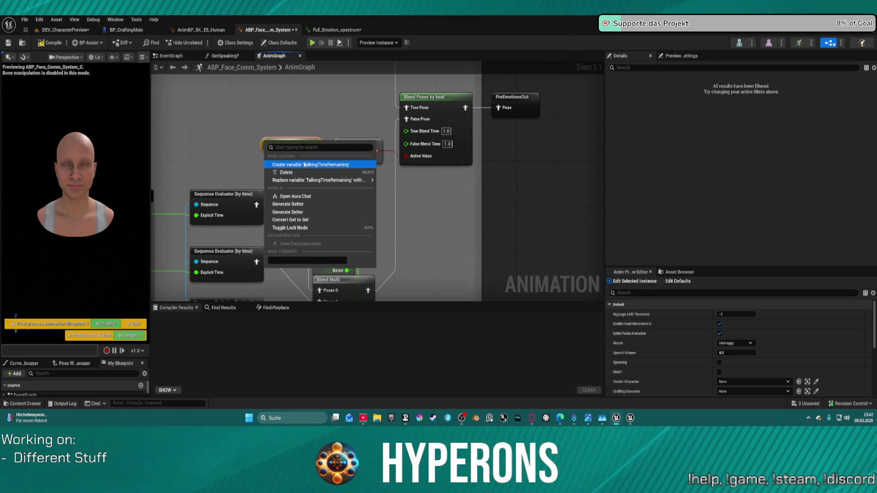
click(305, 165)
scroll(417, 198, down, 5)
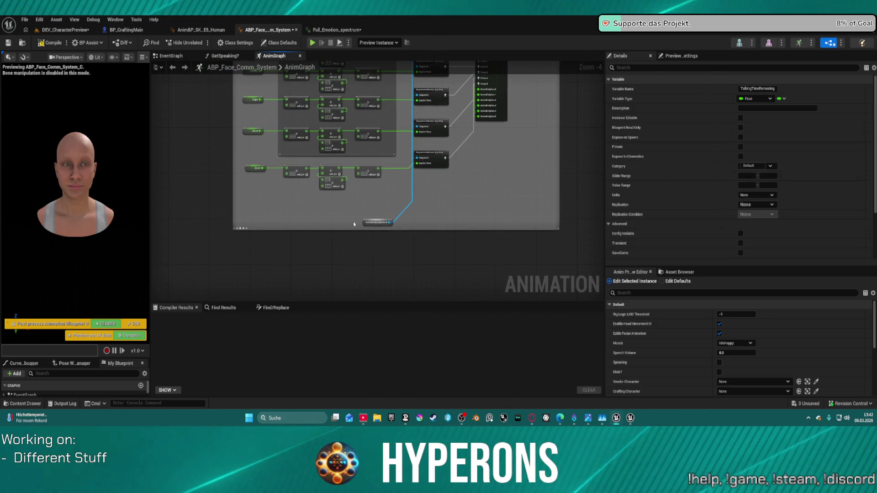
Select the Full Emotion Spectrum node and view its variable's properties in Details.
scroll(354, 224, up, 5)
click(372, 219)
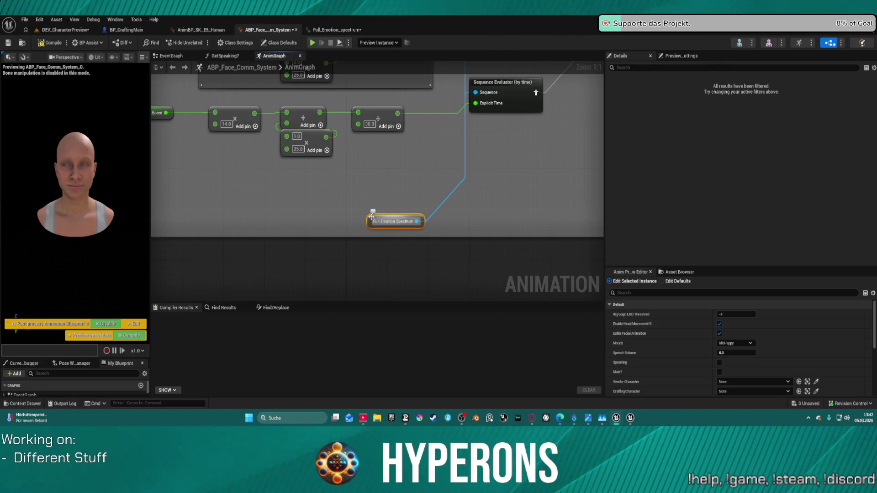
right_click(371, 217)
click(405, 236)
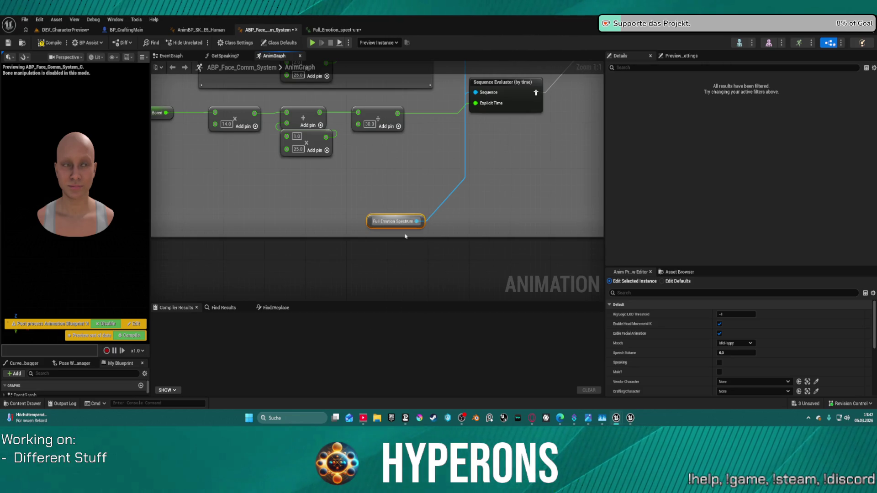
click(400, 223)
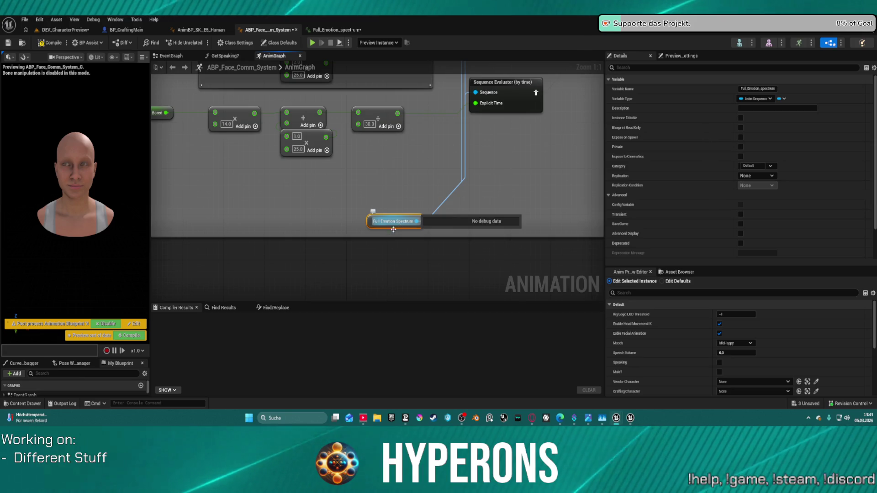
Compile the face blueprint and locate Full_Emotion_spectrum in Character/Anims/Facial.
right_click(386, 232)
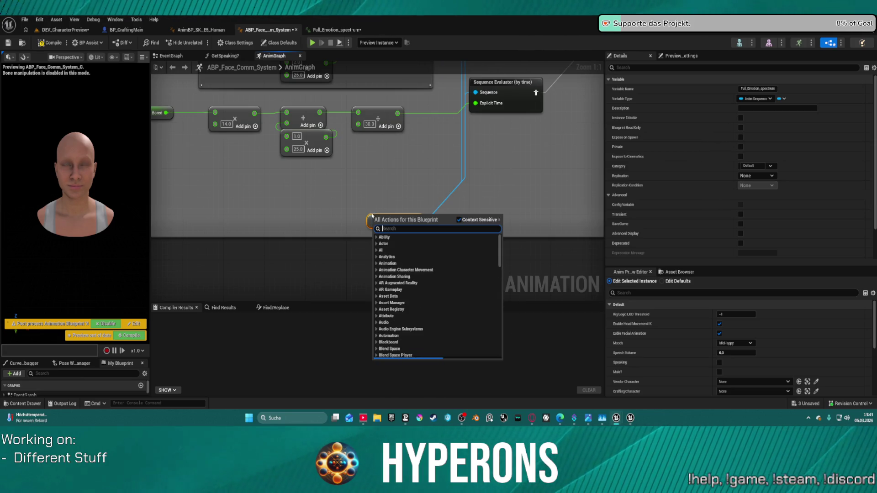
right_click(374, 219)
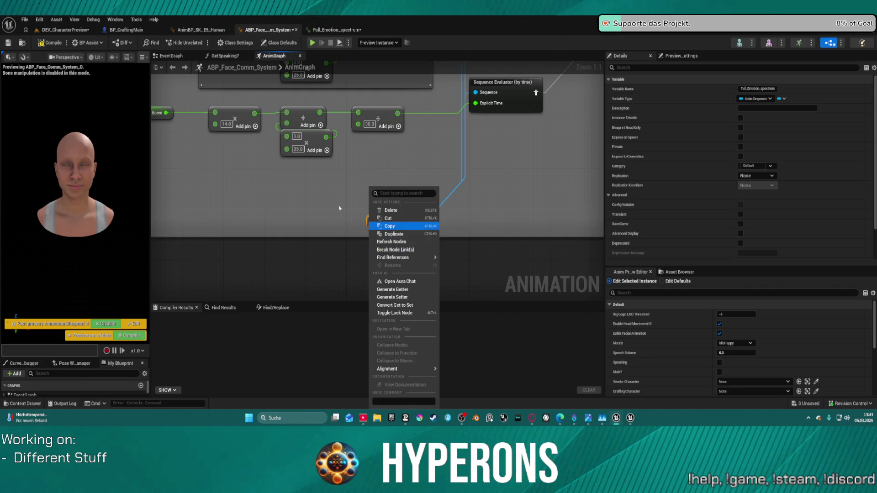
click(366, 227)
right_click(368, 221)
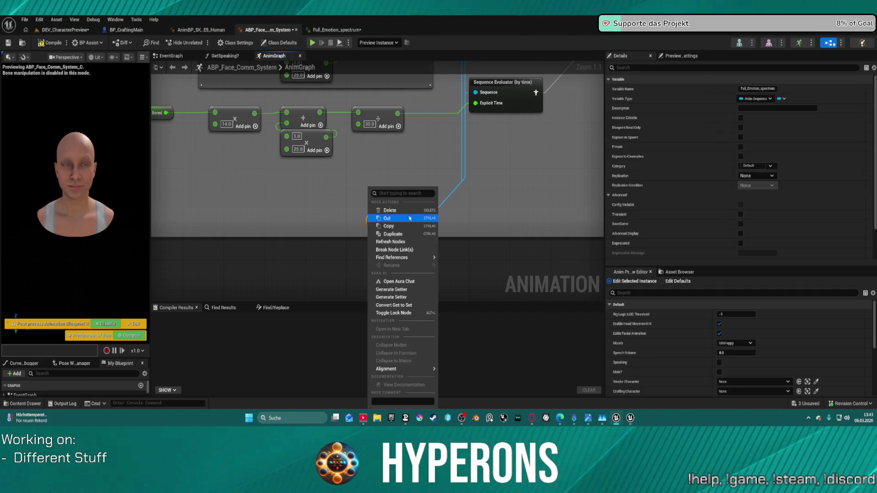
click(519, 190)
scroll(705, 181, down, 3)
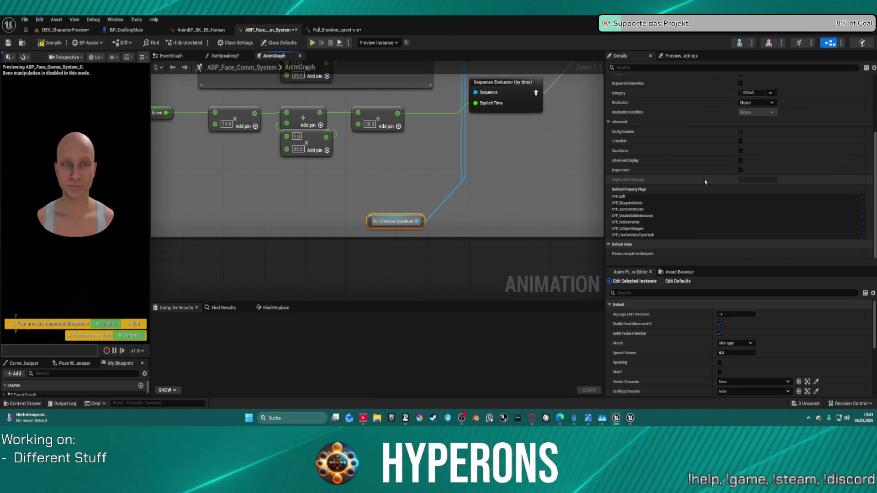
click(51, 43)
key(ctrl+space)
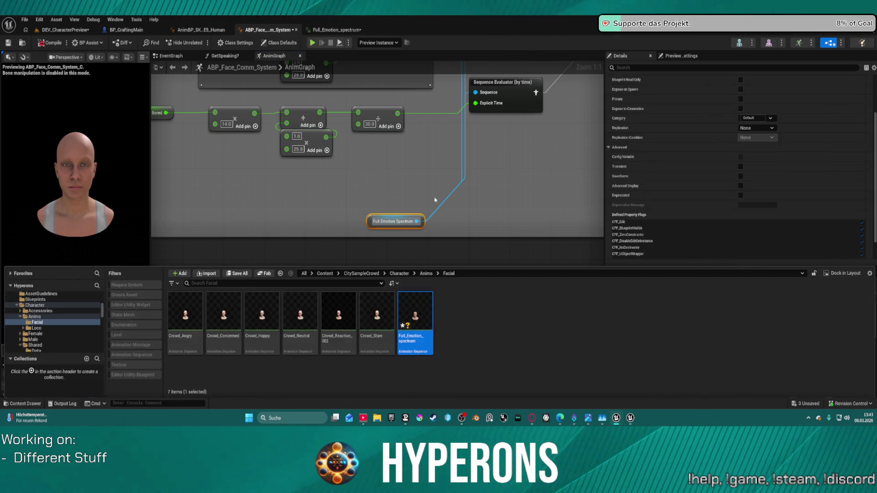
Jump from the compile error to the Full Emotion No Mouth Spectrum node, then reopen the Content Drawer.
drag(423, 307, 418, 221)
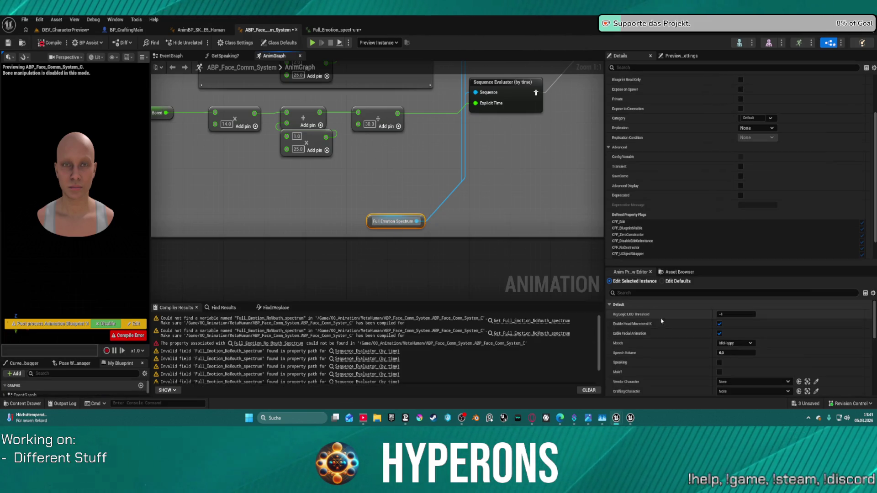
scroll(703, 229, down, 1)
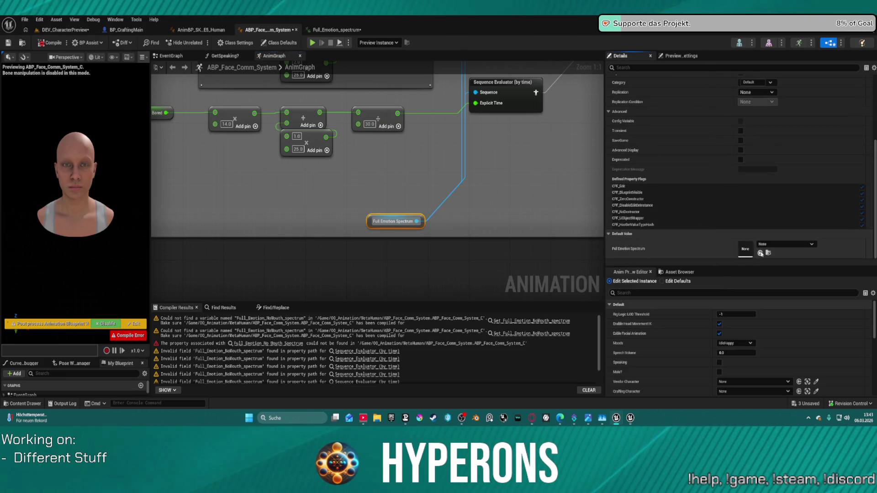
click(471, 193)
scroll(319, 347, down, 1)
click(269, 332)
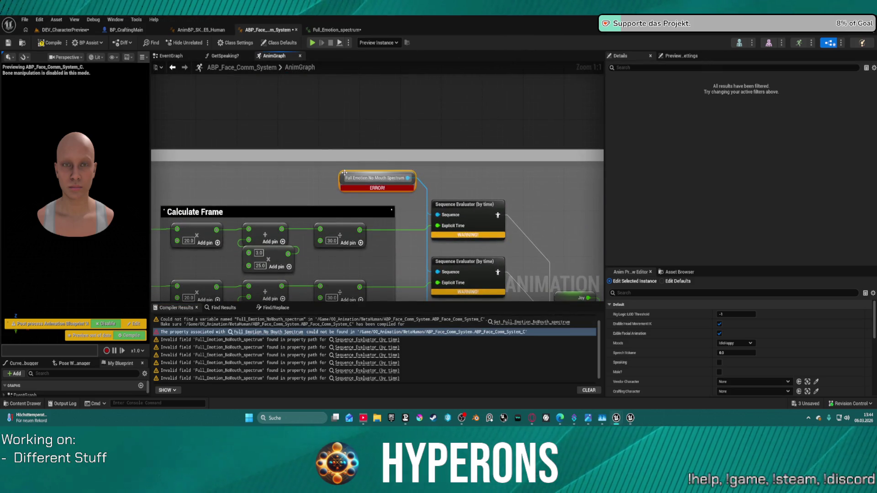
right_click(346, 178)
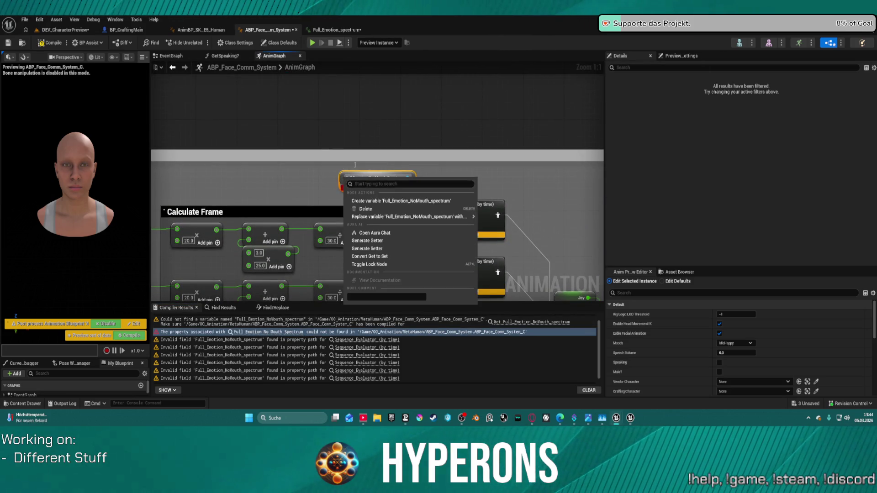
click(329, 171)
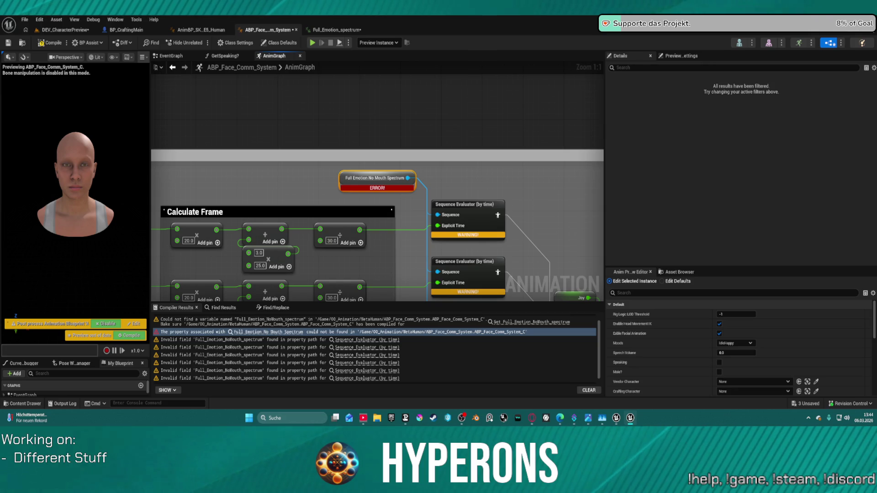
key(Escape)
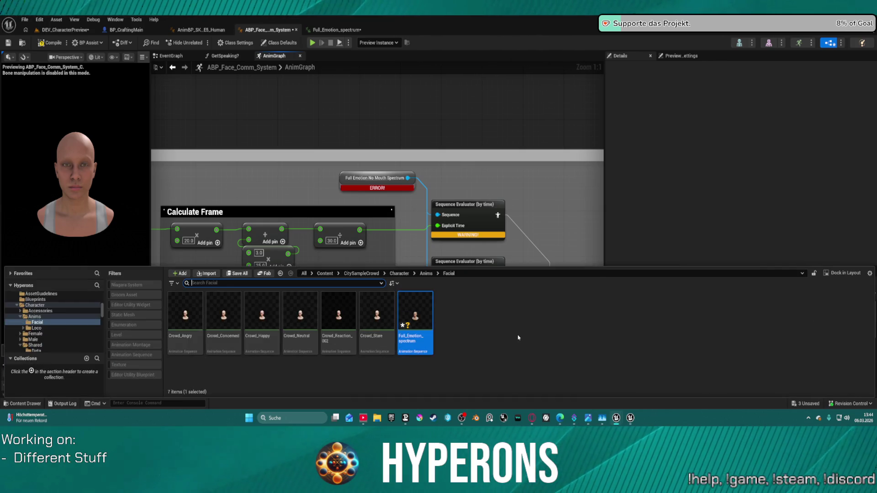
Import Full_Emotion_NoMouth_spectrum FBX into Facial on Face_Archetype_Skeleton and open the result.
right_click(519, 336)
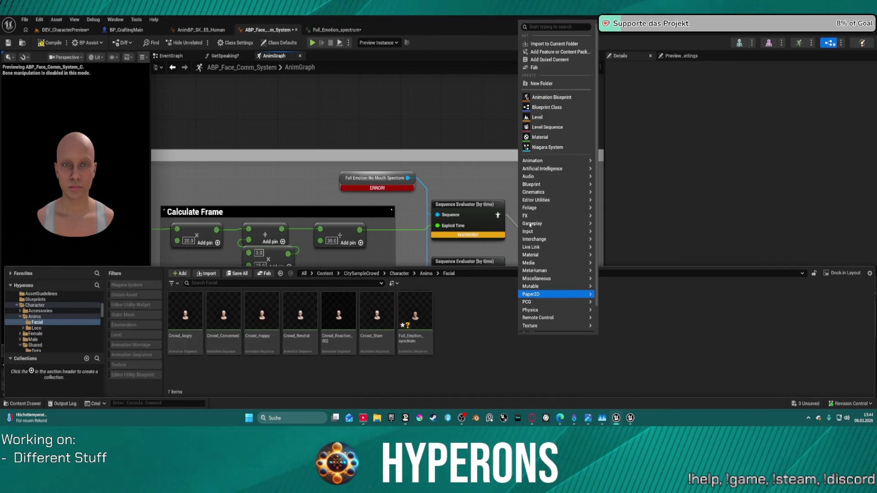
click(543, 44)
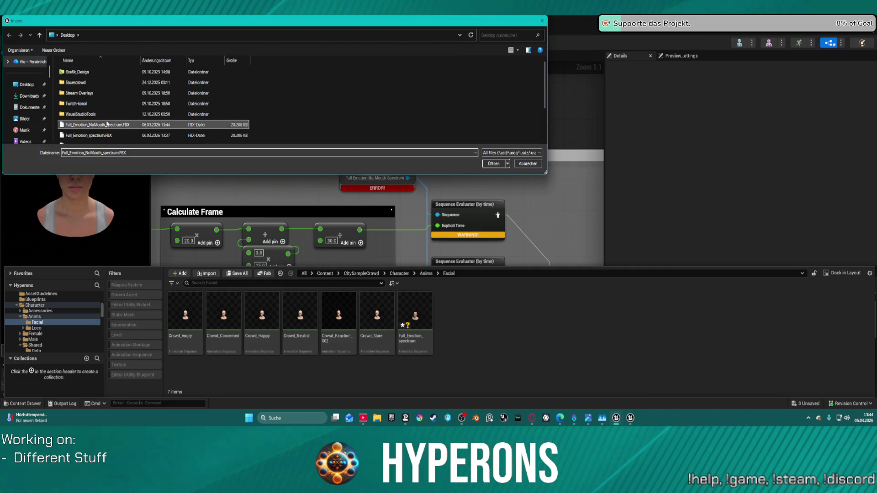
double_click(192, 133)
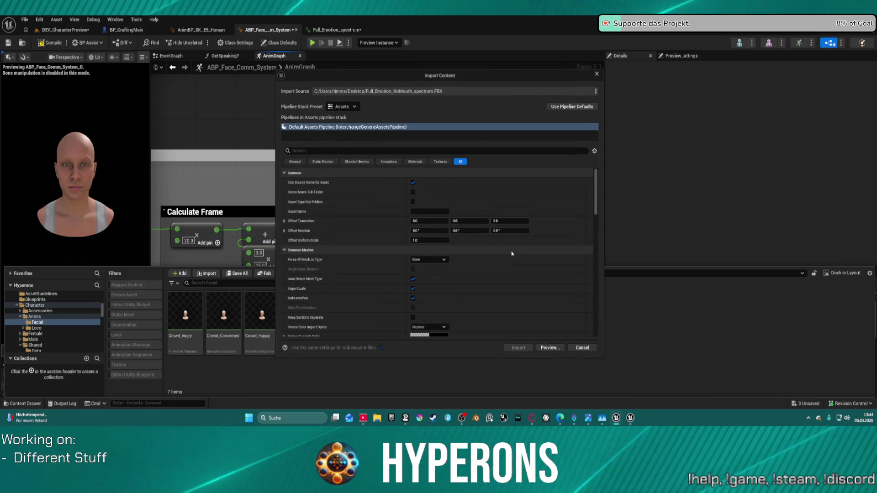
scroll(465, 306, down, 3)
click(459, 259)
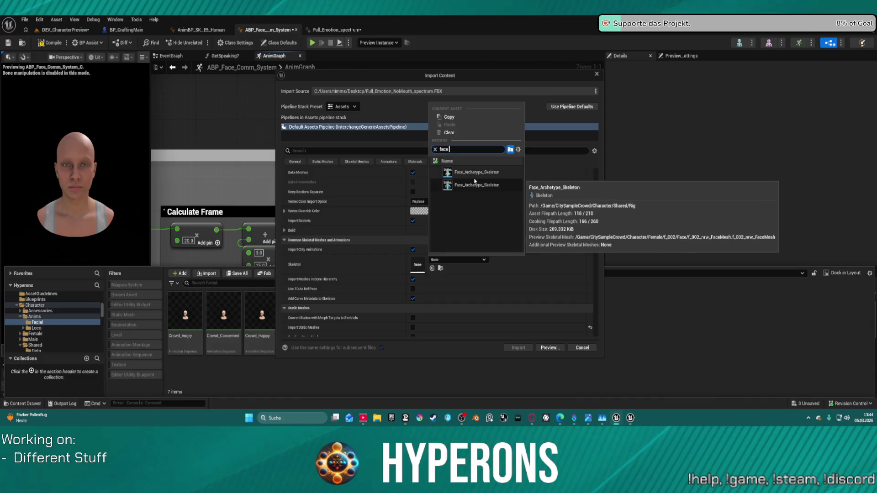
click(476, 190)
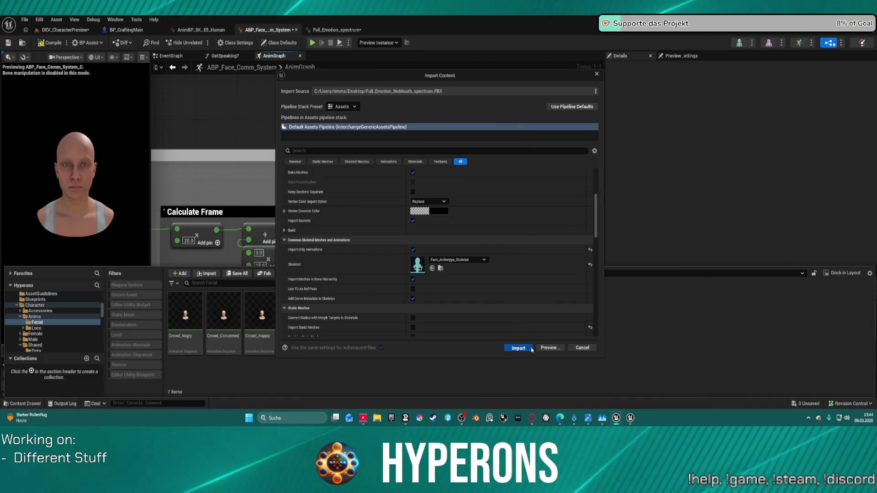
click(518, 347)
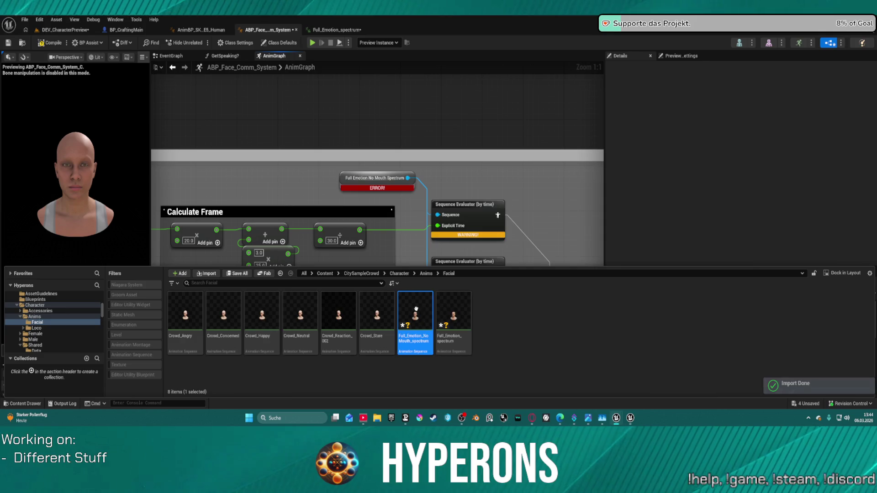
double_click(414, 309)
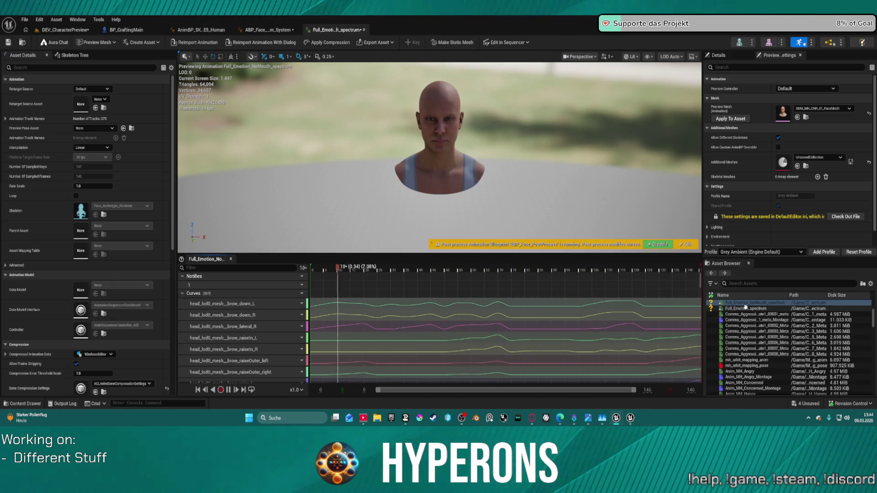
Switch the preview to Full_Emotion_spectrum, then close the animation back to ABP_Face_Comm_System.
mouse_move(745, 308)
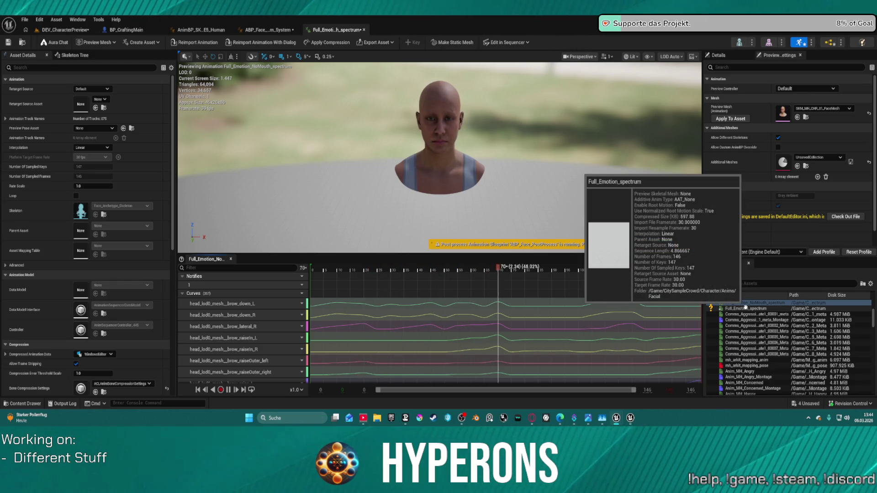
click(753, 310)
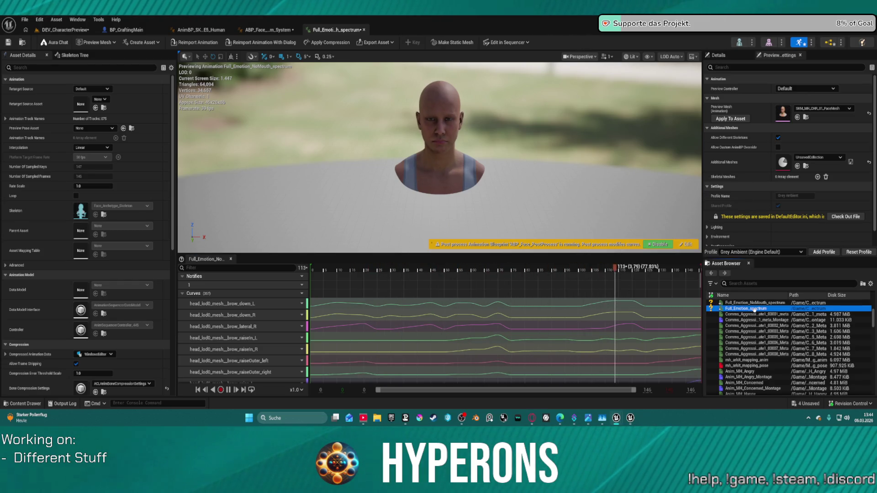
mouse_move(754, 311)
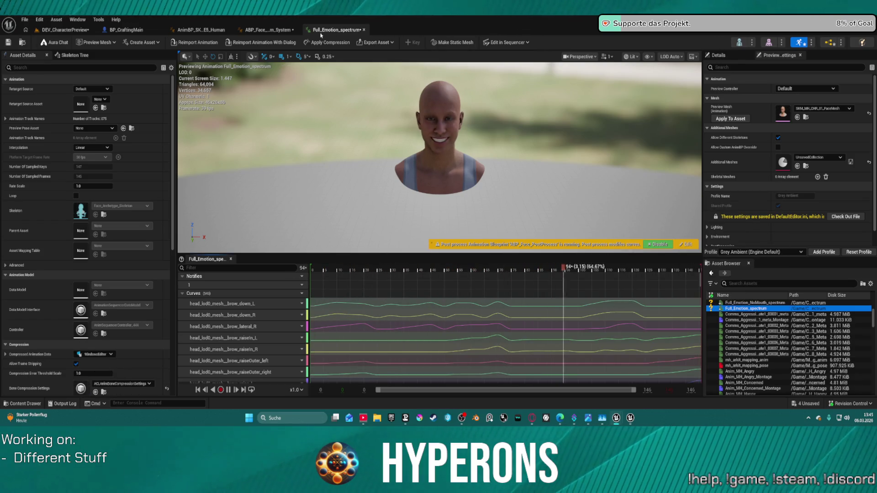
click(364, 30)
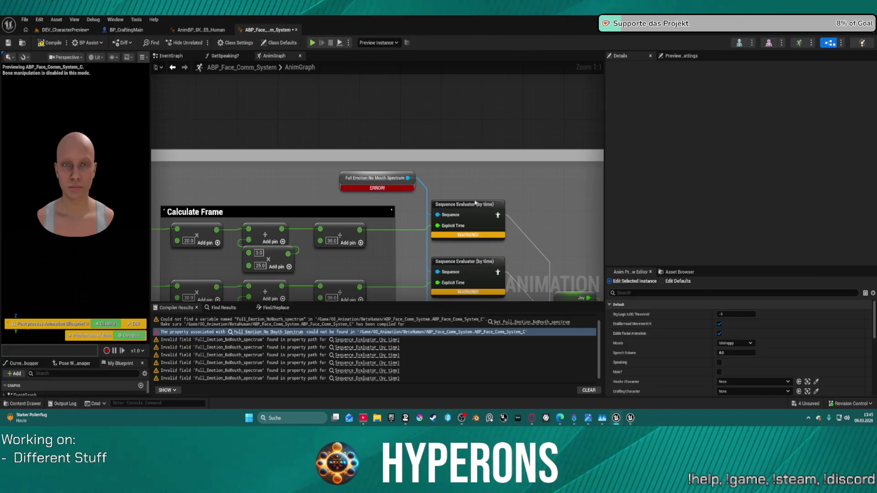
Create the Full_Emotion_NoMouth_spectrum variable with default value Full_Emotion_NoMouth_spectrum animation.
scroll(475, 203, down, 1)
right_click(366, 185)
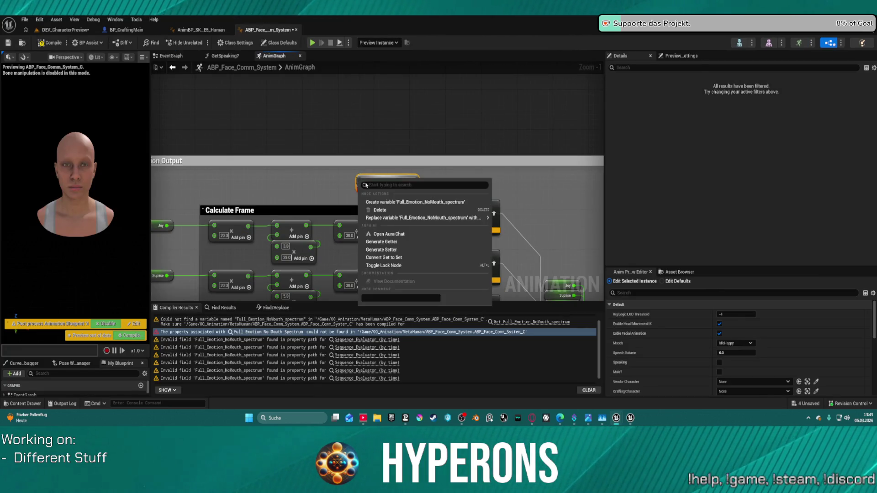
click(402, 202)
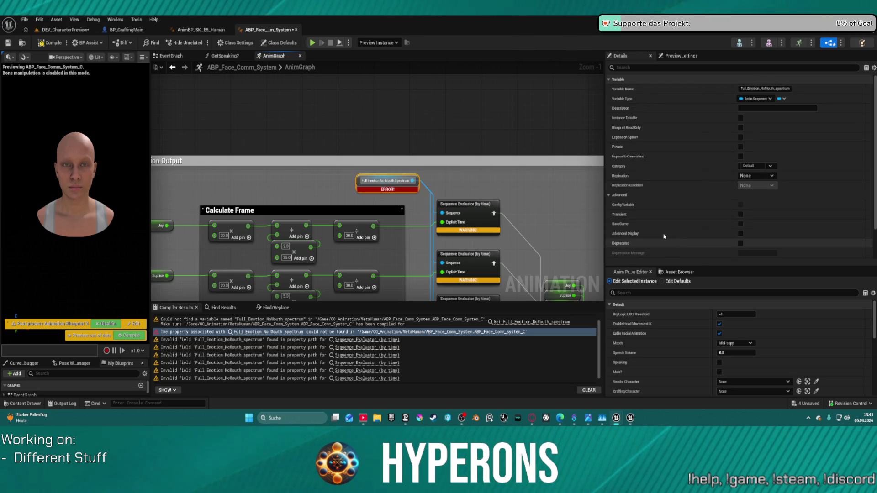
scroll(664, 236, down, 3)
scroll(449, 212, down, 1)
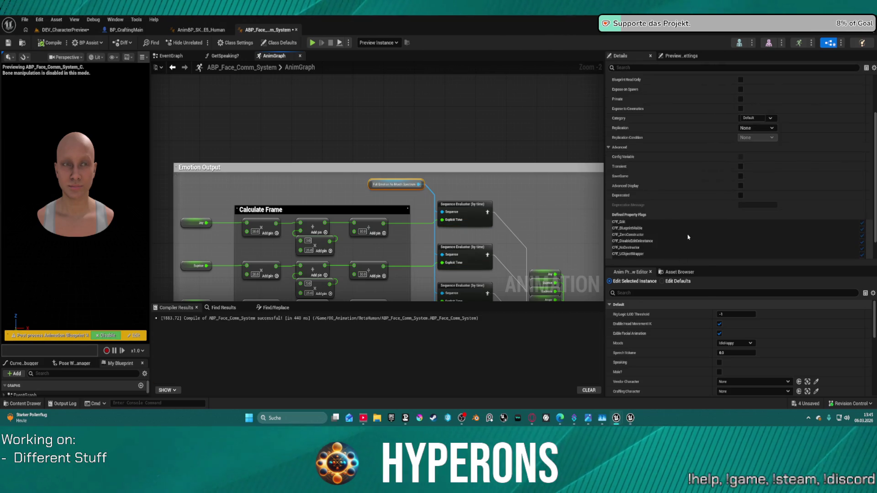
scroll(696, 224, down, 2)
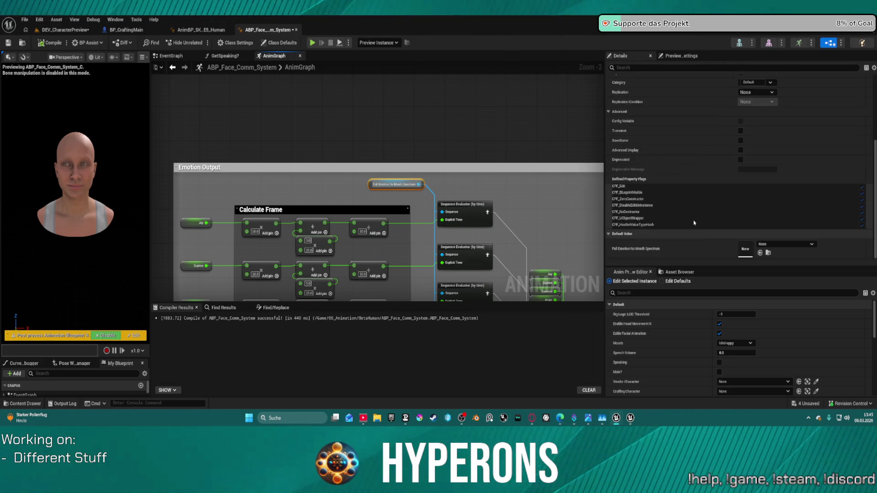
click(770, 245)
click(770, 245)
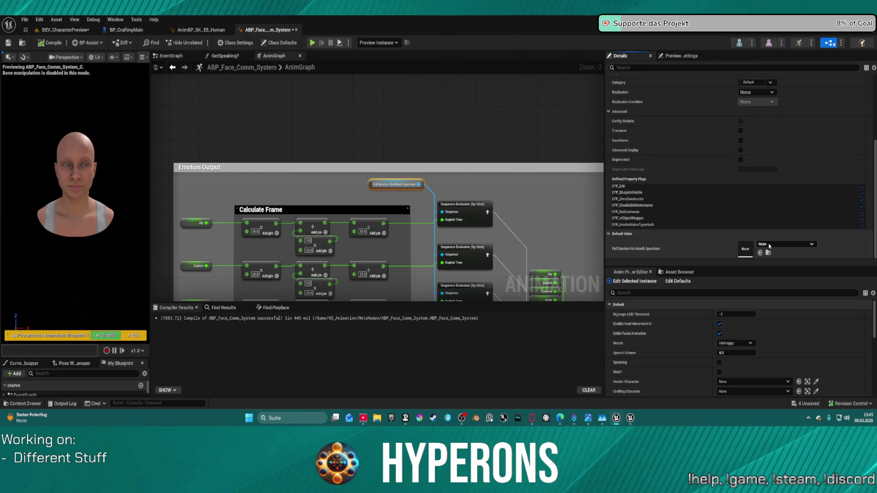
click(760, 251)
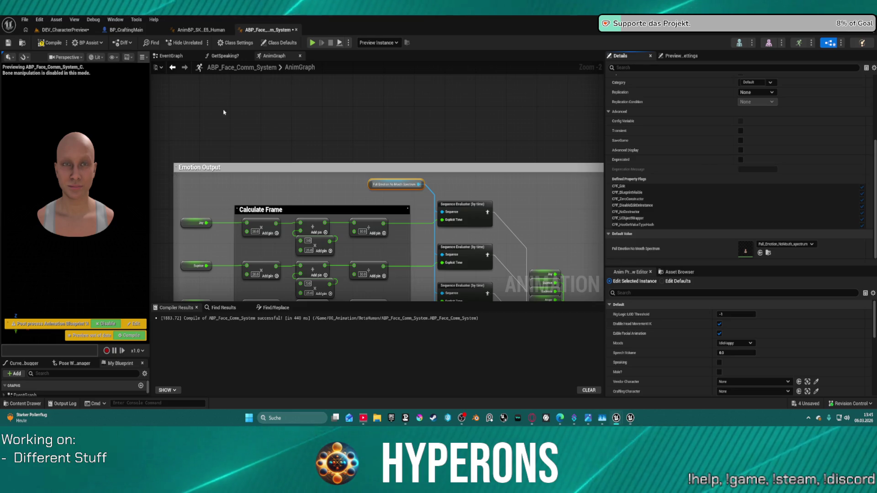
drag(435, 155, 379, 70)
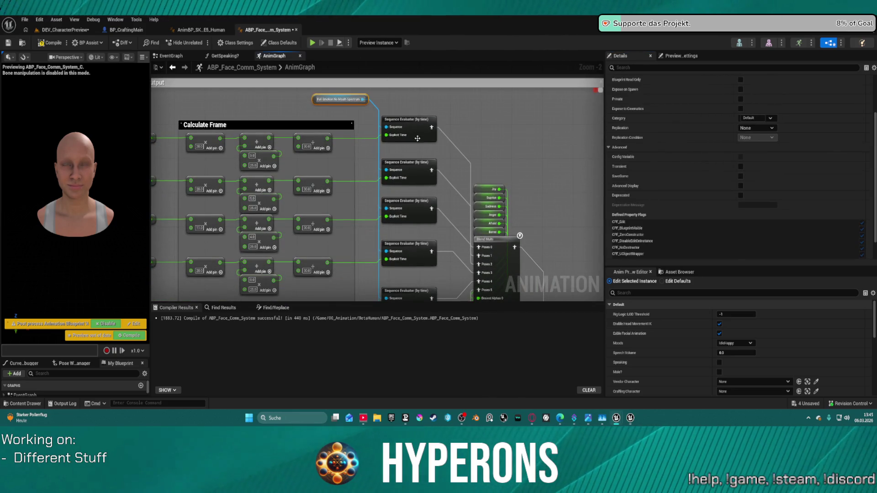
Select the RigLogic group and nudge it slightly left beside the Body & Face nodes.
mouse_move(482, 182)
mouse_down()
mouse_move(462, 133)
mouse_move(461, 157)
mouse_move(446, 153)
mouse_move(451, 180)
mouse_move(358, 272)
mouse_up()
scroll(443, 126, down, 1)
scroll(451, 180, down, 8)
key(Home)
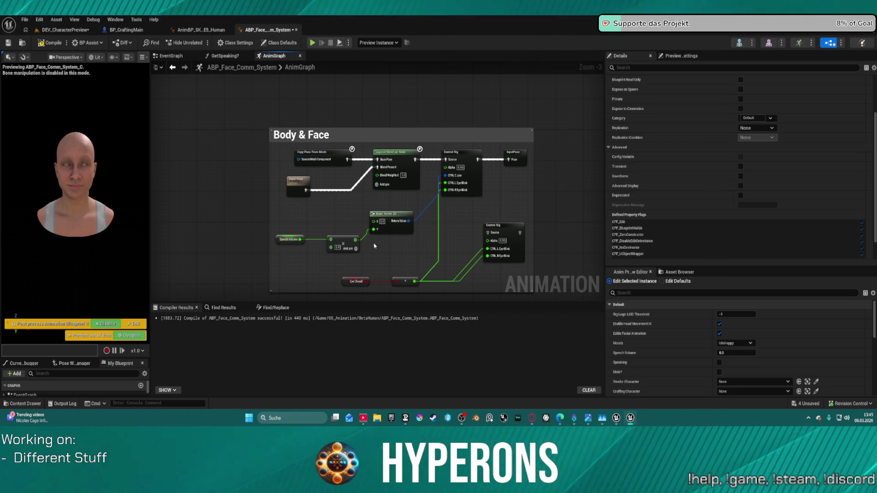
drag(388, 94, 385, 57)
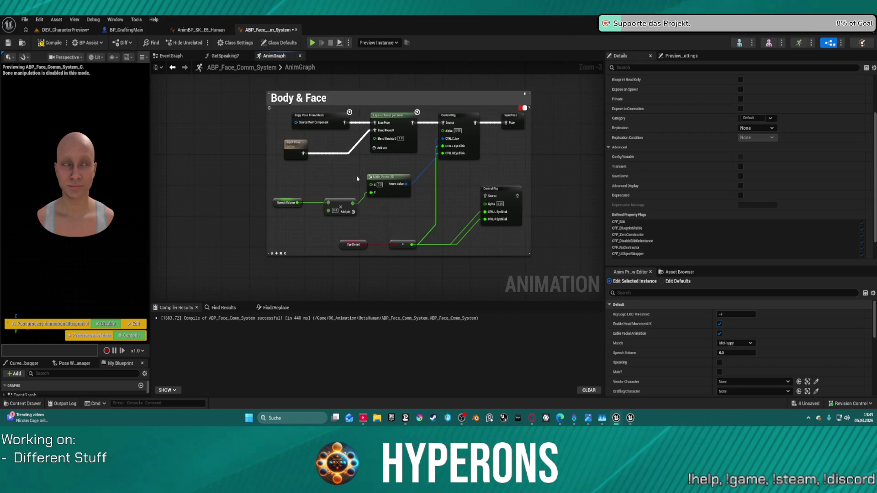
scroll(456, 209, down, 4)
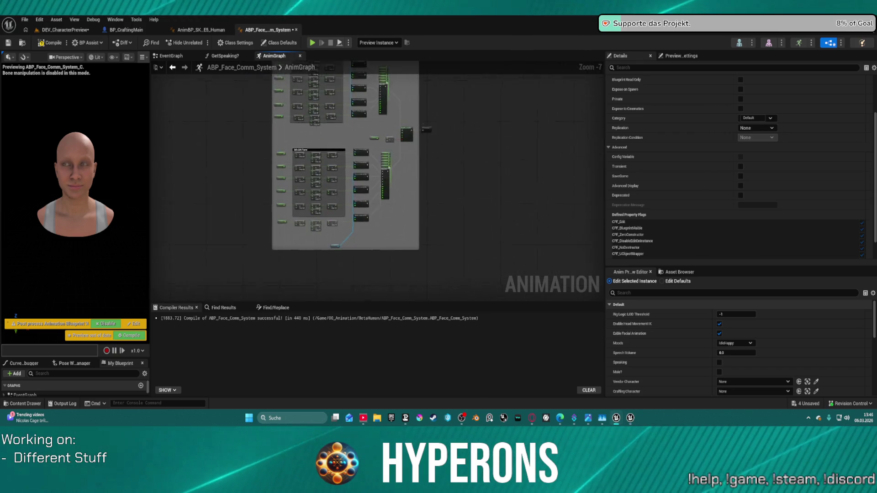
scroll(306, 152, up, 3)
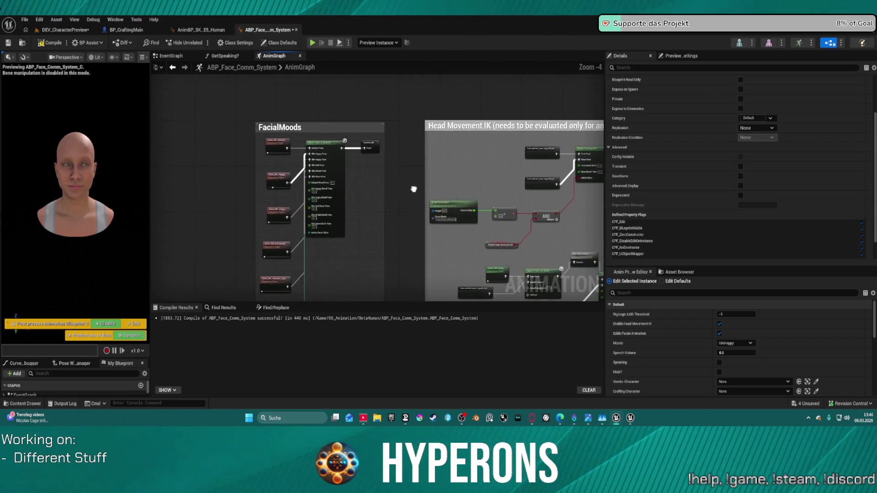
mouse_move(315, 156)
mouse_down()
mouse_move(240, 95)
mouse_move(157, 257)
mouse_move(167, 192)
mouse_move(155, 183)
mouse_up()
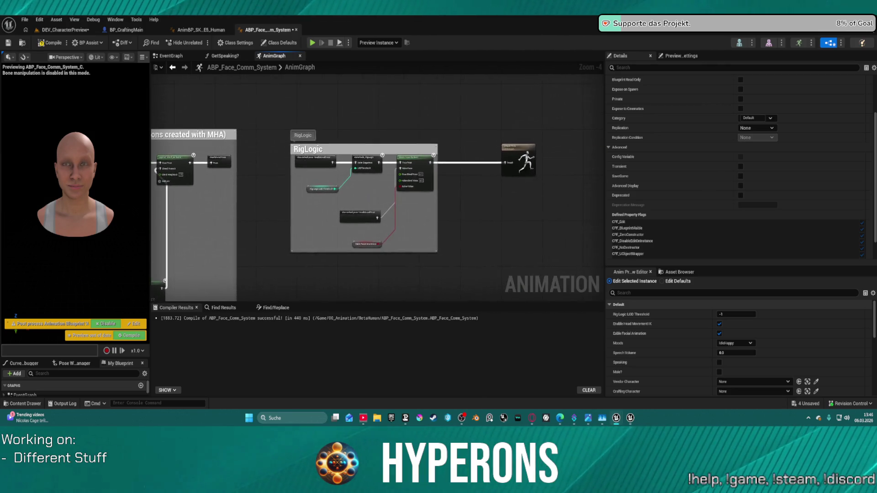
mouse_move(282, 123)
mouse_down()
mouse_move(419, 166)
mouse_move(480, 161)
mouse_up()
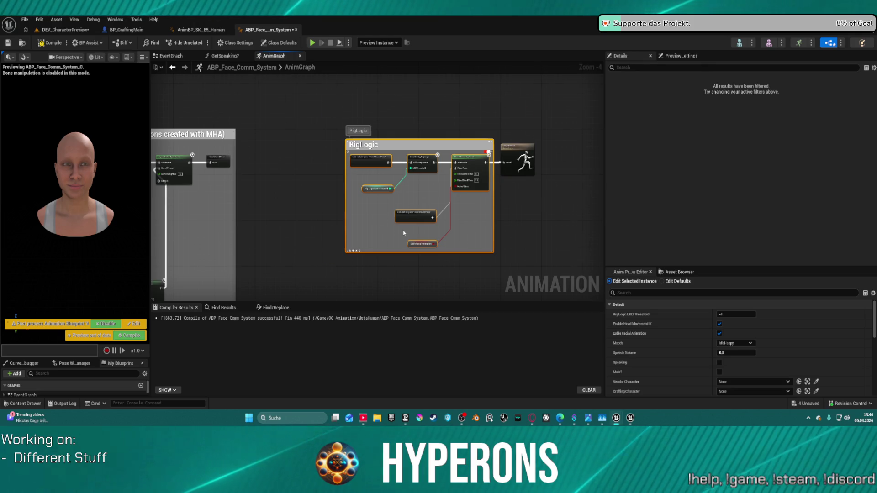
scroll(404, 233, up, 3)
mouse_move(412, 206)
mouse_down()
mouse_move(427, 171)
mouse_move(417, 210)
mouse_up()
click(417, 211)
scroll(527, 157, down, 6)
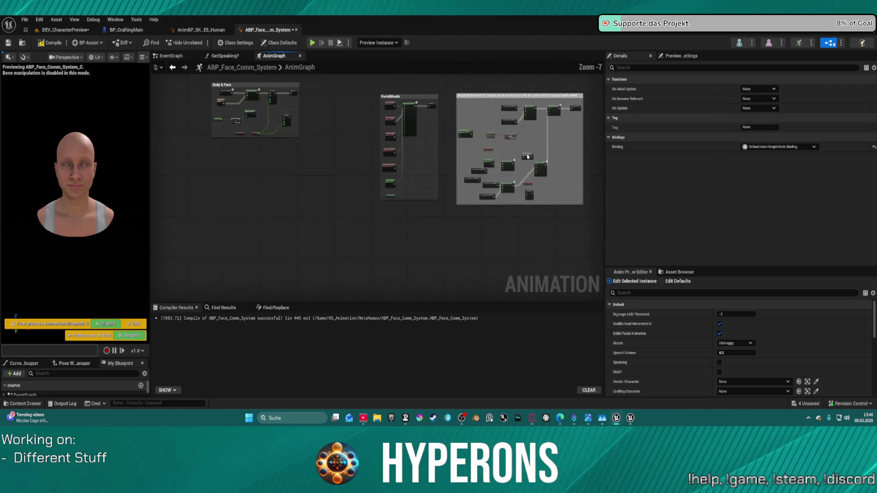
Move the FacialMoods group and its nodes directly beneath the Body & Face group.
drag(361, 91, 440, 201)
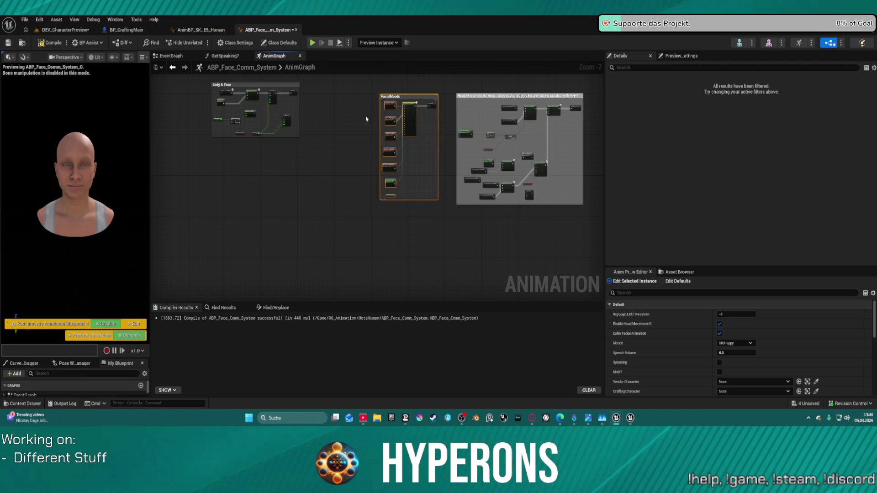
mouse_move(404, 104)
mouse_down()
mouse_move(305, 173)
mouse_move(273, 163)
mouse_up()
scroll(470, 108, up, 2)
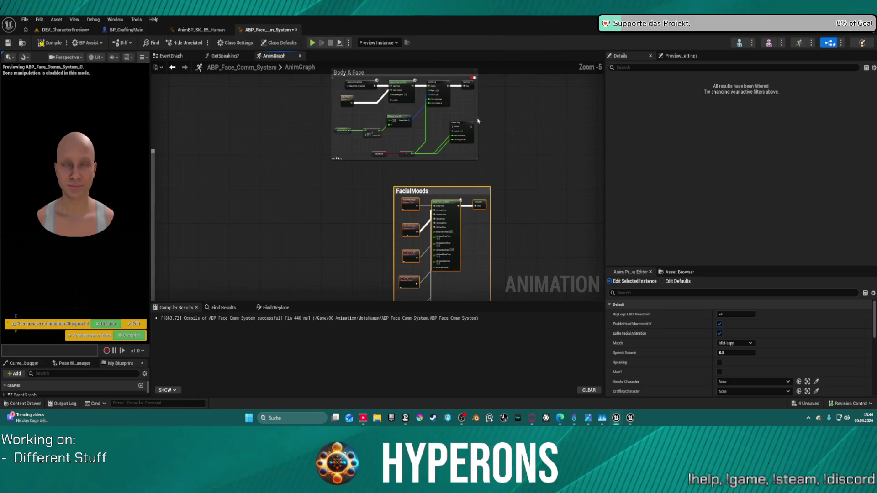
scroll(478, 121, up, 2)
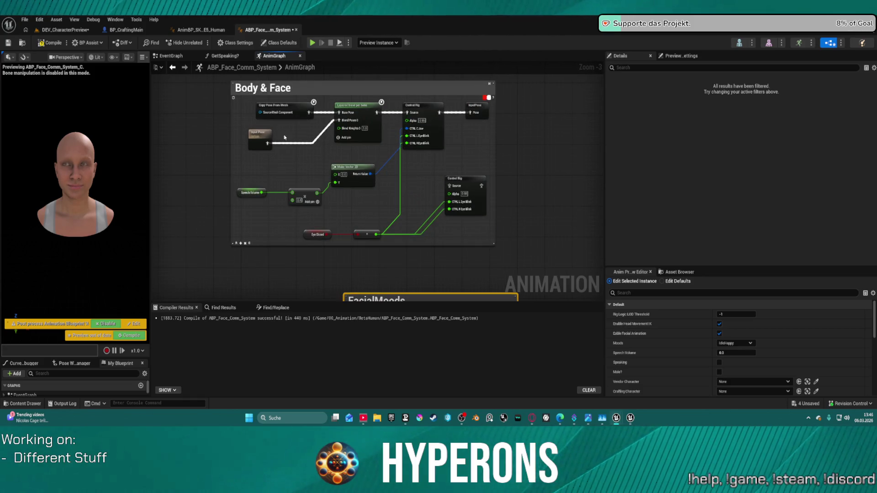
click(259, 138)
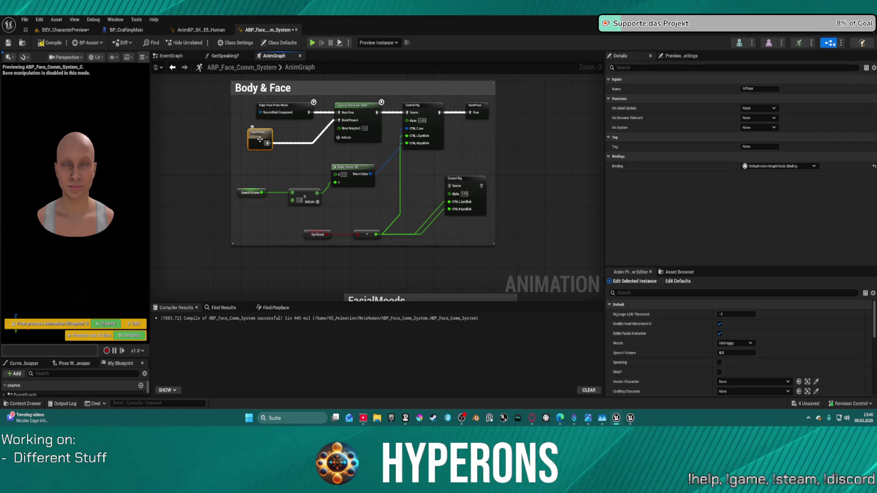
mouse_move(430, 175)
mouse_down()
mouse_move(429, 145)
mouse_move(405, 142)
mouse_up()
drag(317, 116, 238, 80)
drag(422, 112, 448, 197)
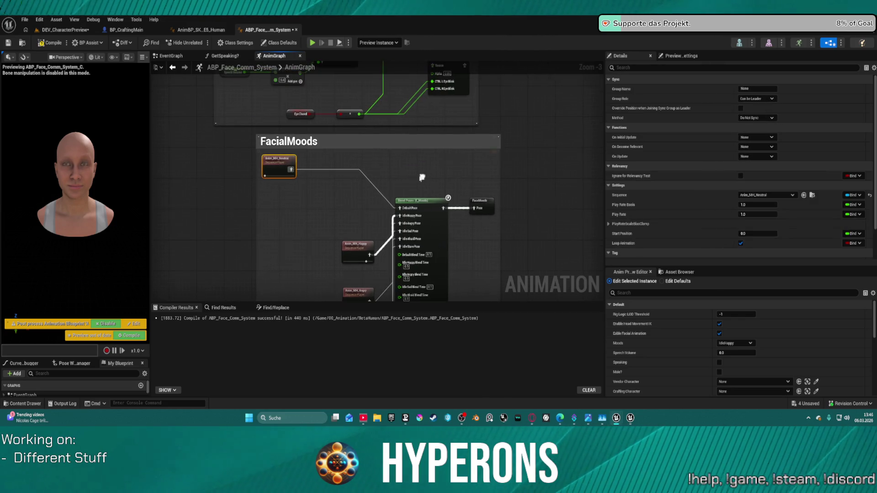
mouse_move(290, 170)
mouse_down()
mouse_move(391, 172)
mouse_move(371, 169)
mouse_up()
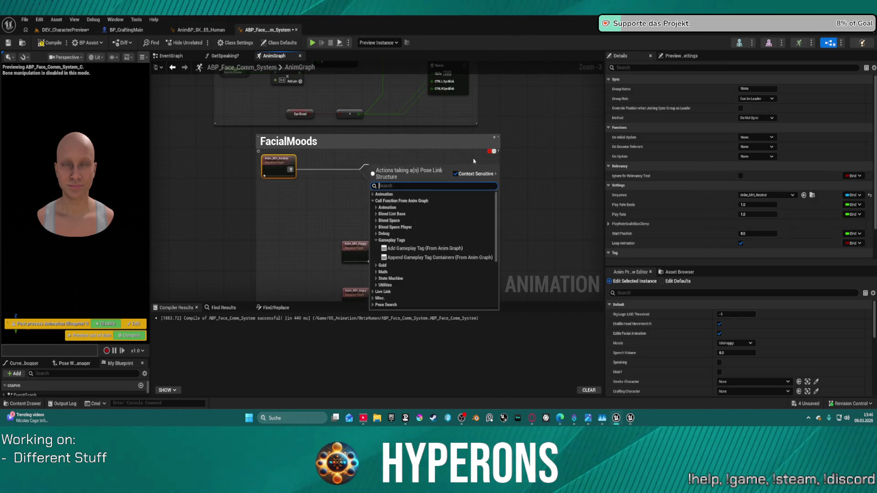
click(408, 163)
click(479, 201)
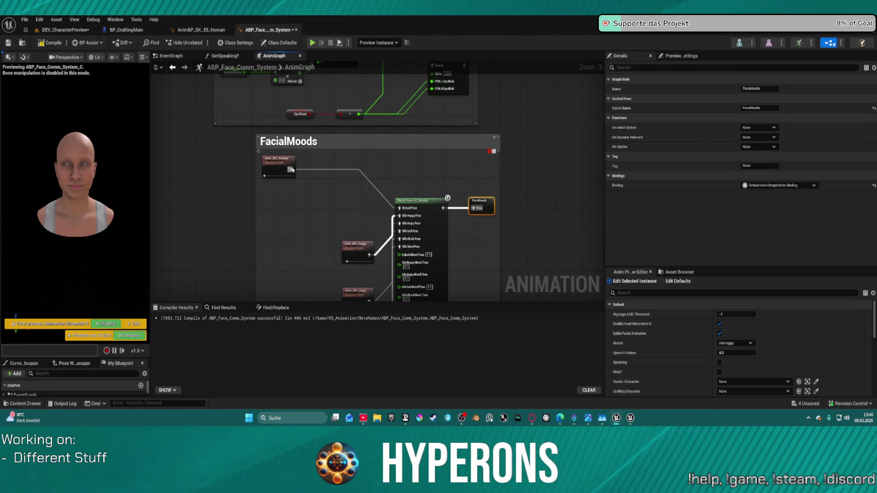
drag(293, 170, 341, 169)
text(ch)
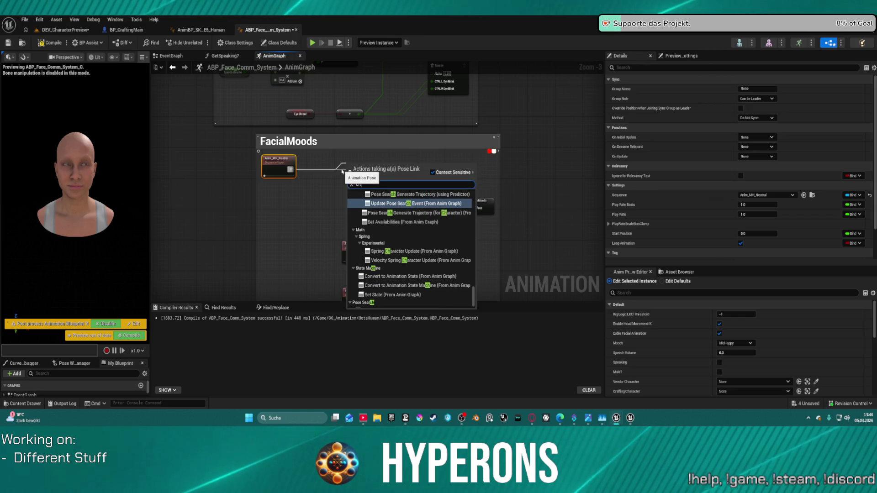
key(BackSpace)
text(ha)
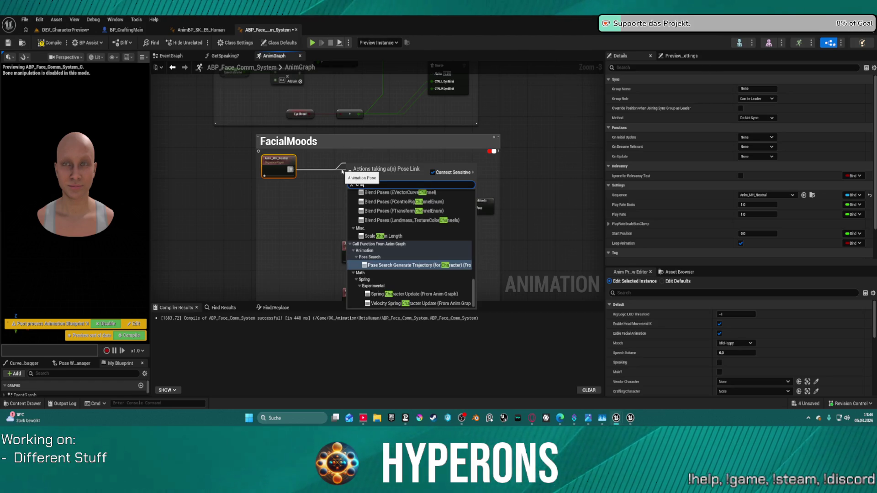
scroll(430, 217, up, 15)
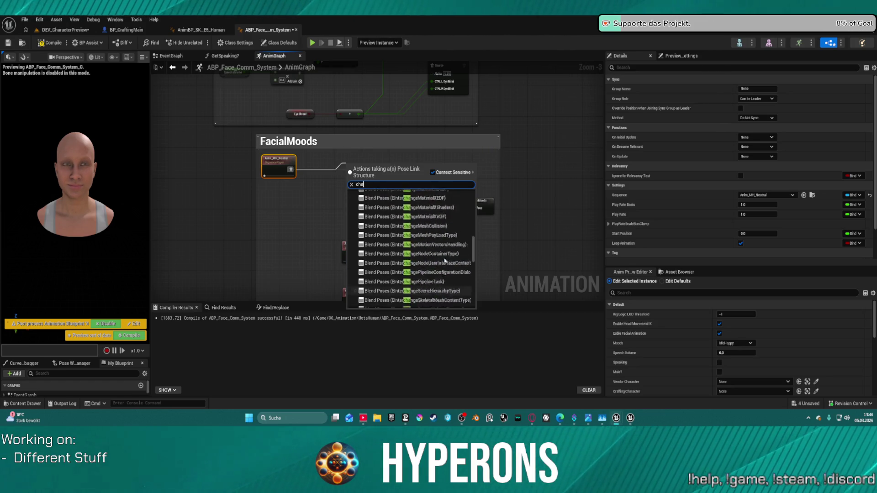
scroll(437, 215, down, 10)
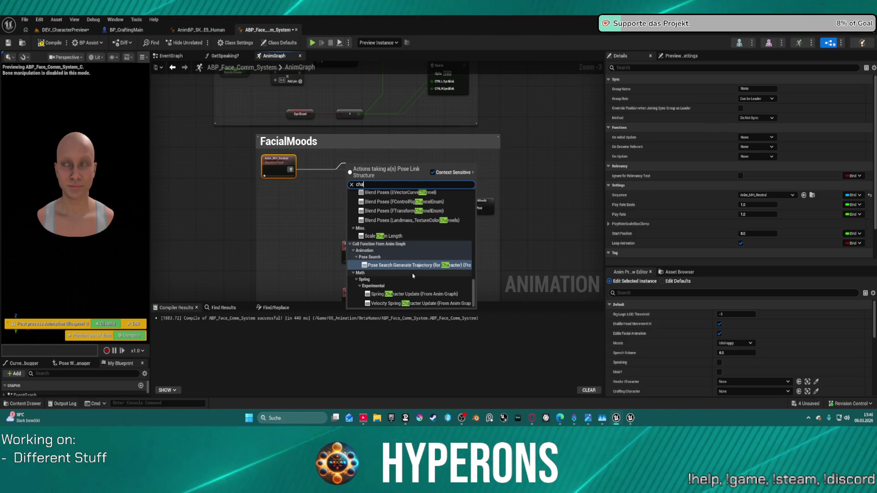
click(306, 185)
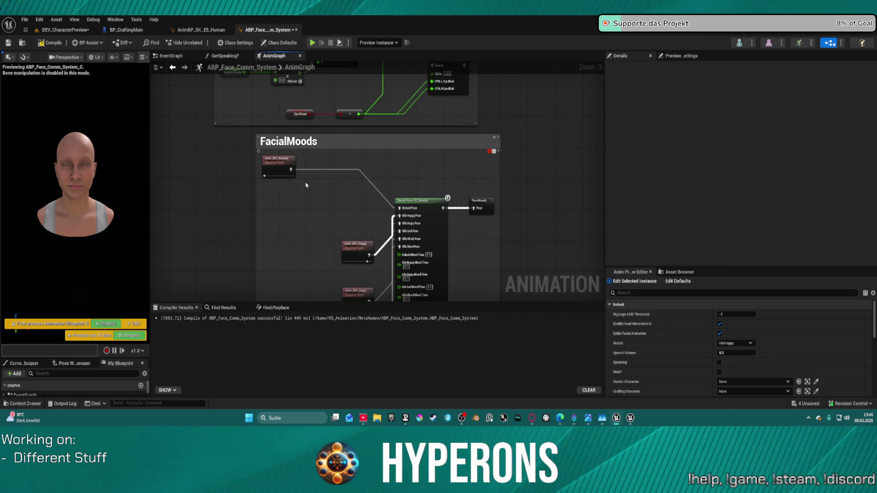
drag(293, 172, 346, 214)
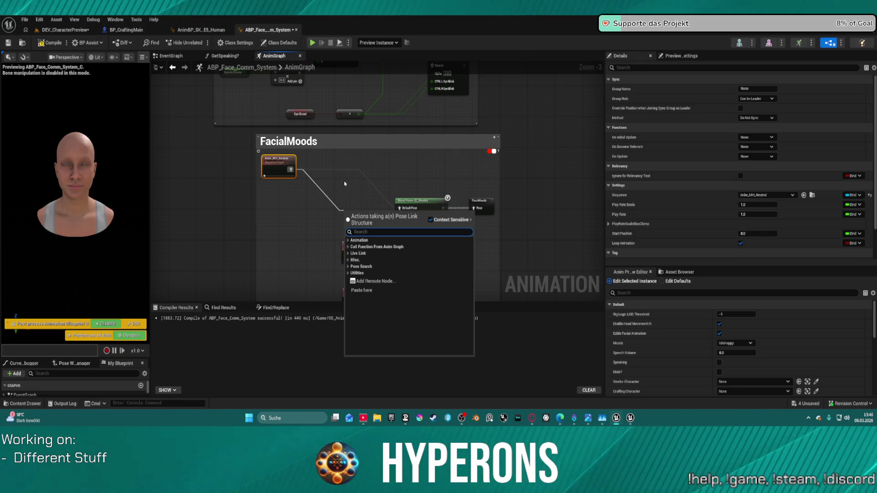
text(pose)
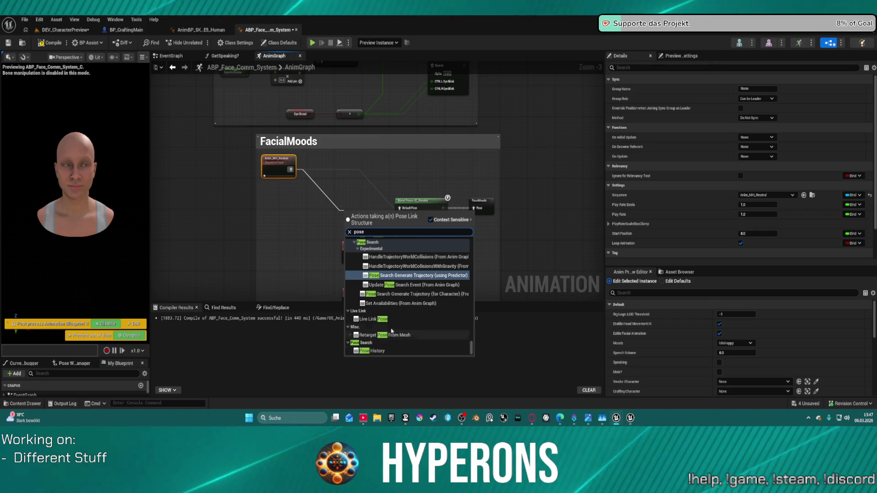
scroll(434, 279, up, 5)
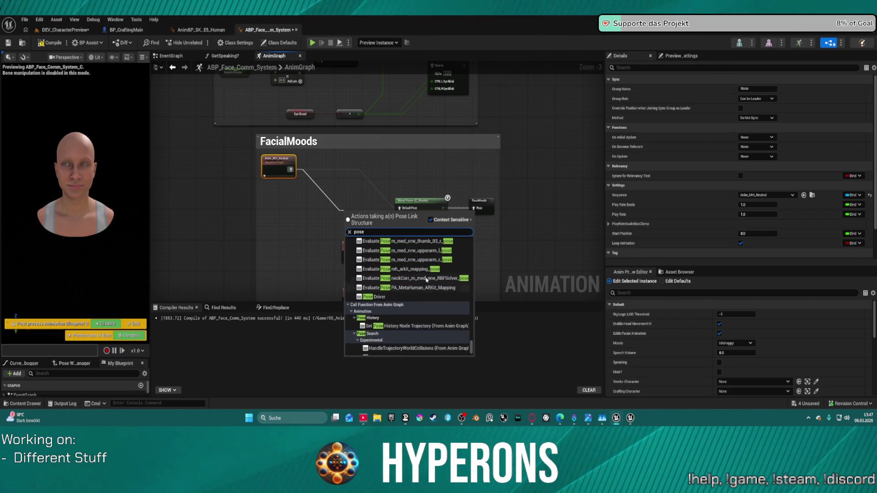
drag(471, 346, 475, 228)
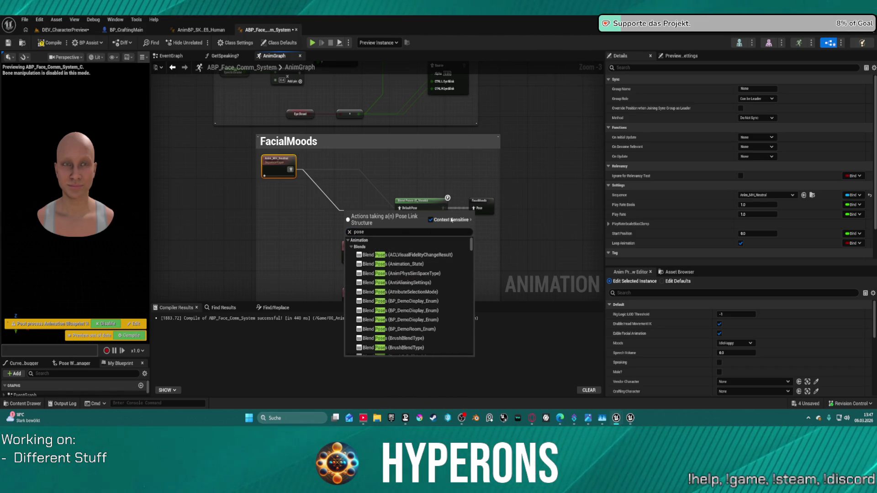
click(366, 182)
click(480, 203)
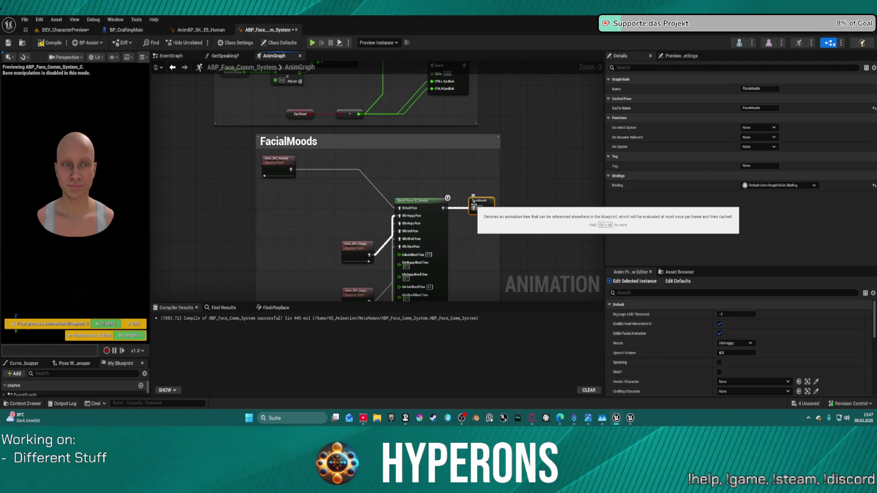
Drag from Anim_MH_Neutral's output and browse 'pose' search results without adding a node.
click(292, 169)
drag(292, 170, 326, 206)
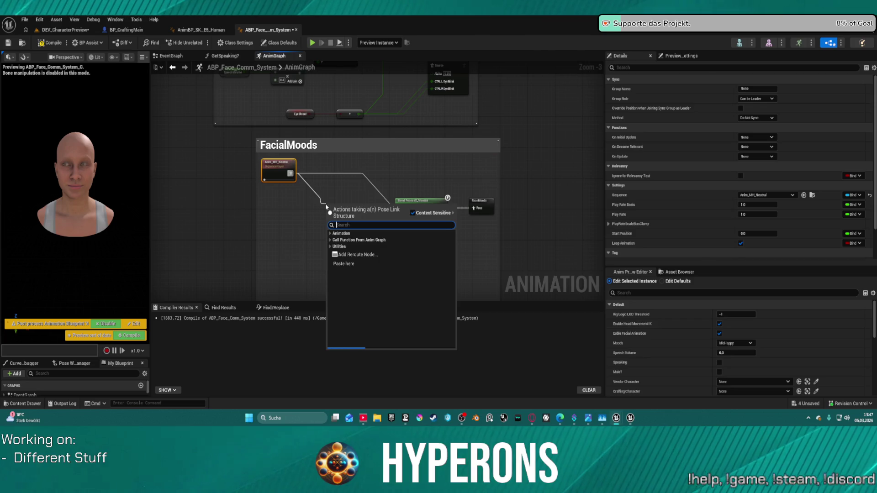
text(pose)
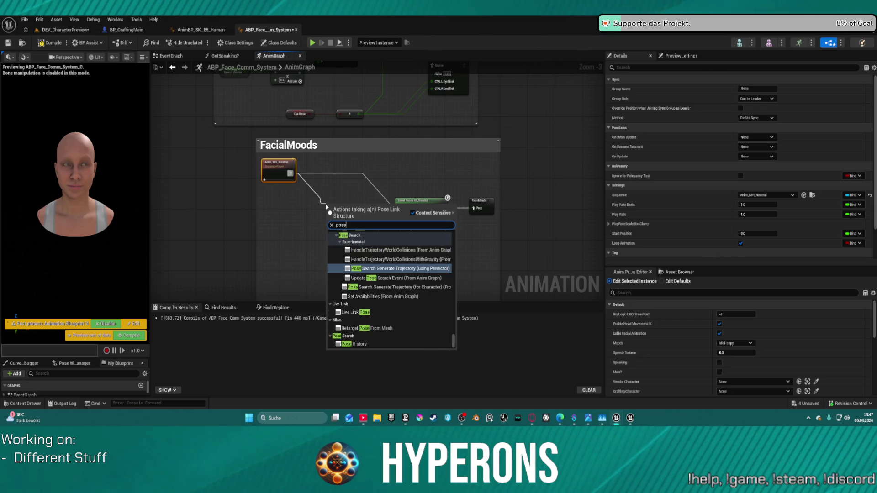
key(Down)
key(Down)
key(Down)
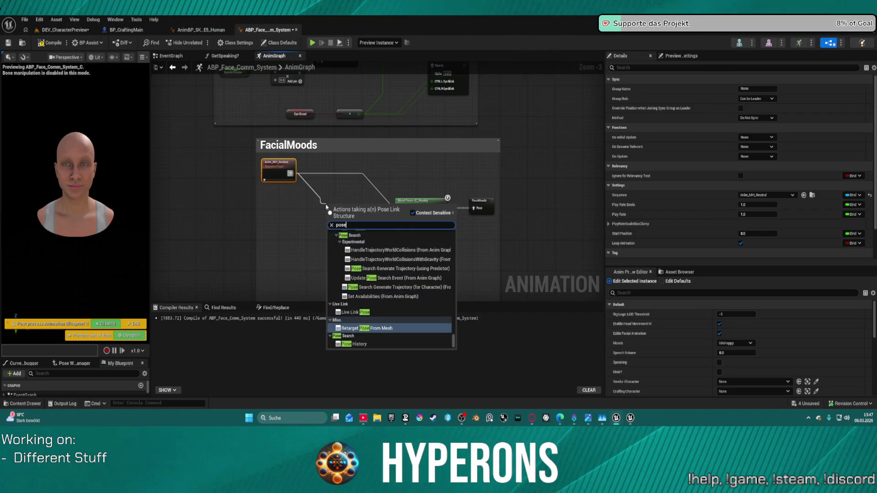
key(Down)
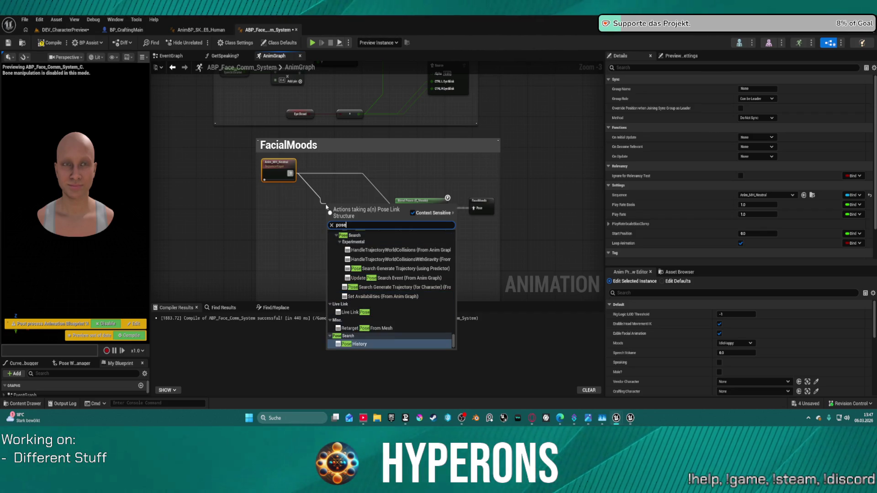
key(Up)
key(Up)
key(Up)
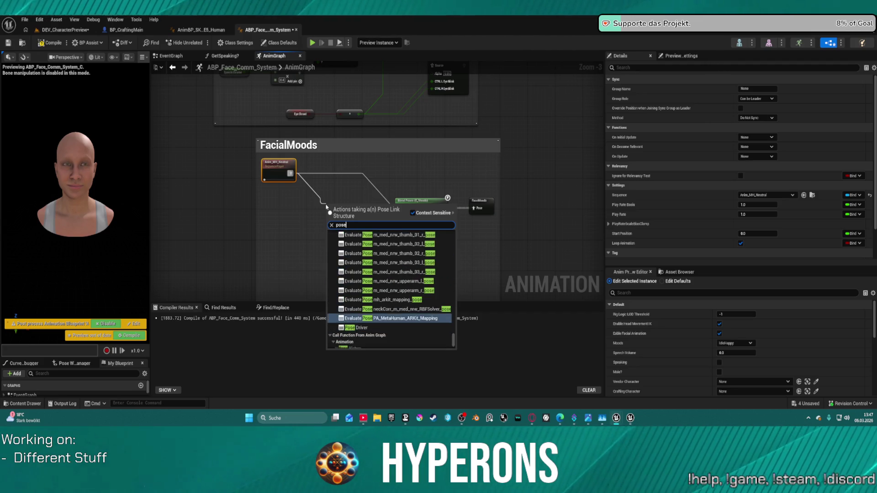
key(Down)
key(Down)
key(Down)
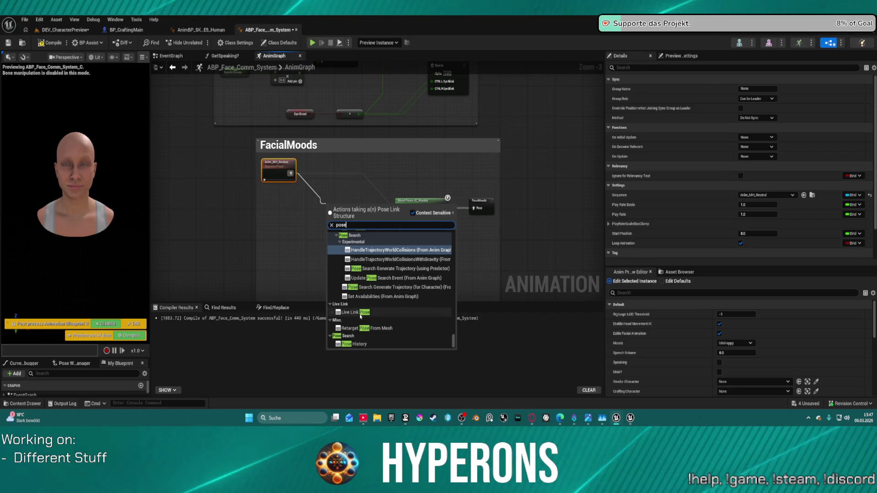
scroll(416, 273, down, 15)
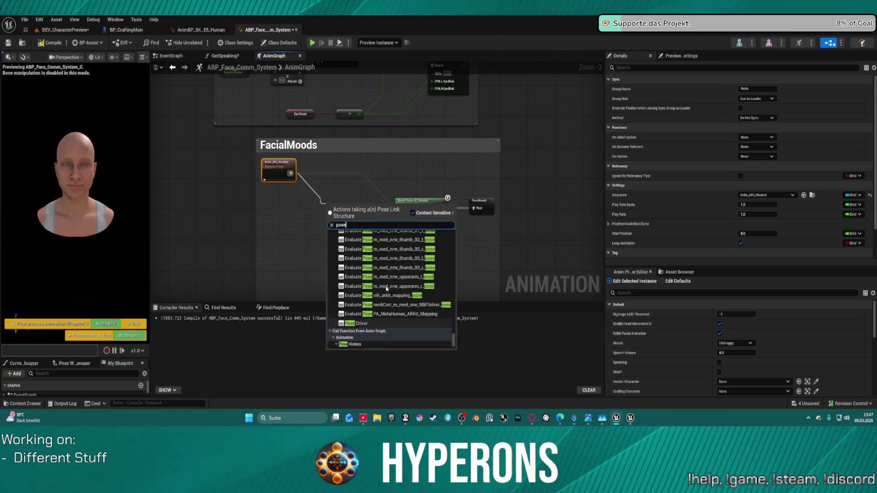
scroll(415, 273, up, 10)
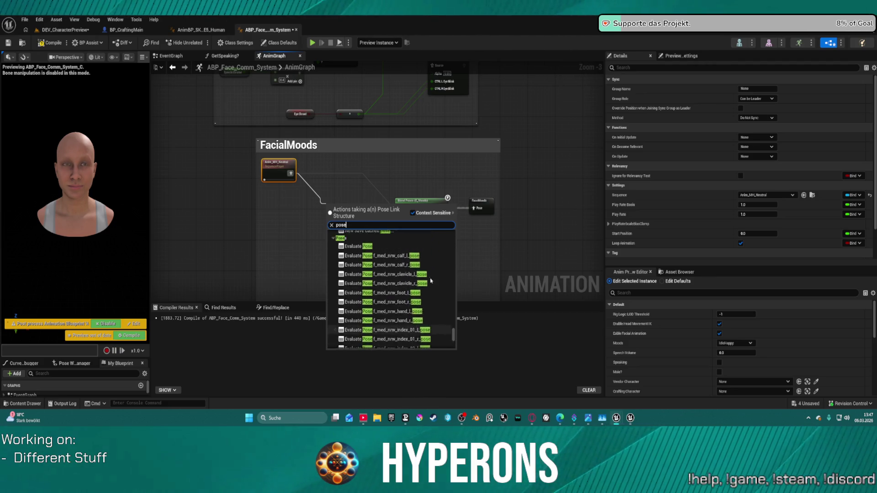
scroll(432, 276, up, 5)
scroll(336, 191, up, 3)
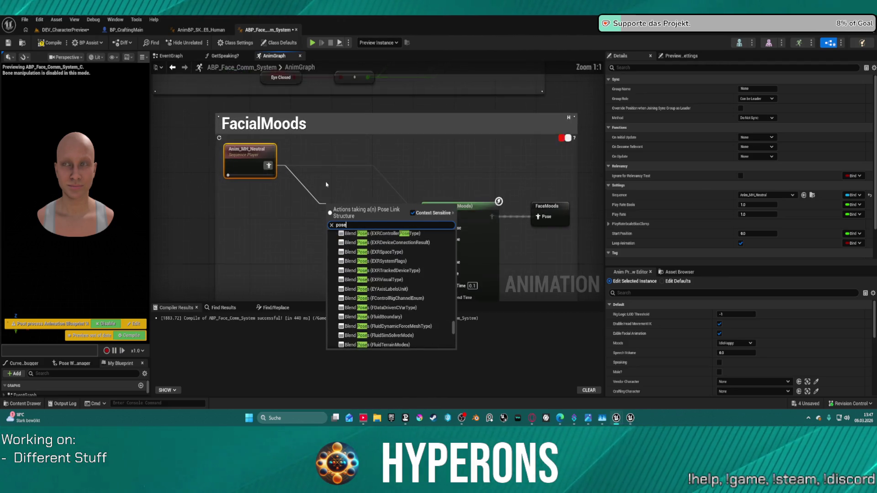
click(398, 182)
scroll(398, 182, down, 1)
scroll(398, 182, down, 3)
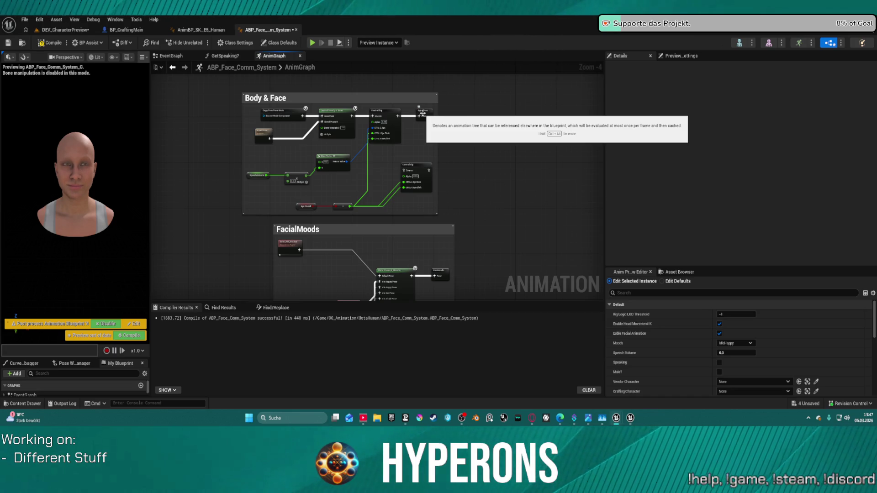
Reposition the neutral player and connect a new Save Cached Pose node via 'cache' search.
drag(302, 249, 344, 287)
mouse_move(264, 262)
mouse_down()
mouse_move(230, 250)
mouse_move(282, 275)
mouse_up()
text(chace)
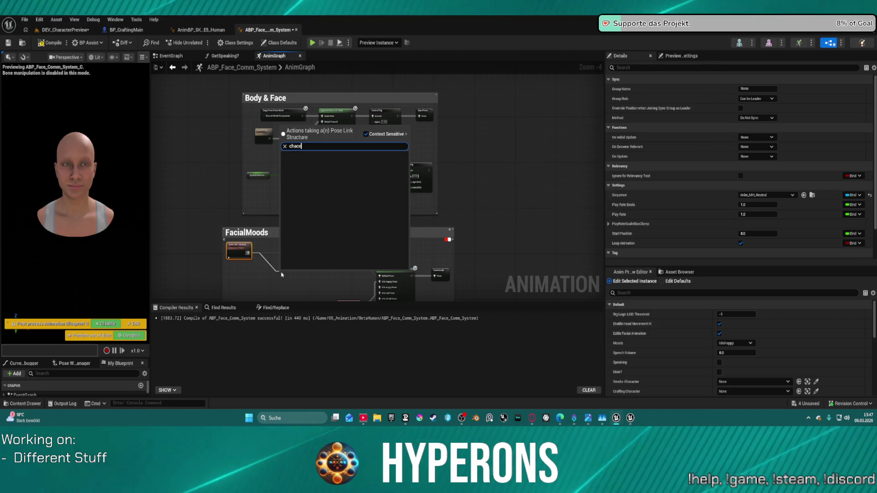
key(BackSpace)
key(BackSpace)
key(BackSpace)
text(ache)
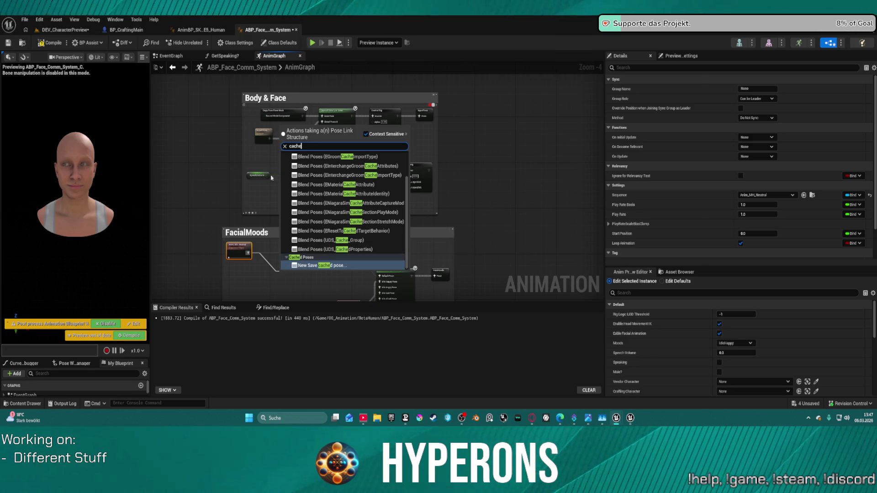
click(308, 268)
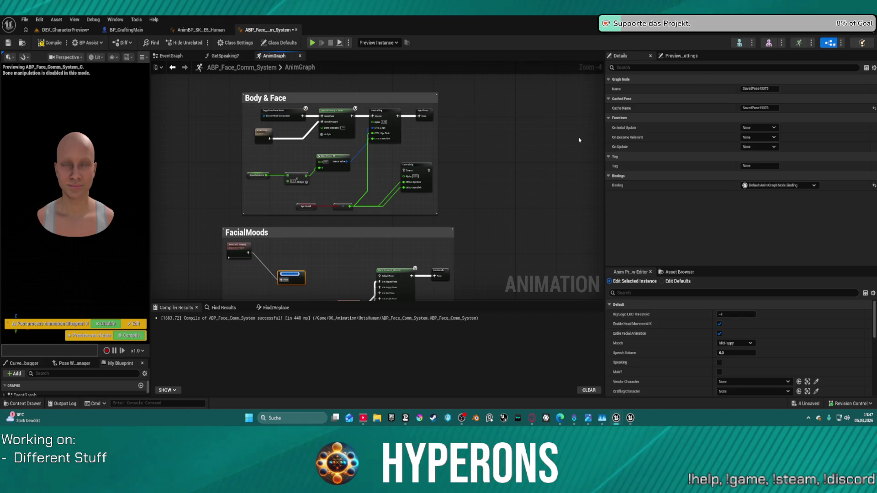
text(Neutral)
key(Return)
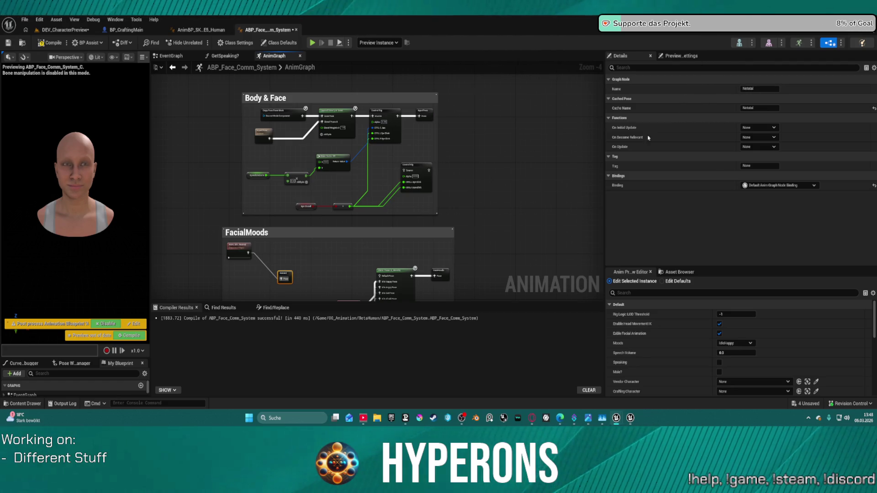
Rename the cached pose to Neutral Face Pose in Details.
scroll(431, 203, up, 2)
scroll(320, 219, down, 2)
scroll(335, 227, up, 4)
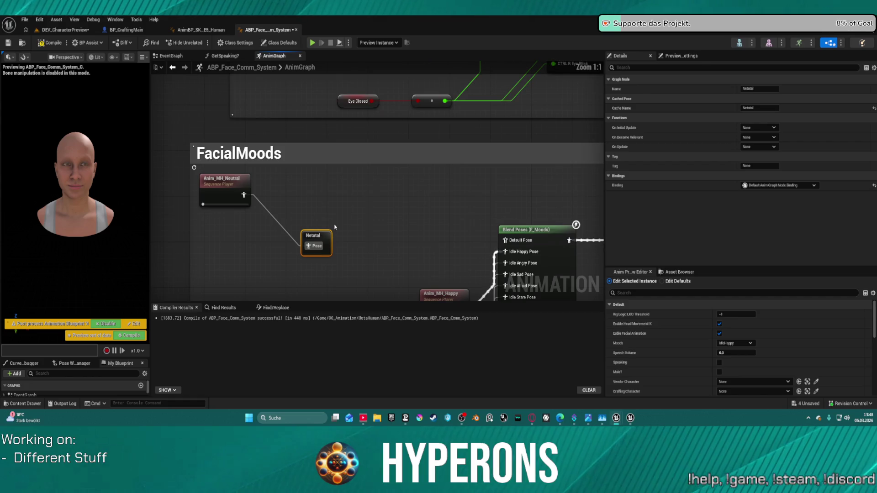
click(760, 88)
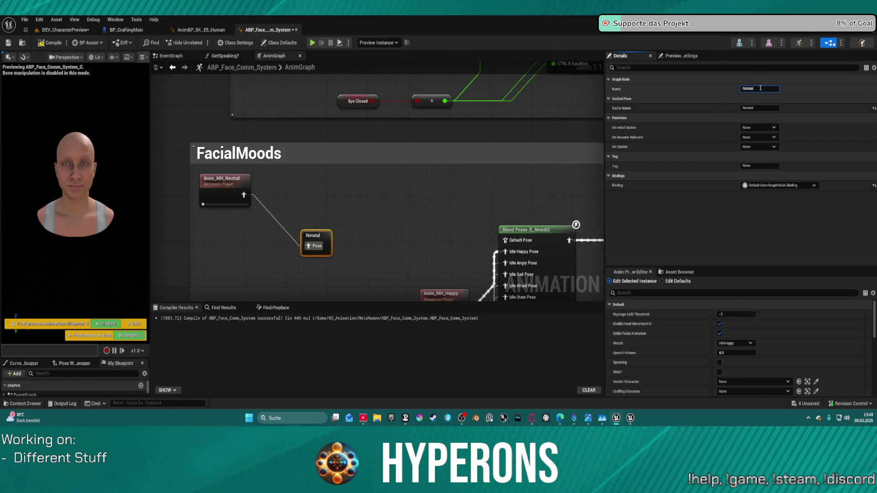
text(Neutral Fac)
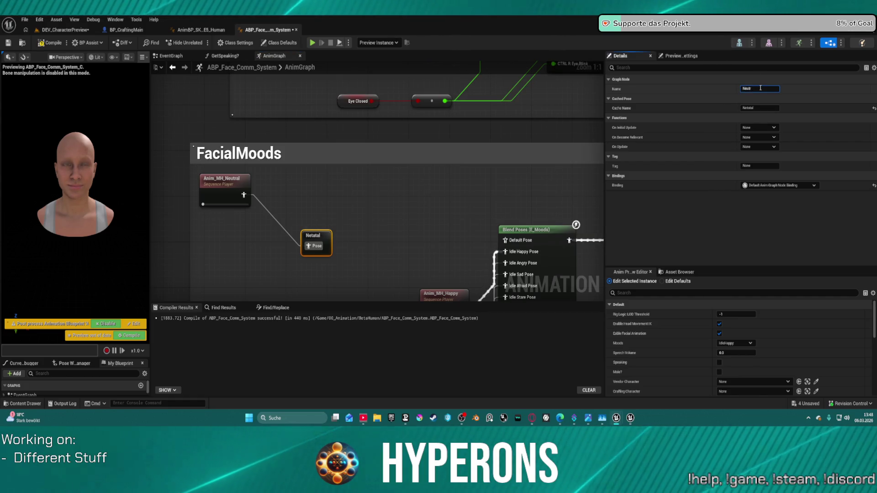
text(e)
text( Pose)
key(Return)
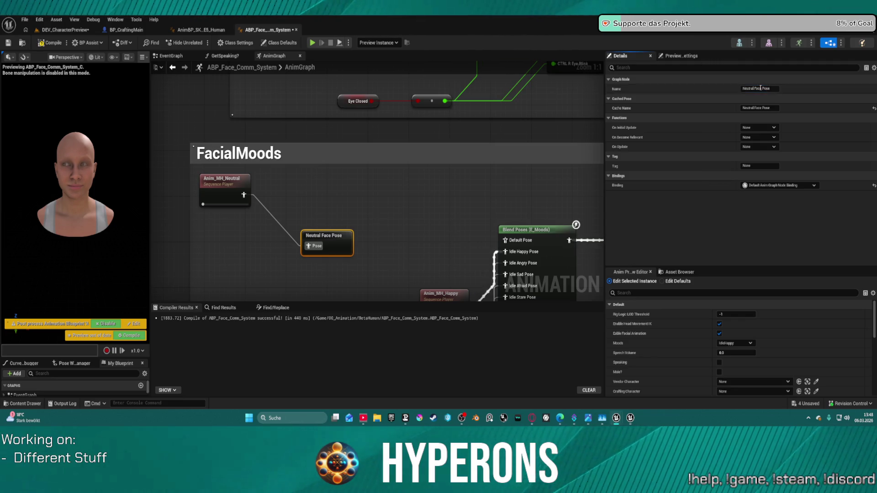
scroll(480, 195, down, 5)
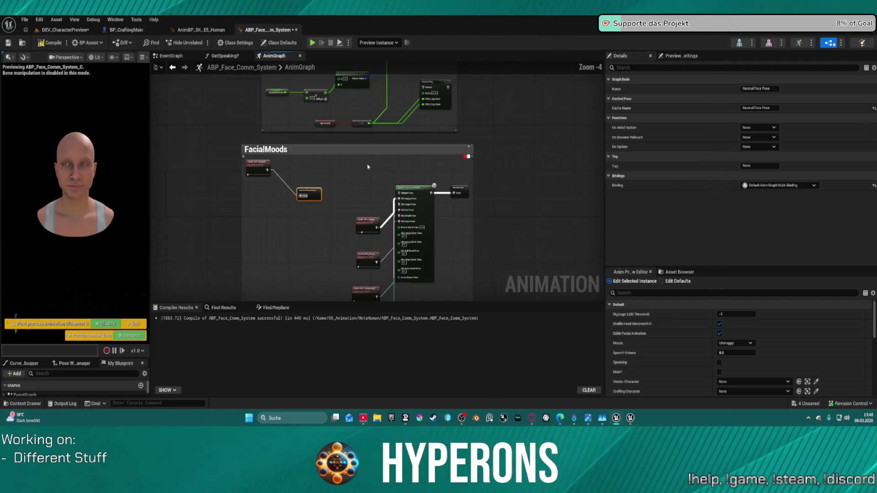
mouse_move(381, 97)
mouse_down()
mouse_move(395, 257)
mouse_move(411, 293)
mouse_move(460, 227)
mouse_move(458, 249)
mouse_up()
Break the wire from the mood Blend Poses (E_Moods) node to FaceMoods and move FaceMoods aside.
right_click(456, 117)
mouse_move(456, 117)
mouse_down()
mouse_move(444, 175)
mouse_move(458, 167)
mouse_up()
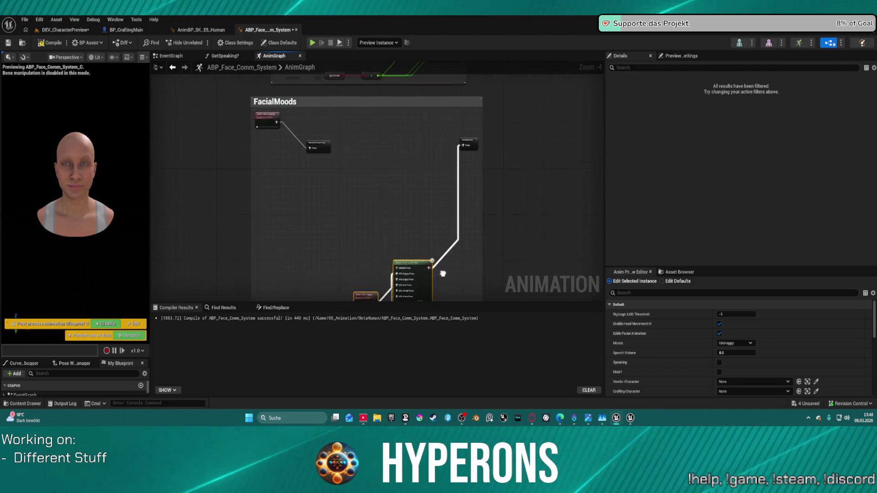
click(467, 142)
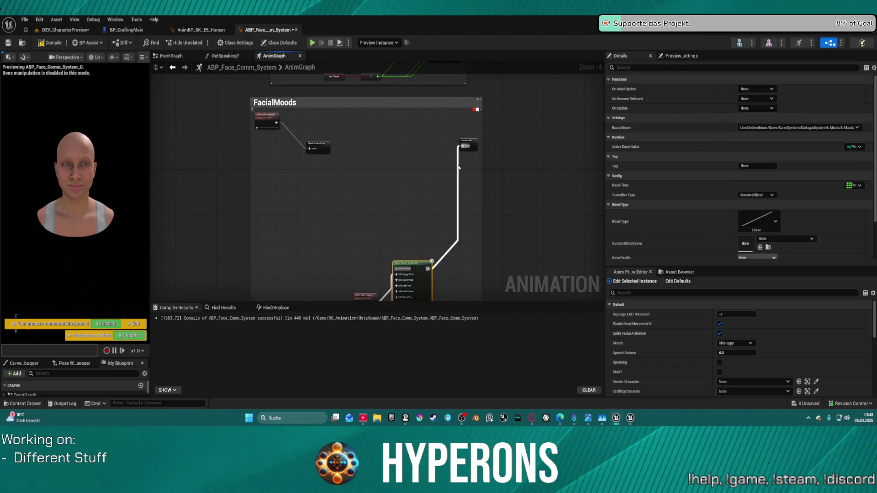
alt+click(463, 146)
mouse_move(465, 150)
mouse_down()
mouse_move(263, 204)
mouse_move(324, 214)
mouse_up()
scroll(324, 213, down, 3)
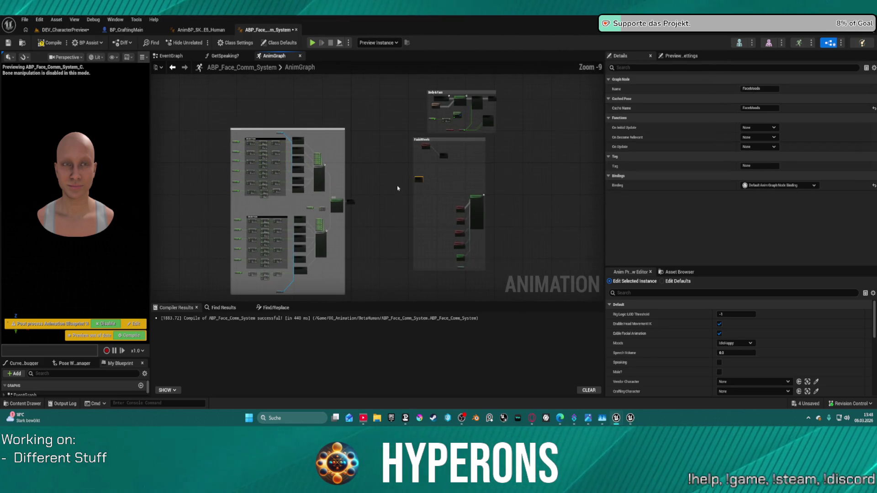
scroll(401, 188, up, 2)
scroll(332, 206, up, 2)
mouse_move(603, 118)
mouse_down()
mouse_move(524, 159)
mouse_move(489, 159)
mouse_move(491, 190)
mouse_move(586, 134)
mouse_move(584, 94)
mouse_move(561, 115)
mouse_move(469, 143)
mouse_up()
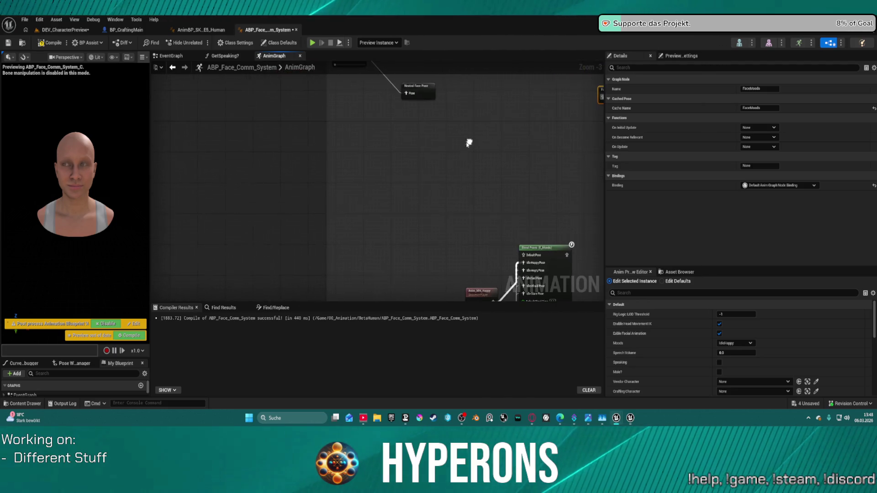
Add a Use cached pose 'PreEmotionsOut' node and arrange it near Neutral Face Pose.
right_click(413, 151)
text(net)
key(BackSpace)
key(BackSpace)
key(BackSpace)
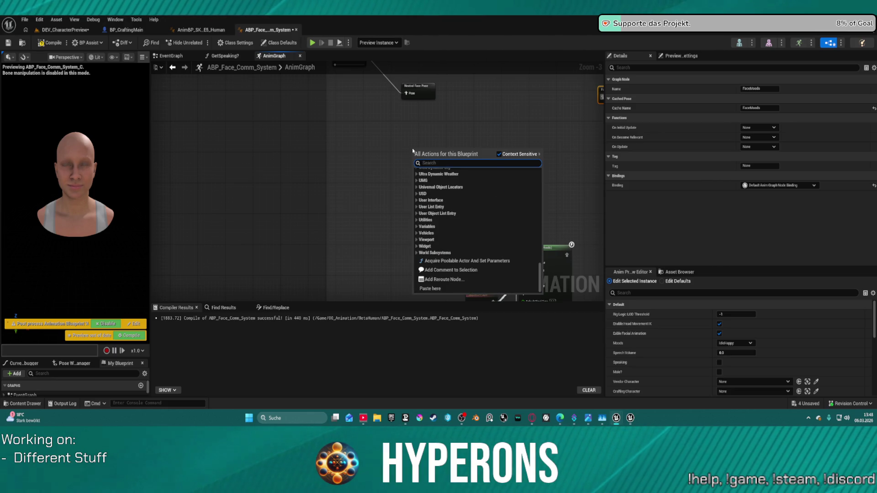
text(pre emi)
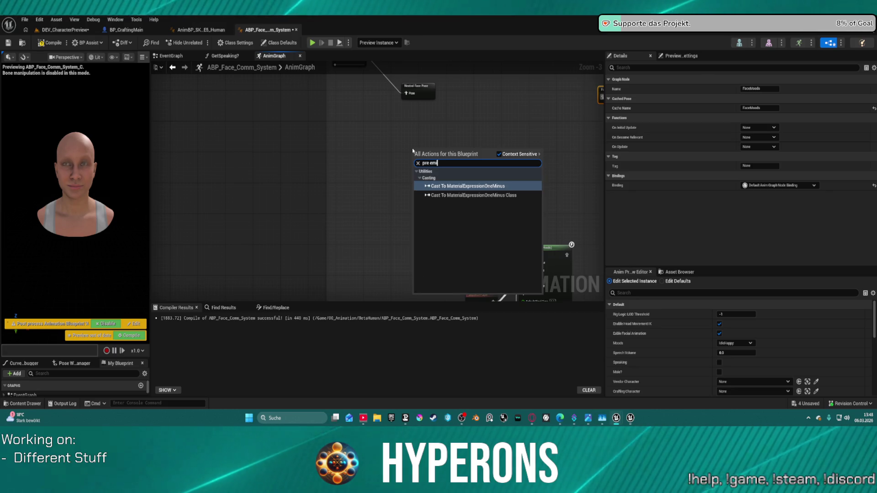
key(BackSpace)
text(o)
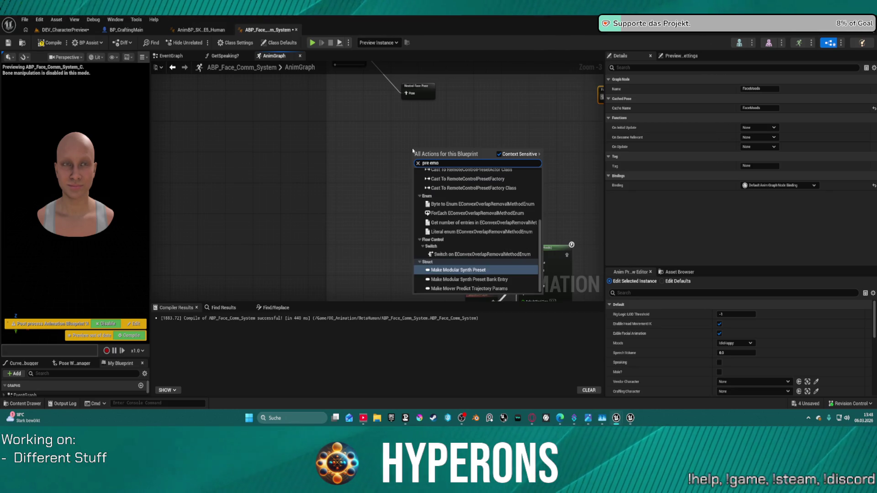
scroll(467, 275, up, 3)
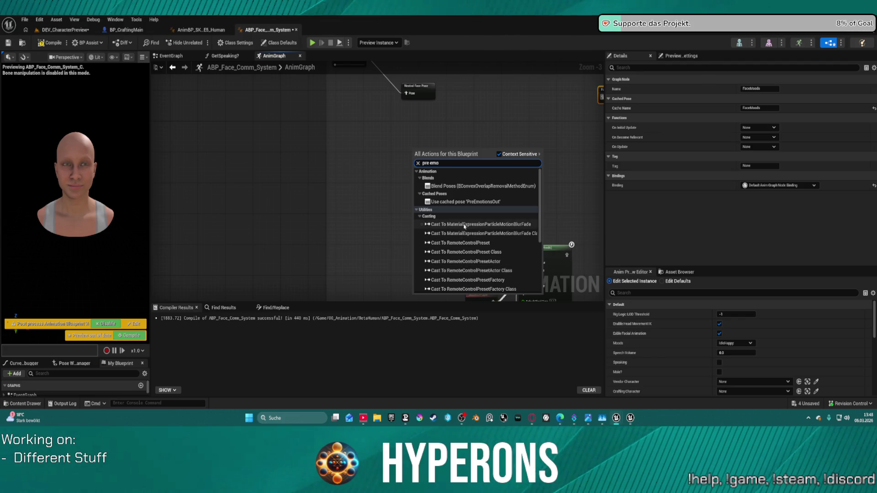
click(474, 207)
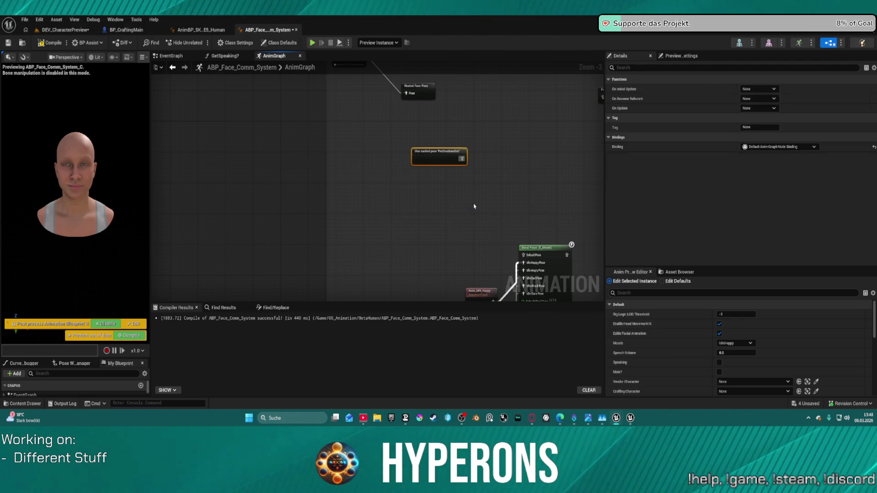
scroll(474, 204, up, 1)
mouse_move(436, 146)
mouse_down()
mouse_move(394, 115)
mouse_move(384, 136)
mouse_up()
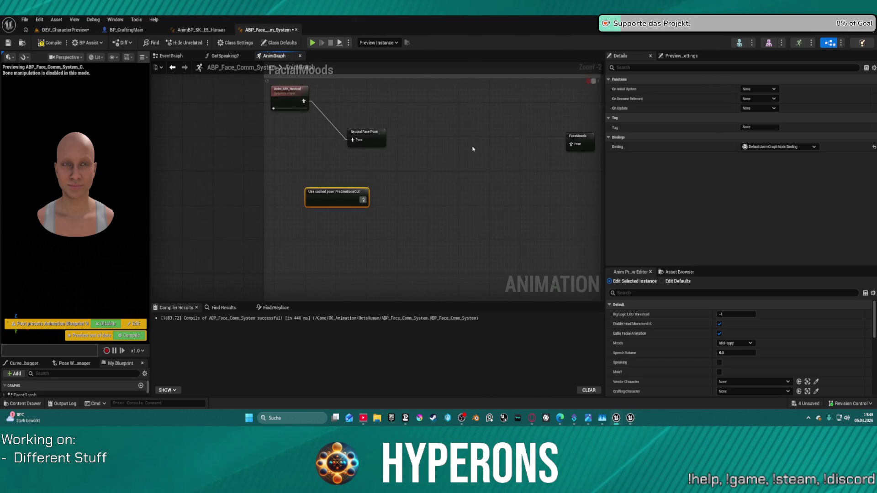
drag(366, 133, 338, 89)
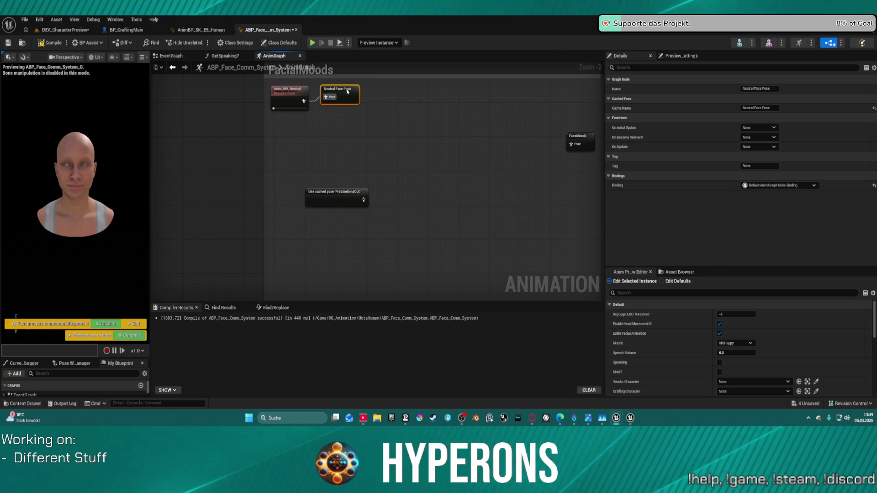
Add a cached Neutral Face Pose node and a Two Way Blend, feeding PreEmotionsOut into its B pin.
right_click(357, 138)
text(neutr)
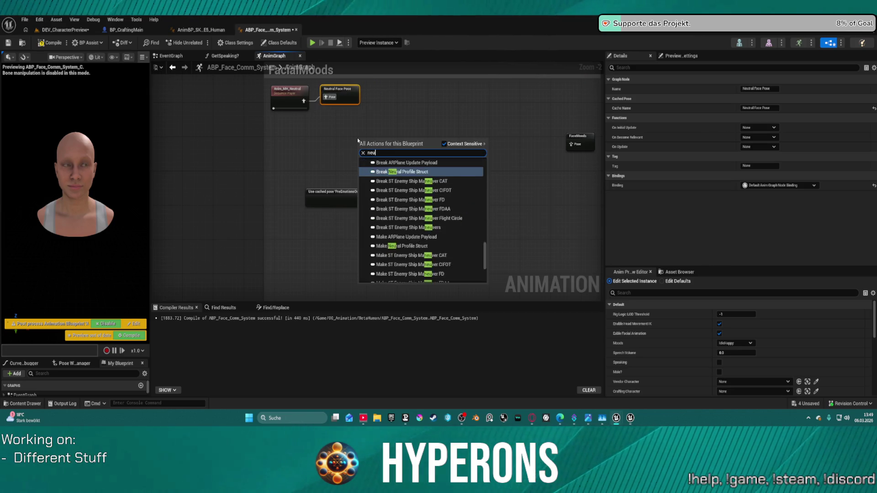
key(Return)
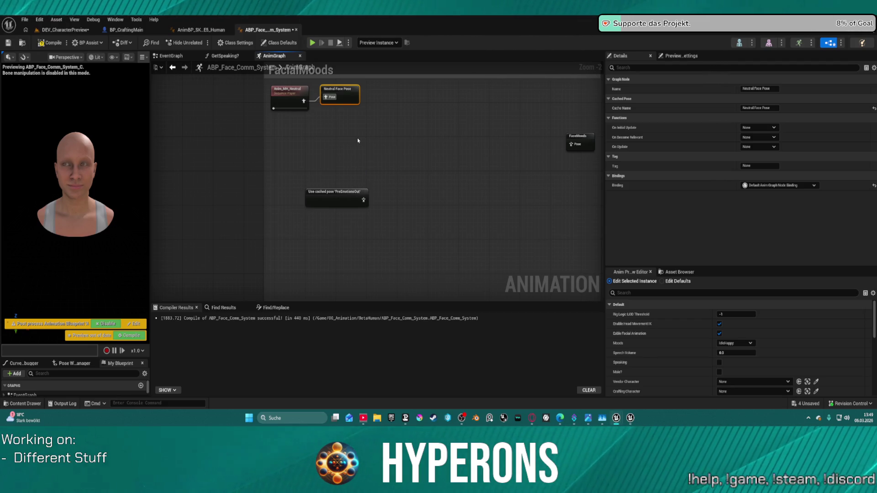
mouse_move(385, 150)
mouse_down()
mouse_move(347, 136)
mouse_move(418, 149)
mouse_up()
text(to)
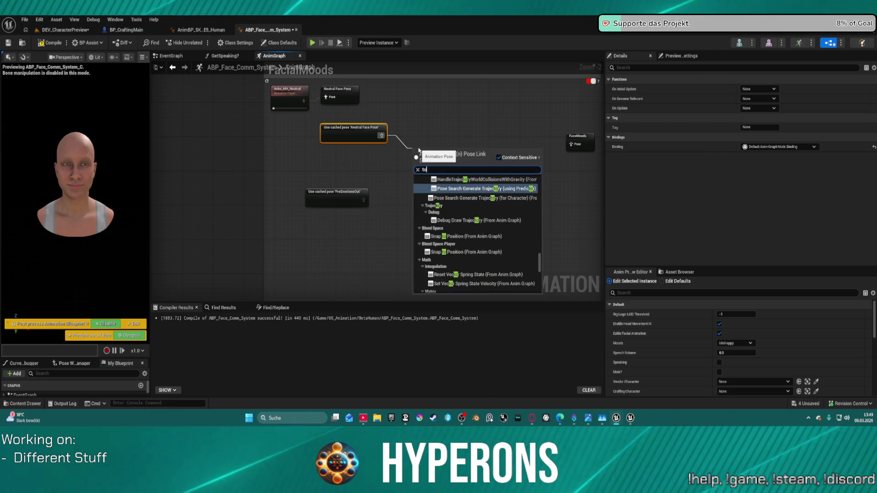
key(BackSpace)
text(wo)
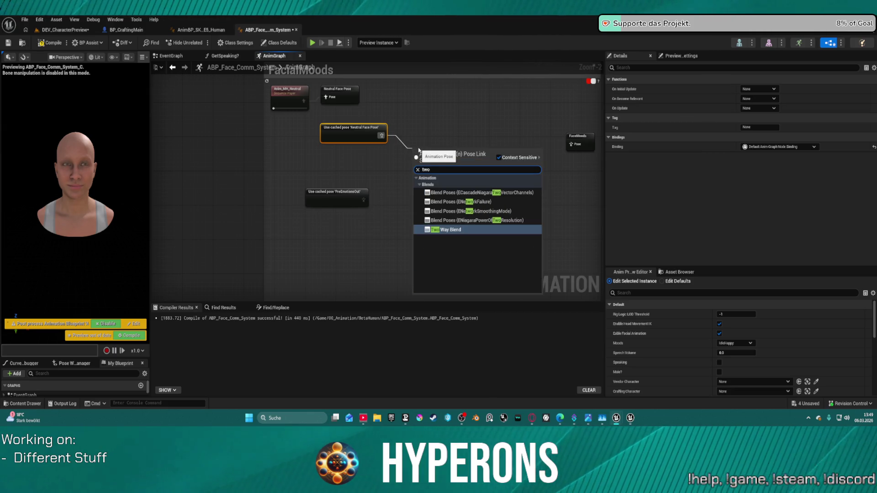
key(Return)
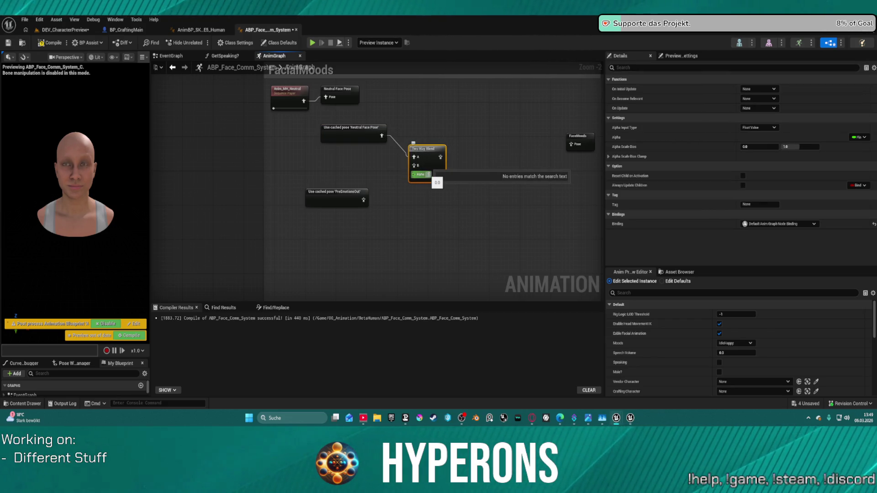
drag(414, 165, 363, 200)
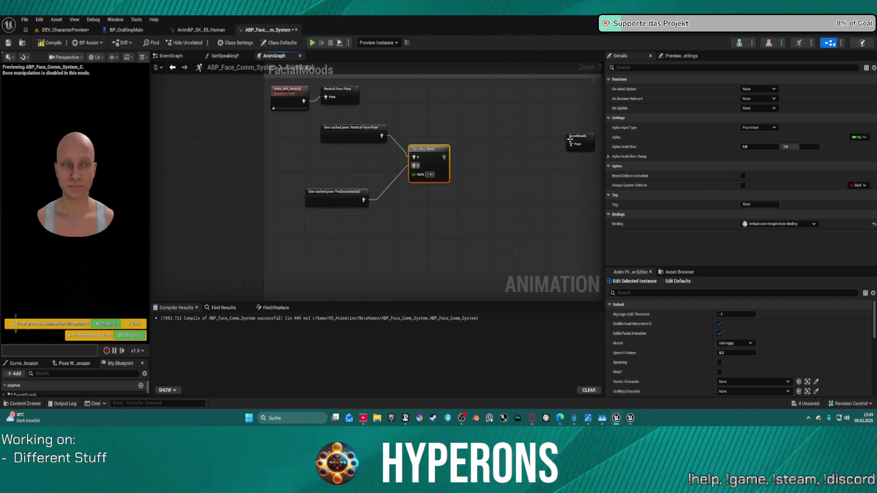
Add a Blend Poses by bool node and wire its output into the FaceMoods pose.
right_click(507, 153)
text(bel)
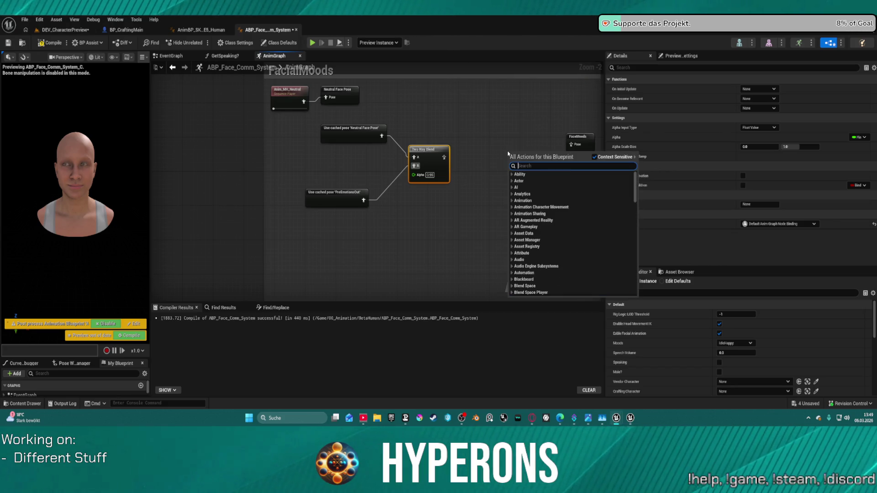
key(BackSpace)
key(BackSpace)
text(lenb)
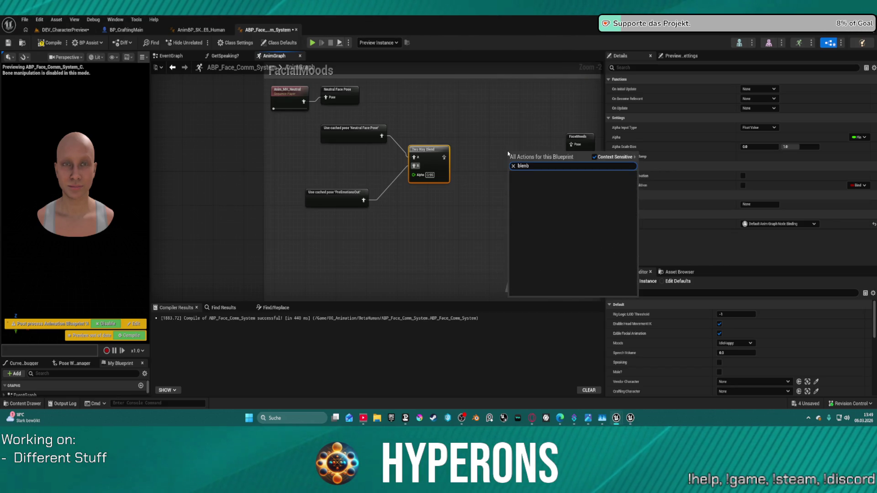
key(BackSpace)
text(boo)
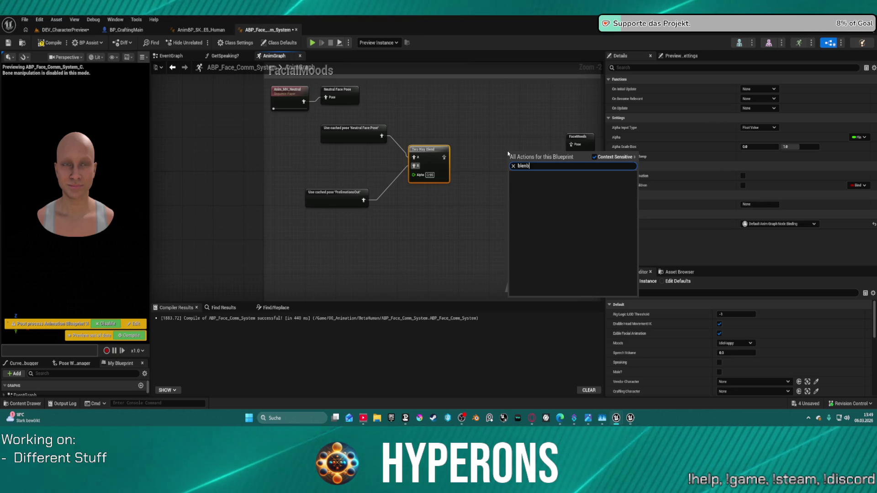
key(BackSpace)
text(d boo)
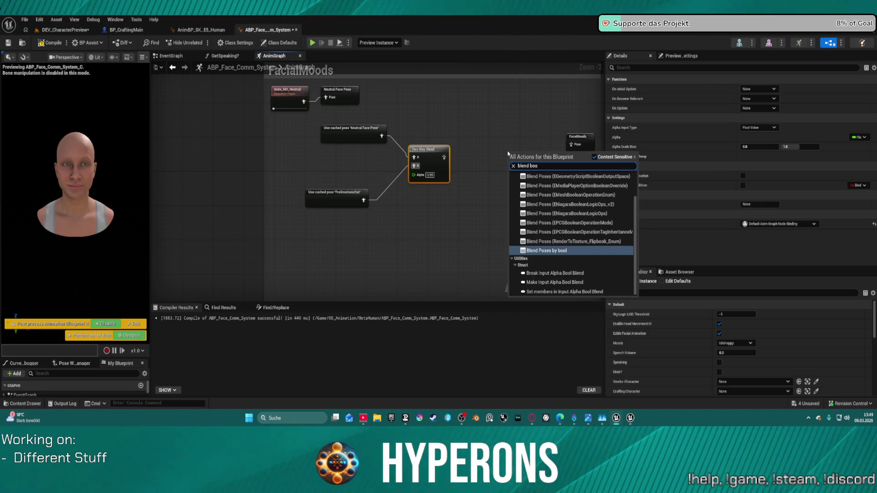
key(Return)
mouse_move(561, 158)
mouse_down()
mouse_move(574, 143)
mouse_move(524, 138)
mouse_move(444, 157)
mouse_up()
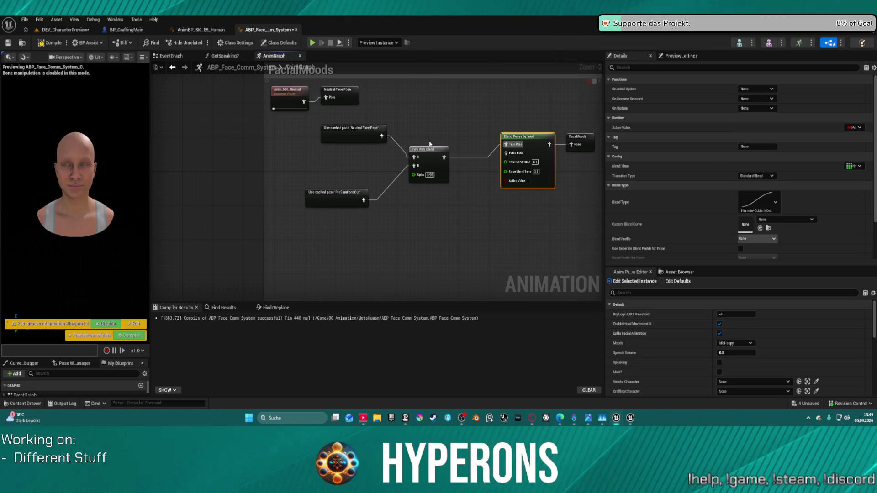
drag(341, 124, 430, 235)
Duplicate the neutral, PreEmotionsOut and Two Way Blend nodes, setting the copy's Alpha to 0.5.
key(ctrl+c)
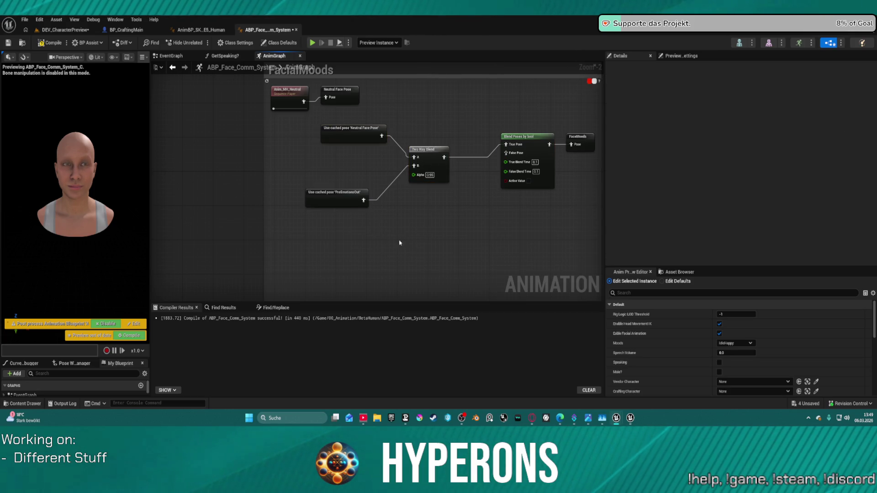
key(ctrl+v)
drag(496, 254, 440, 250)
click(442, 273)
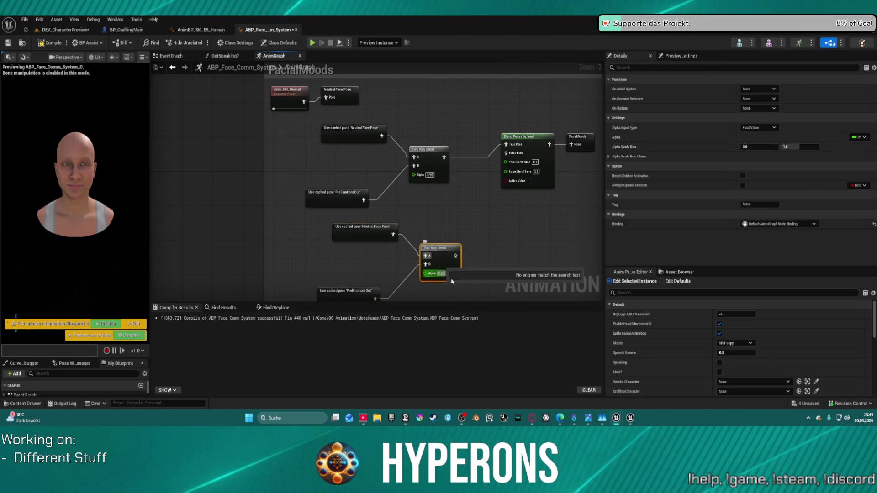
text(0.5)
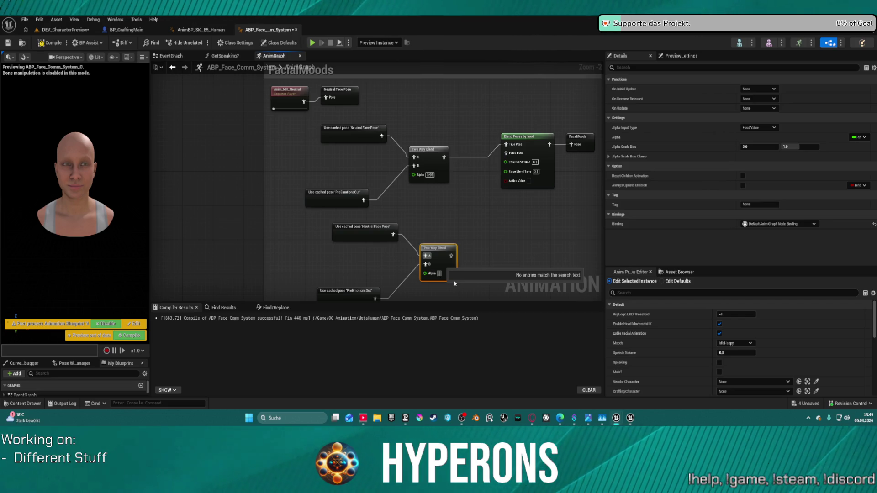
key(Return)
click(498, 193)
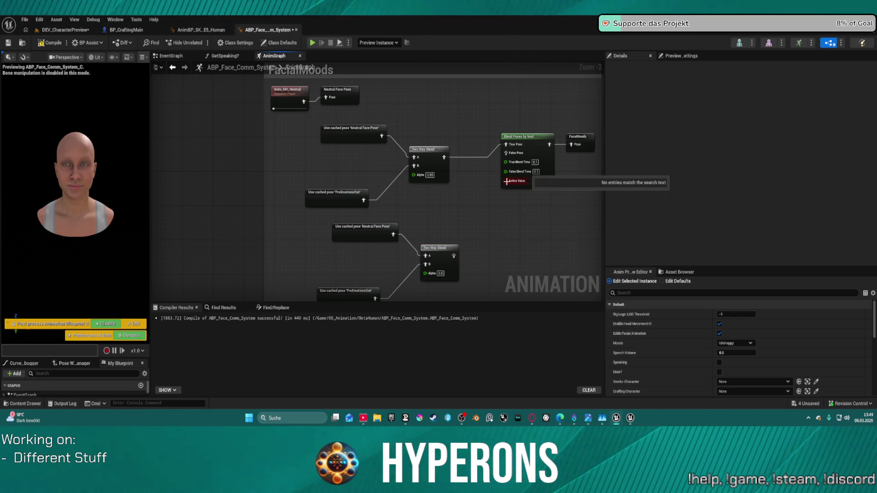
Promote Active Value to 'Emotion Alterantor', wire the copy to False Pose, True Blend Time 3.0.
right_click(508, 181)
click(534, 206)
text(Emot)
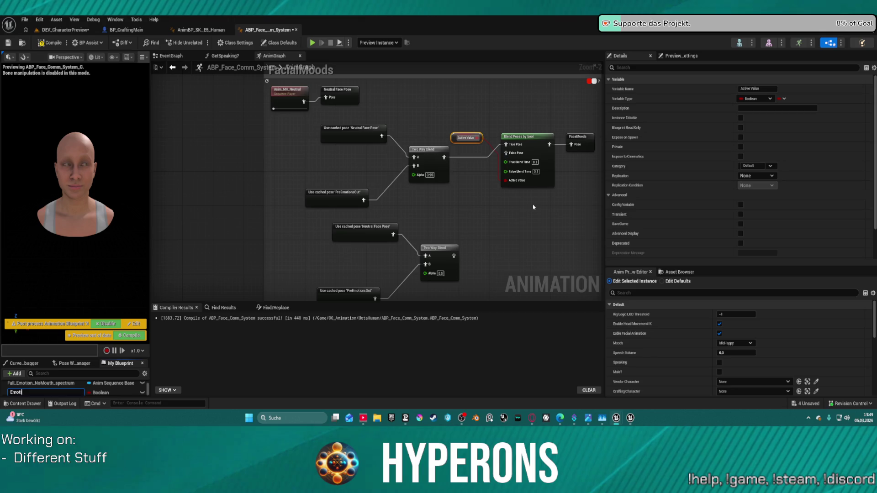
text(on Alterant)
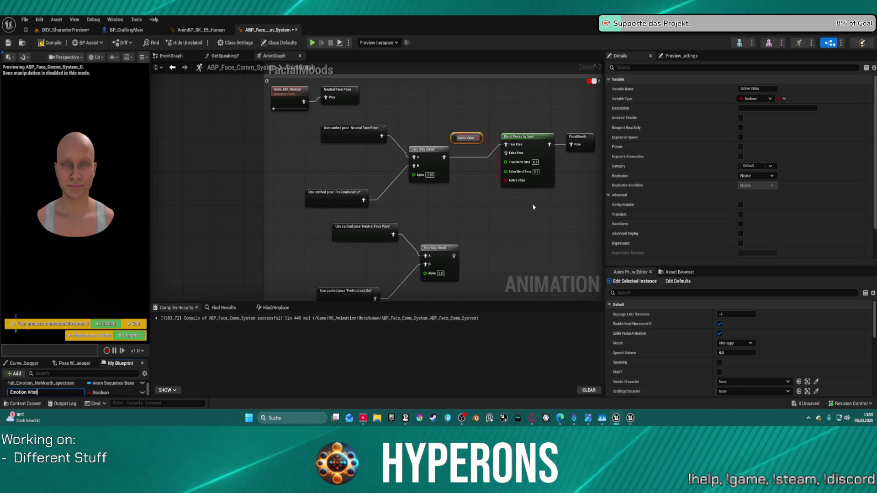
text(or)
key(Return)
mouse_move(486, 138)
mouse_down()
mouse_move(539, 141)
mouse_move(497, 266)
mouse_move(505, 181)
mouse_up()
mouse_move(453, 256)
mouse_down()
mouse_move(502, 178)
mouse_move(506, 153)
mouse_up()
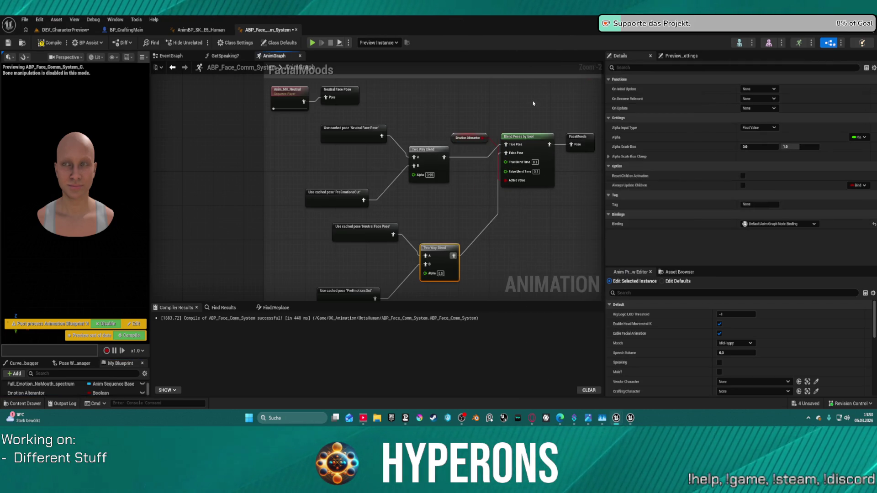
click(535, 162)
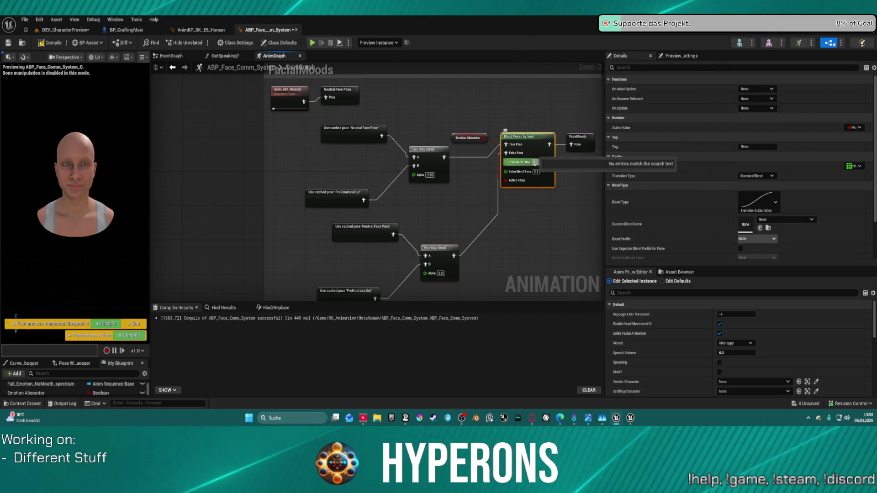
key(Return)
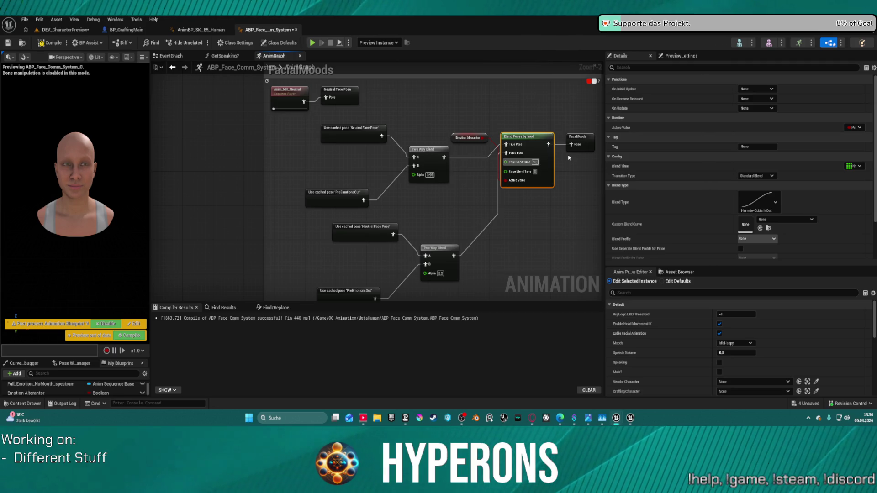
click(470, 136)
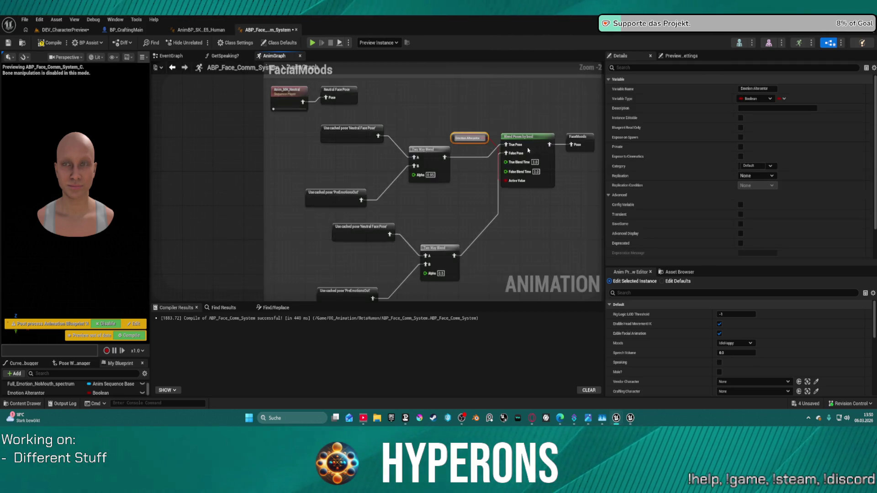
Compile the face animation blueprint with F7.
scroll(476, 175, down, 3)
drag(476, 175, 439, 147)
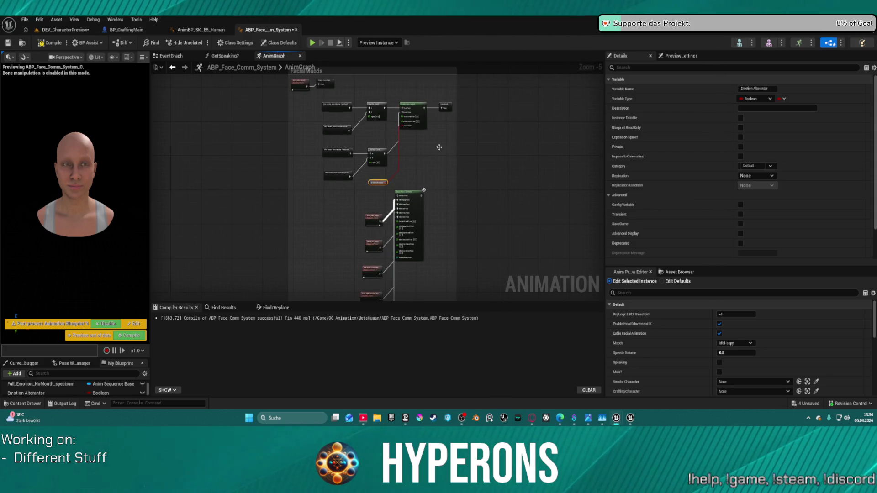
scroll(432, 170, down, 4)
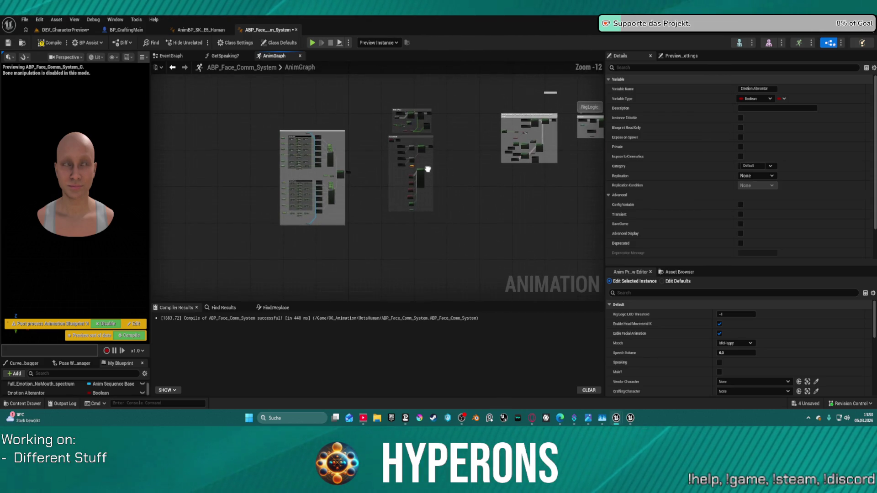
scroll(358, 135, down, 2)
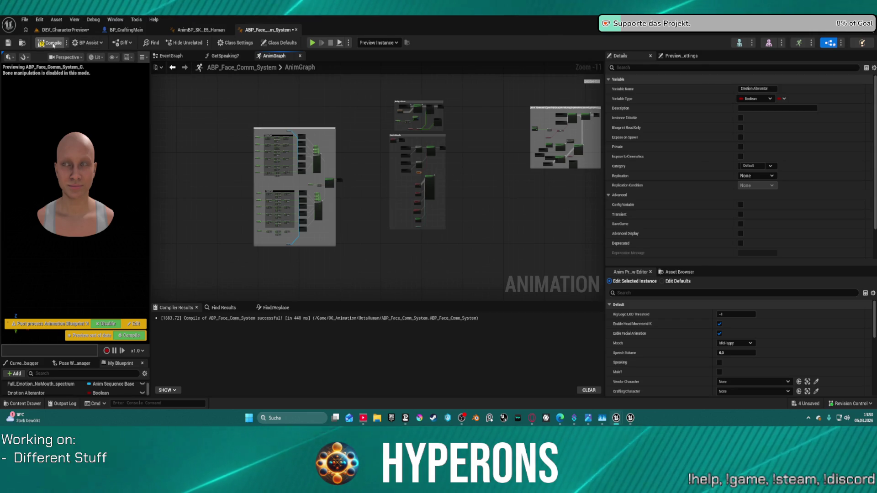
key(F7)
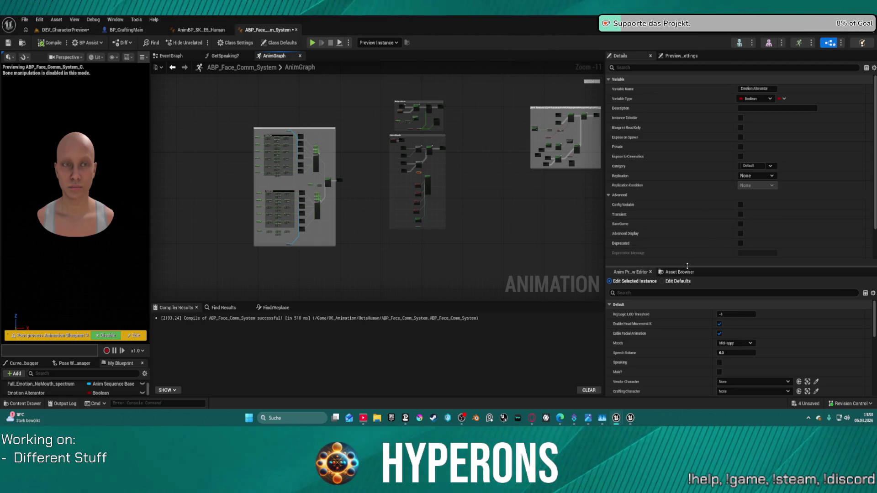
Enlarge the instance defaults panel and scroll through its preview values.
drag(690, 246, 689, 136)
scroll(451, 200, up, 8)
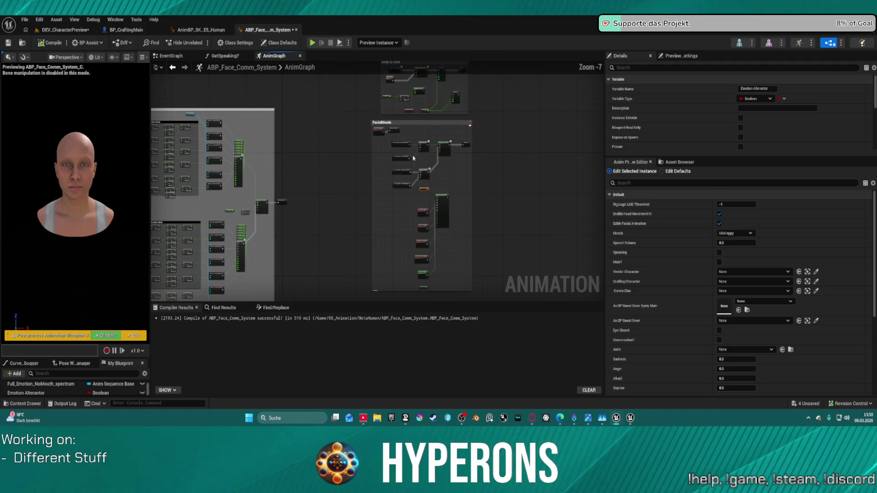
scroll(445, 145, down, 2)
scroll(440, 176, up, 1)
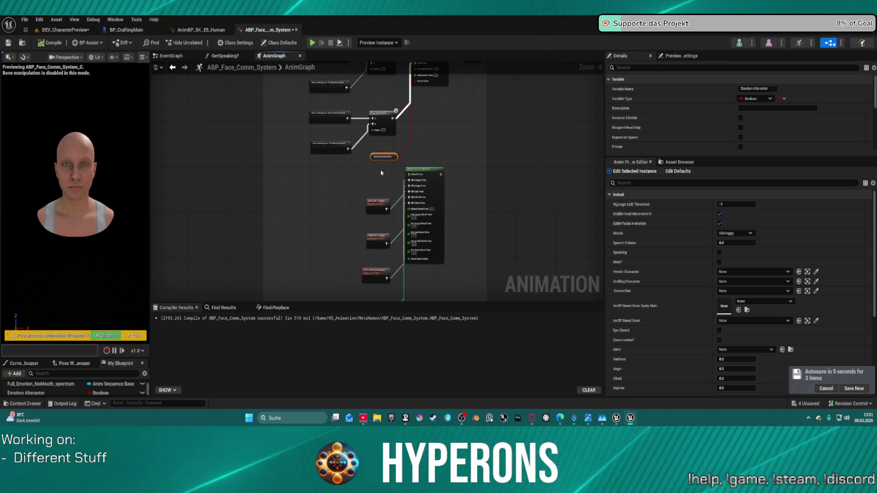
scroll(431, 178, down, 1)
scroll(432, 179, up, 2)
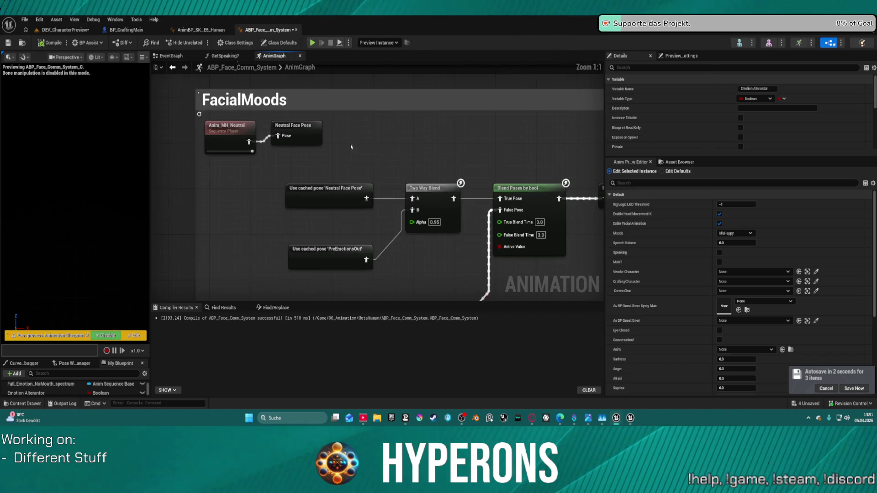
scroll(429, 208, down, 3)
scroll(429, 208, up, 3)
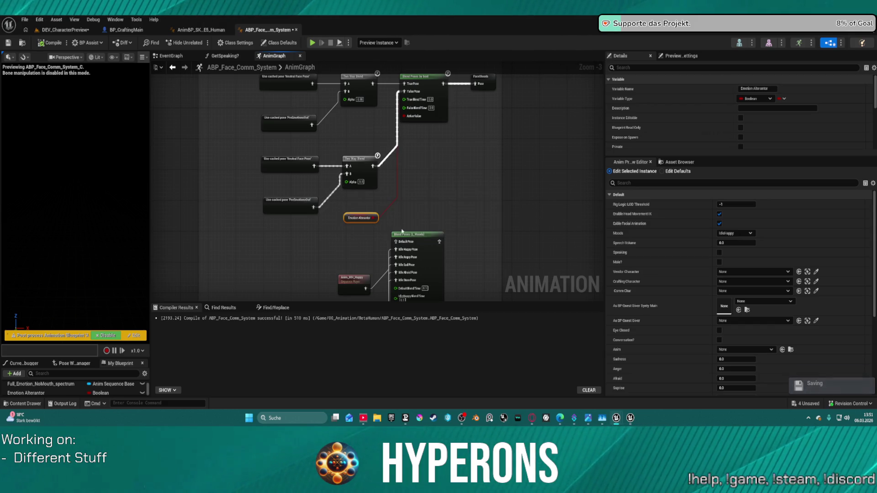
scroll(406, 227, down, 2)
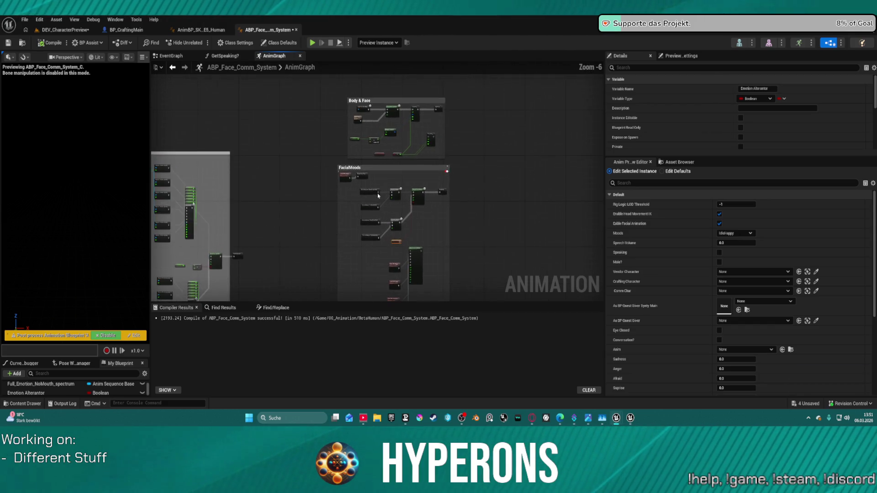
scroll(342, 173, up, 2)
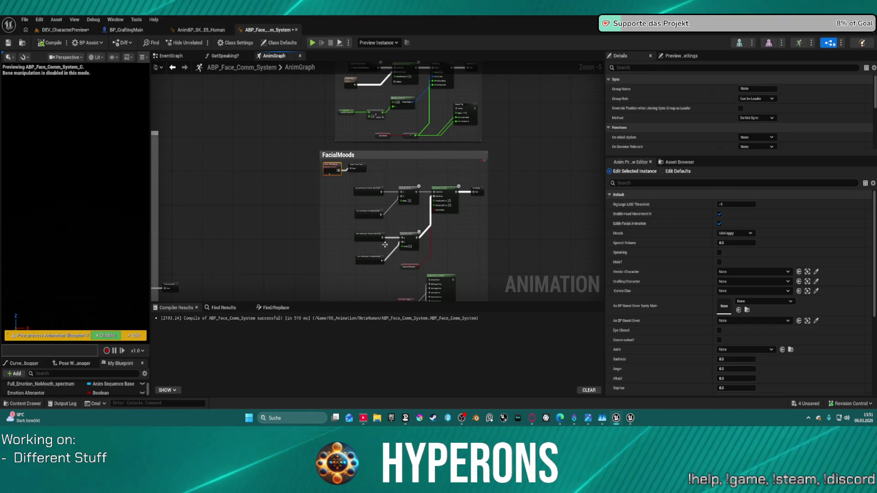
Move the mood Blend Poses by enum node up and right inside FacialMoods.
click(392, 276)
key(ctrl+v)
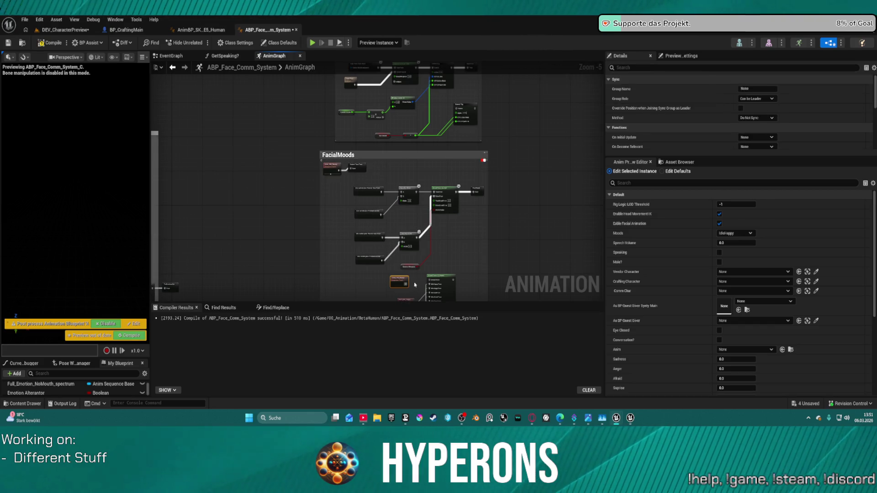
mouse_move(450, 281)
mouse_down()
mouse_move(467, 258)
mouse_move(474, 192)
mouse_up()
scroll(94, 229, up, 5)
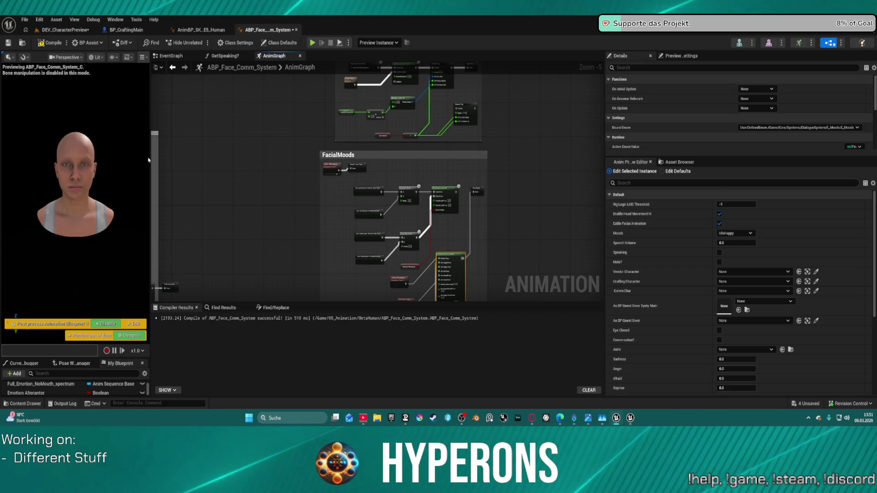
Widen the preview and rewire FaceMoods to take the upper blend node's output.
mouse_move(150, 161)
mouse_down()
mouse_move(163, 170)
mouse_move(307, 180)
mouse_up()
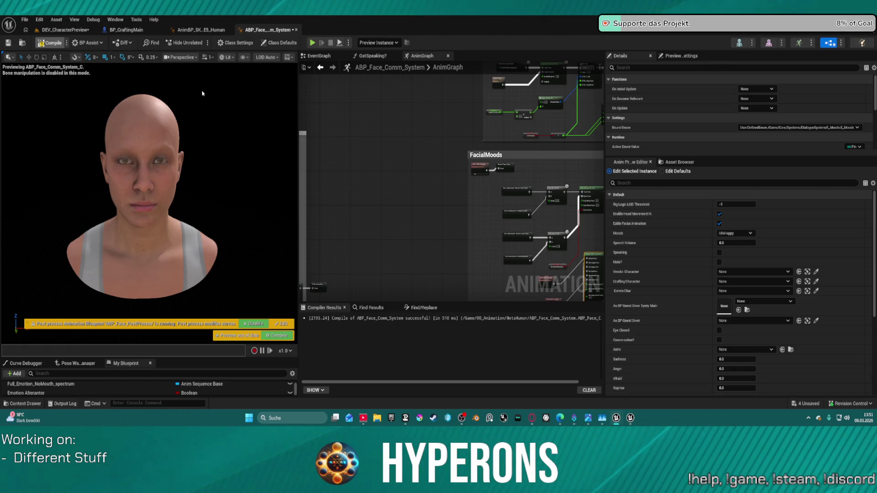
scroll(520, 174, up, 2)
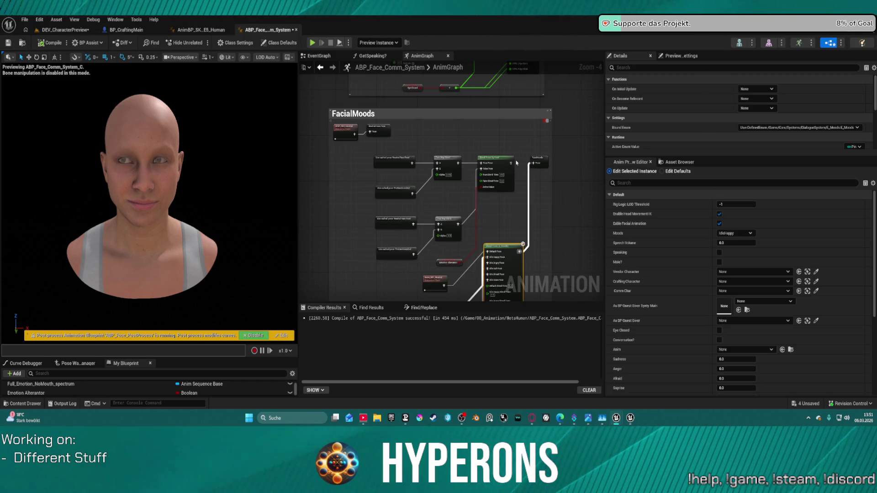
click(536, 162)
drag(535, 162, 546, 162)
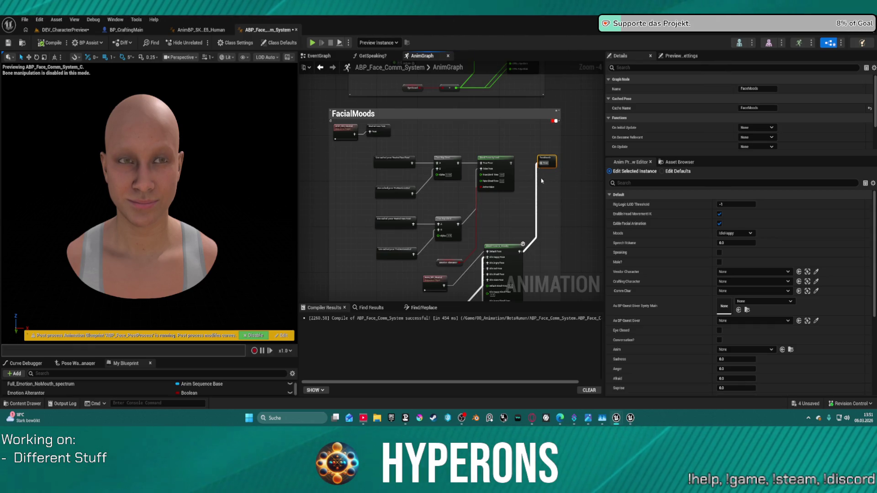
drag(540, 163, 511, 165)
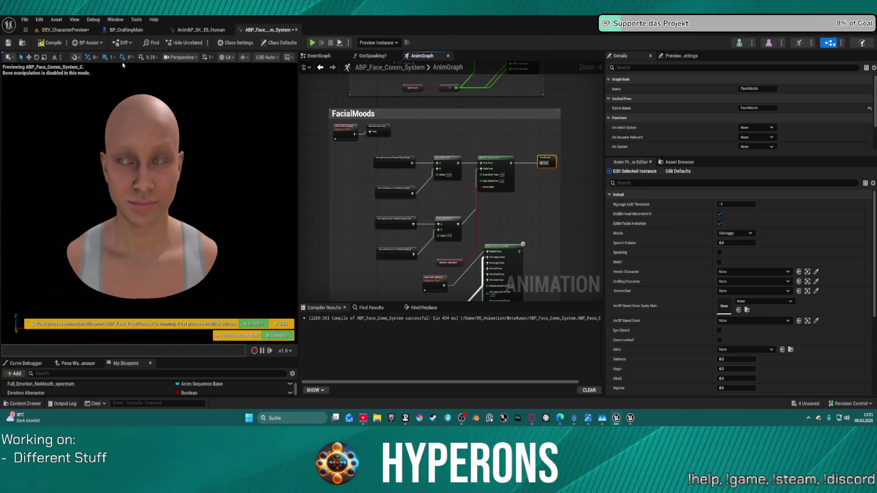
Recompile the blueprint and switch between default and preview instance values.
click(51, 42)
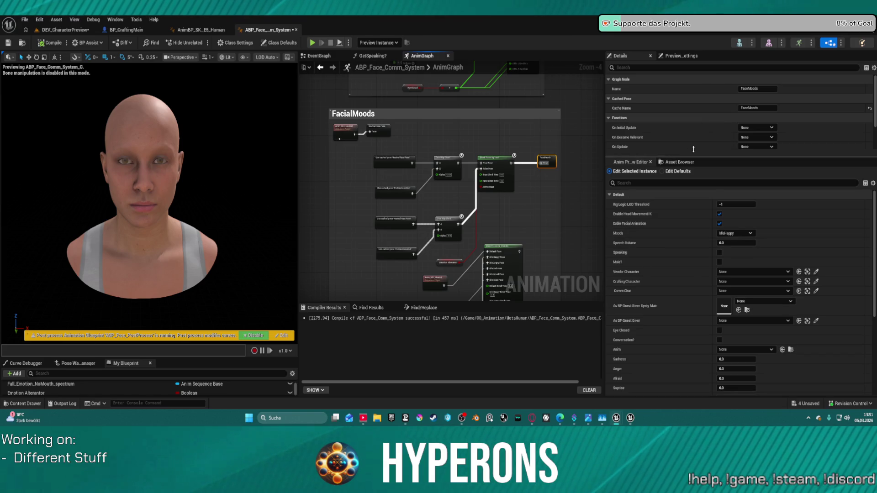
click(674, 171)
click(635, 171)
scroll(728, 314, down, 3)
Test Anger and Sadness on the preview face, returning both to 0.0.
scroll(726, 315, down, 3)
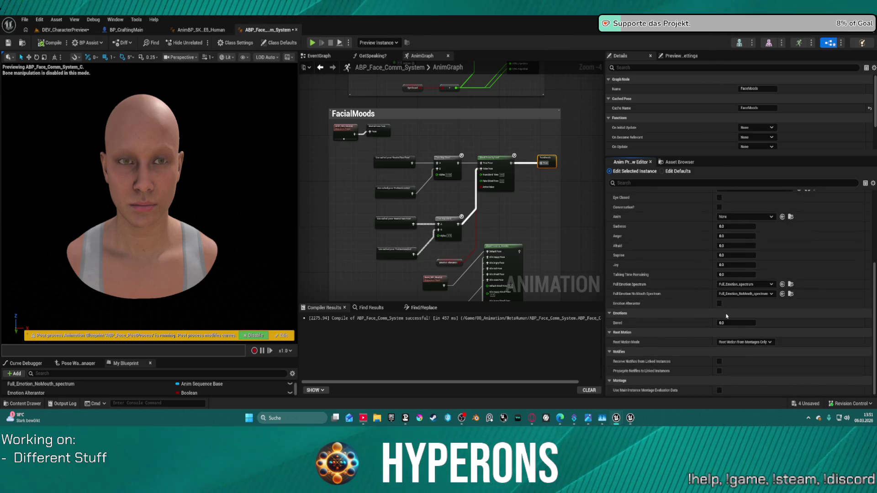
scroll(727, 315, up, 2)
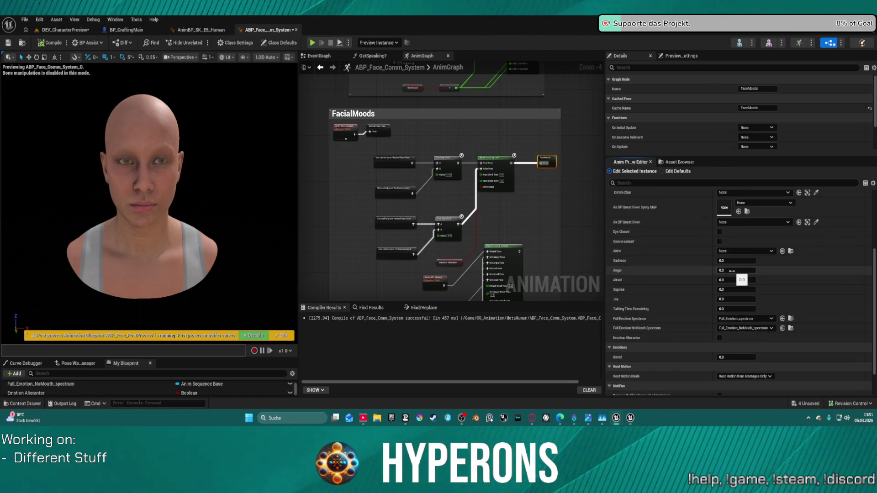
mouse_move(736, 270)
mouse_down()
mouse_move(749, 270)
mouse_move(730, 270)
mouse_up()
click(736, 270)
text(0)
key(Return)
click(735, 261)
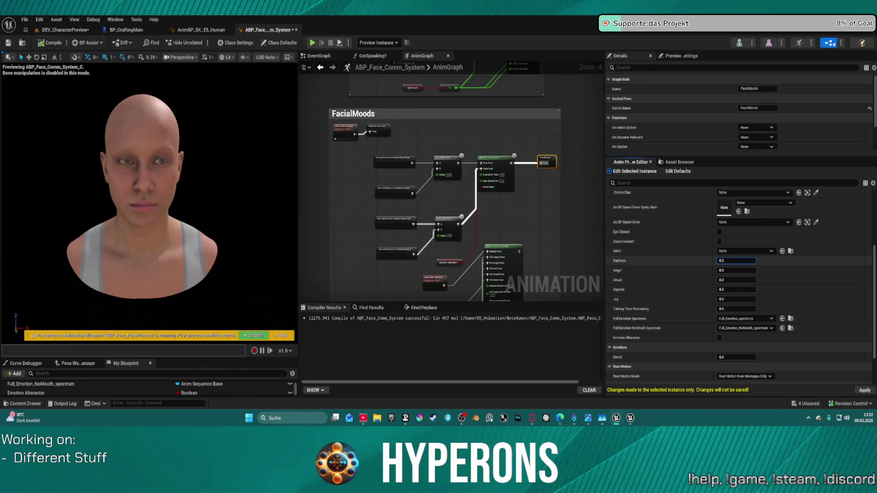
mouse_move(736, 260)
mouse_down()
mouse_move(749, 261)
mouse_move(729, 260)
mouse_up()
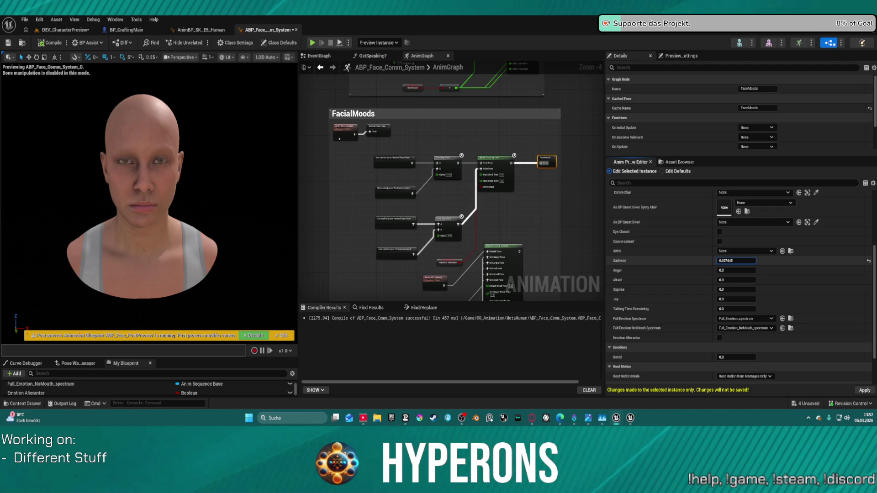
mouse_move(735, 260)
mouse_down()
mouse_move(724, 261)
mouse_move(739, 289)
mouse_up()
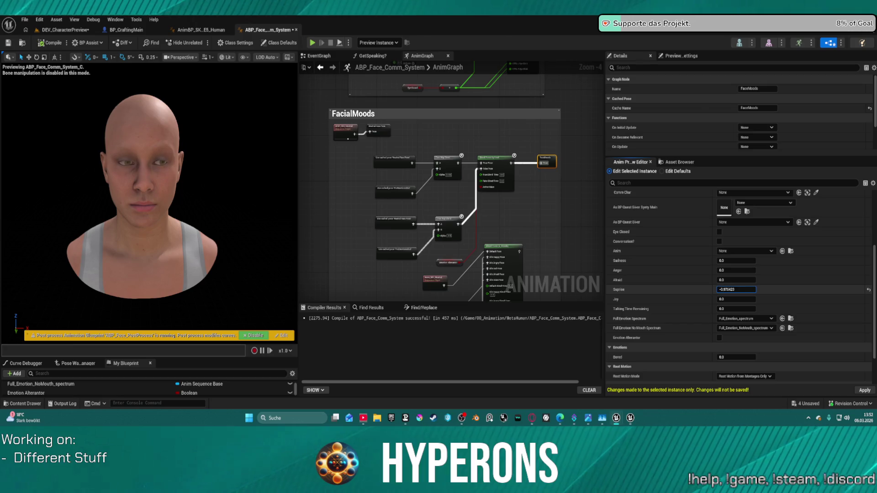
Set Surprise to 1.0 and raise Joy to watch the face smile.
drag(738, 289, 753, 297)
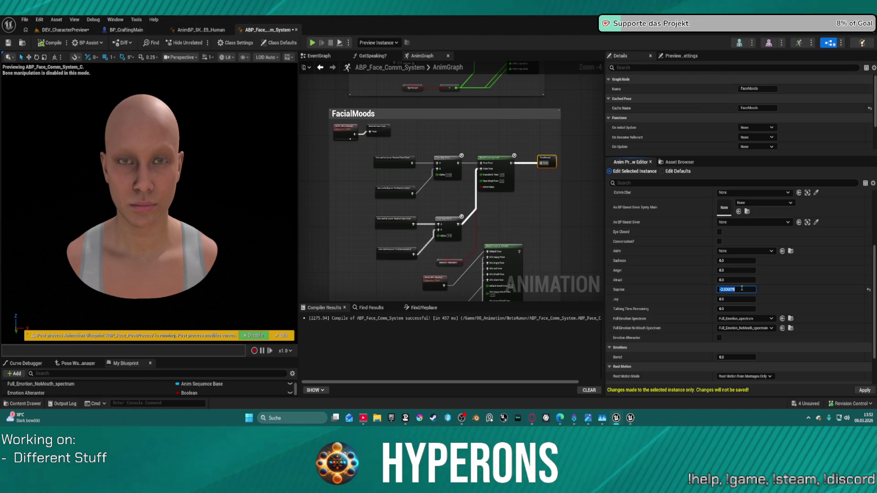
text(1)
key(Return)
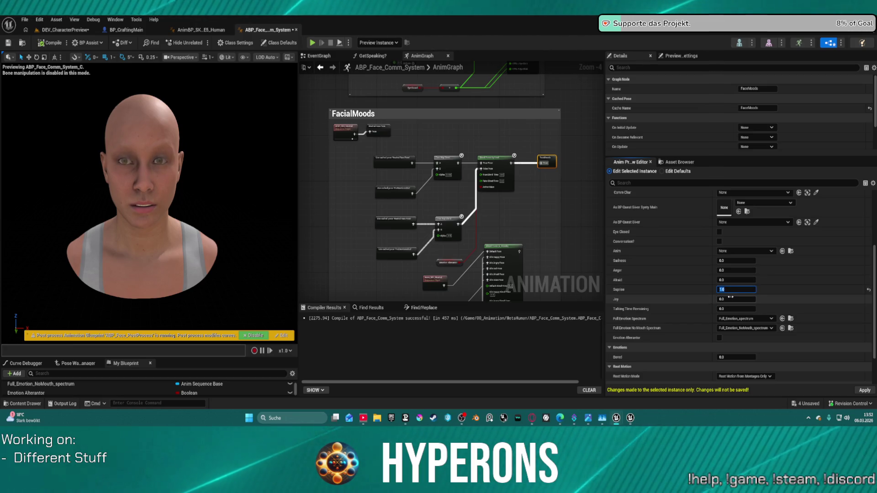
drag(731, 297, 732, 297)
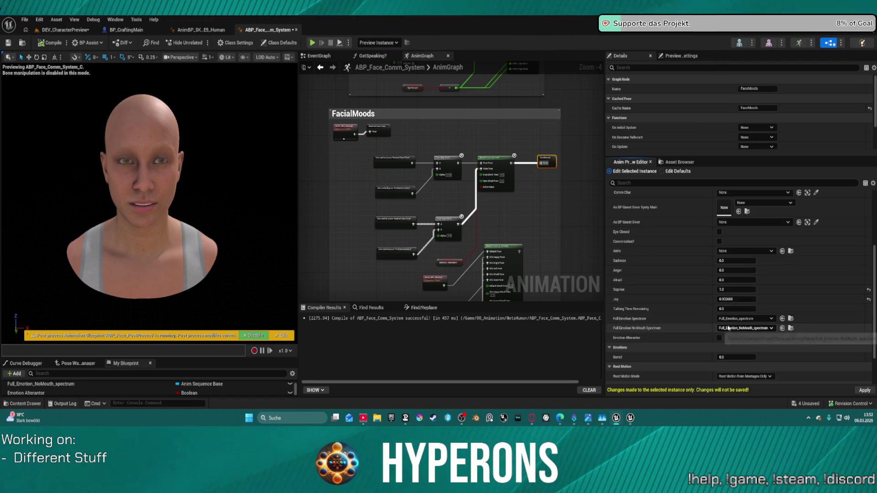
scroll(733, 302, up, 3)
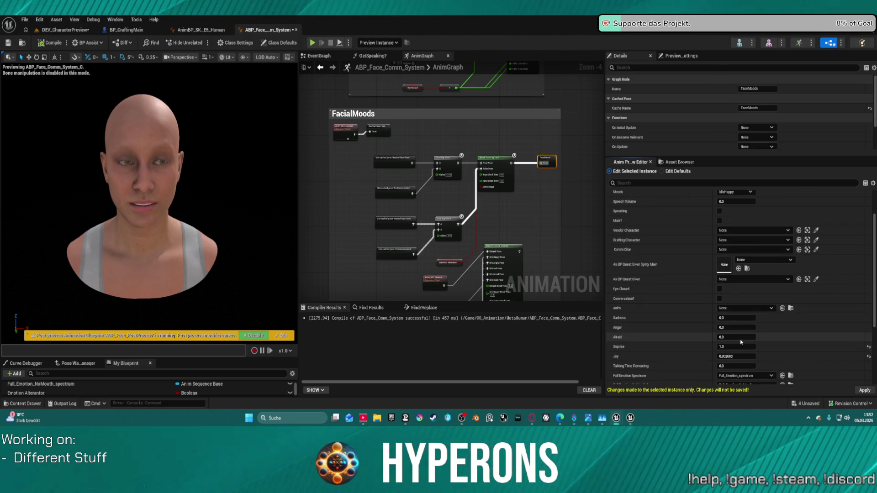
scroll(742, 332, down, 1)
scroll(740, 333, down, 4)
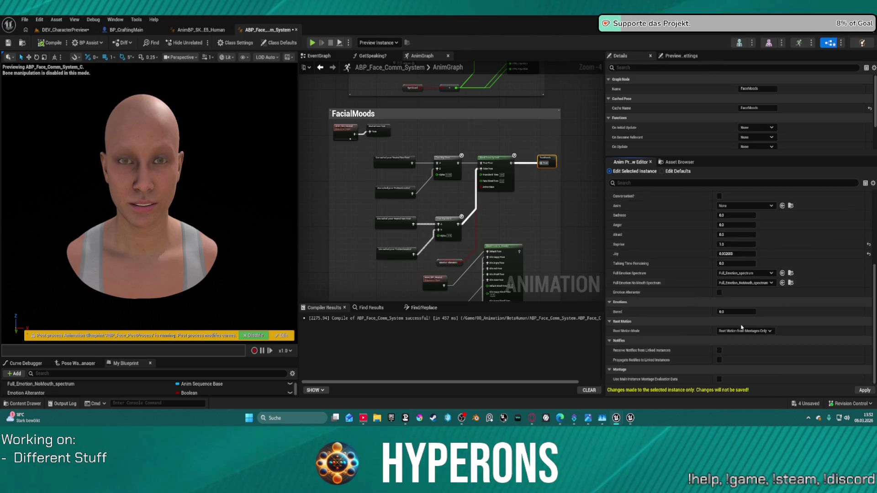
Raise Bored, then reset Surprise and Bored to 0.0.
drag(728, 313, 759, 314)
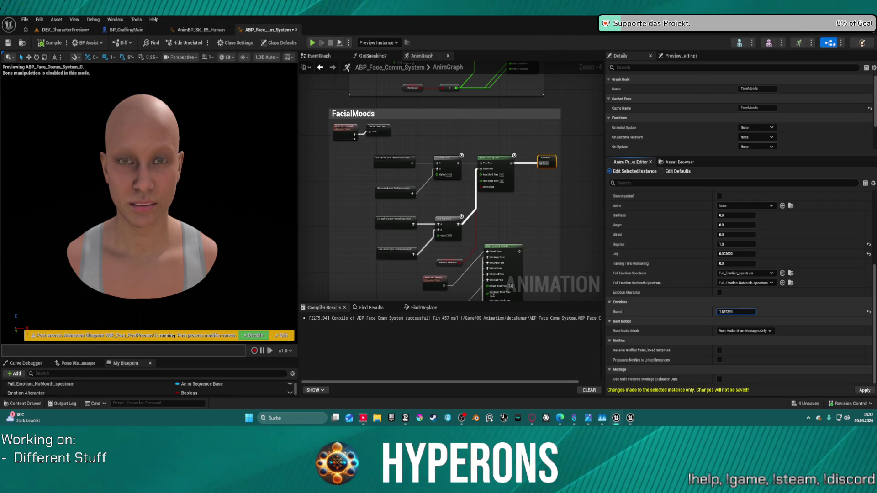
click(868, 244)
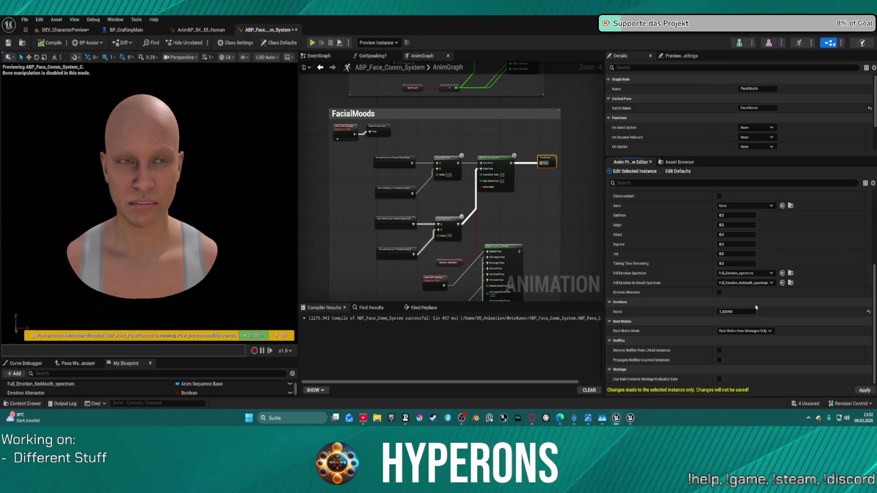
drag(760, 315, 726, 312)
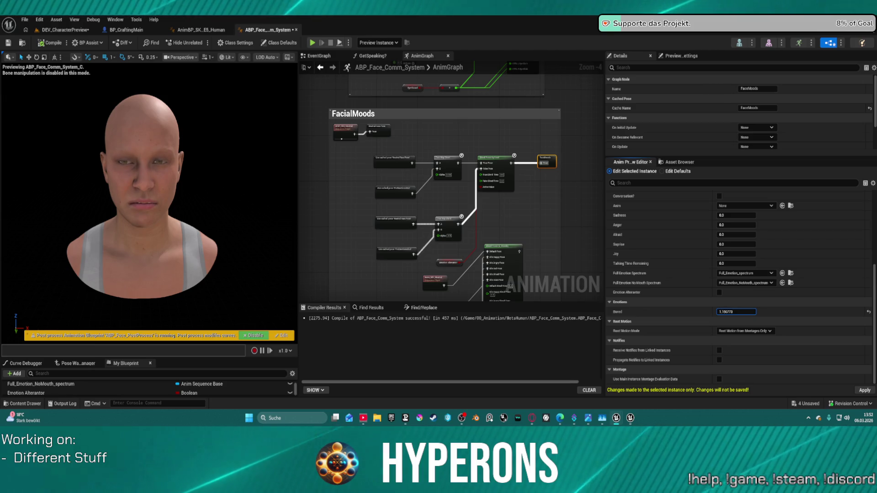
click(831, 311)
click(868, 312)
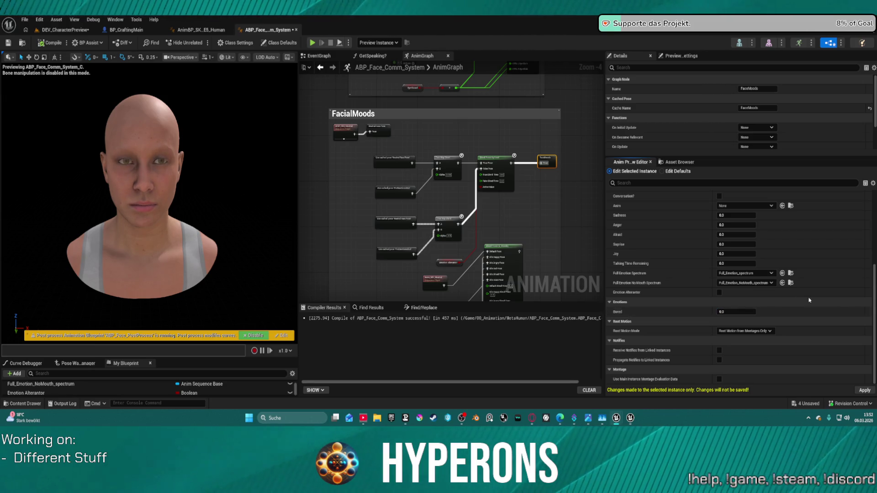
Test Afraid and Anger, enable Emotion Alterantor, and set Anger to 0.0.
drag(732, 235, 739, 235)
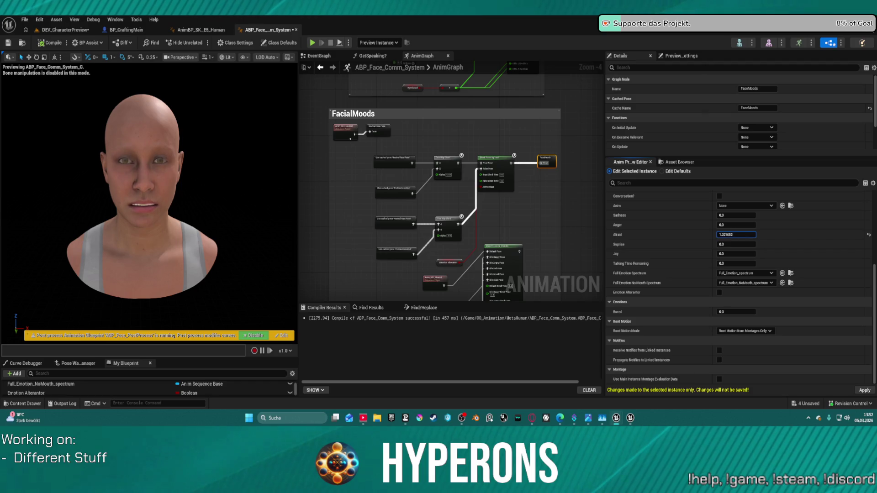
drag(739, 235, 730, 235)
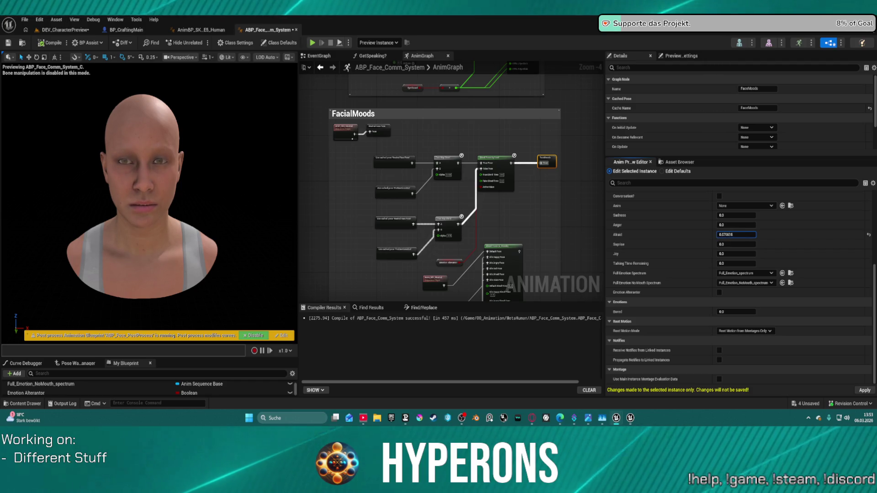
drag(737, 225, 733, 225)
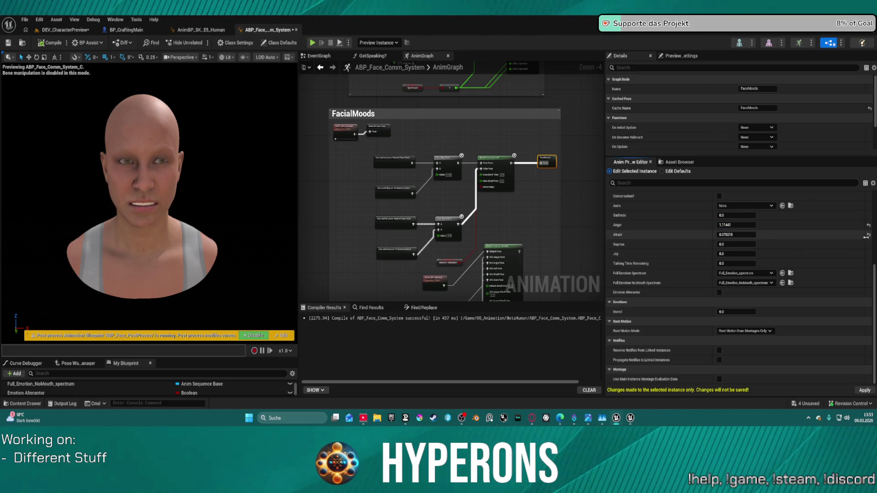
click(720, 293)
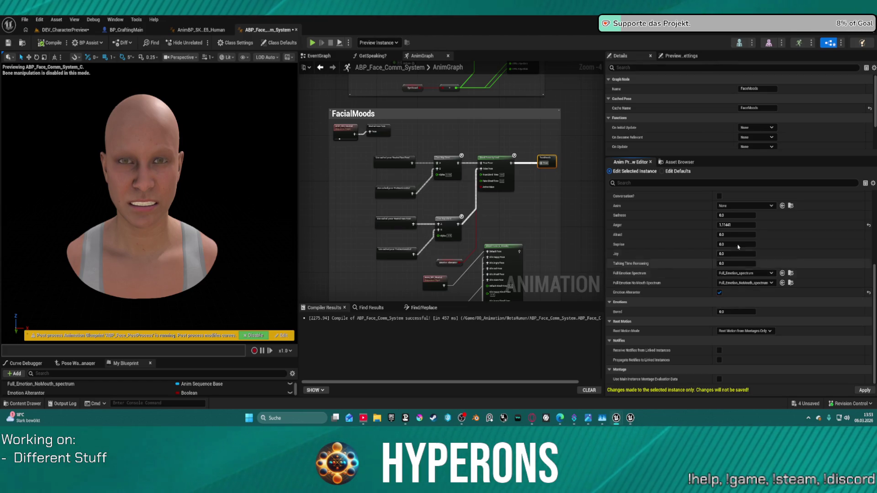
mouse_move(737, 225)
mouse_down()
mouse_move(747, 224)
mouse_move(731, 225)
mouse_up()
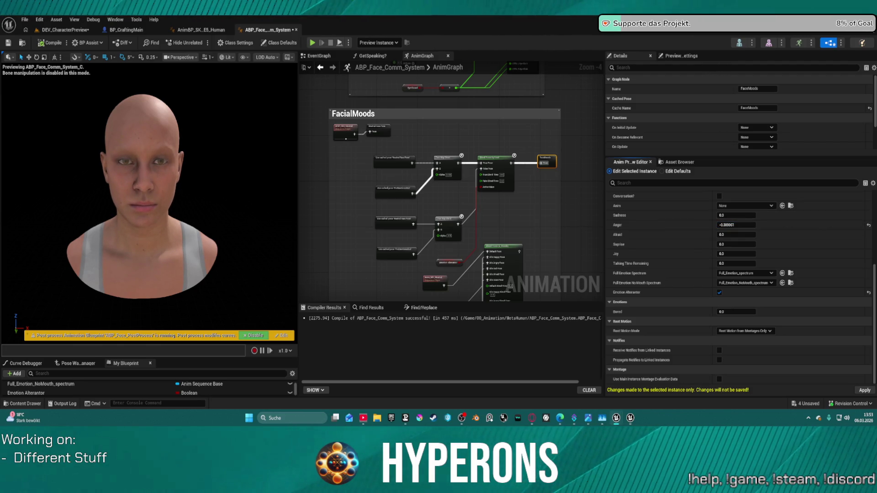
text(0)
key(Return)
Nudge Afraid up then reset it to 0.0, and raise Surprise to look surprised.
drag(746, 235, 748, 234)
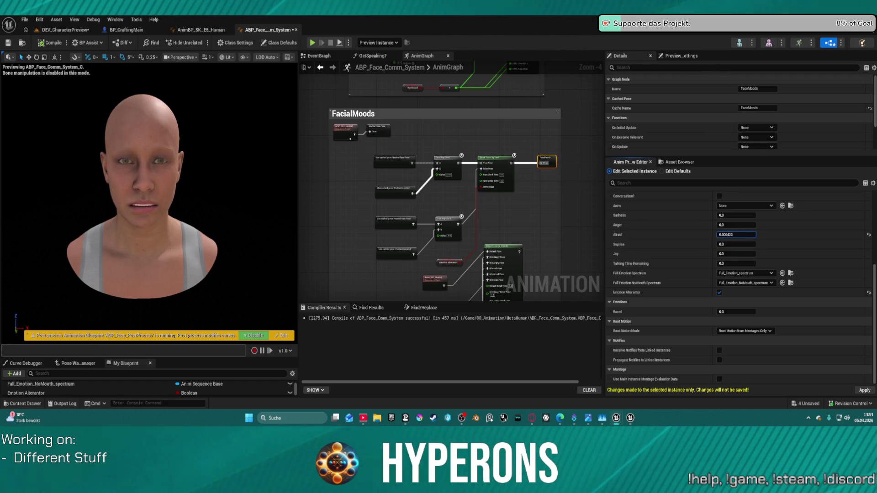
drag(748, 234, 757, 235)
click(869, 235)
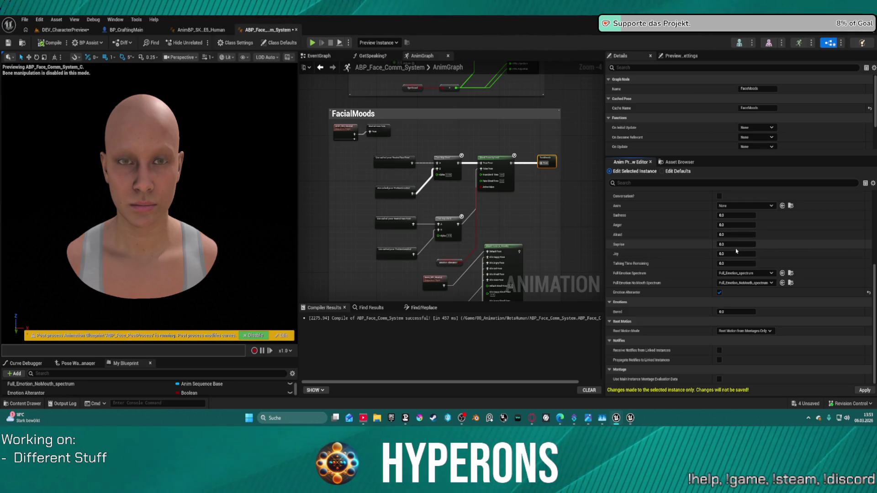
drag(732, 245, 736, 244)
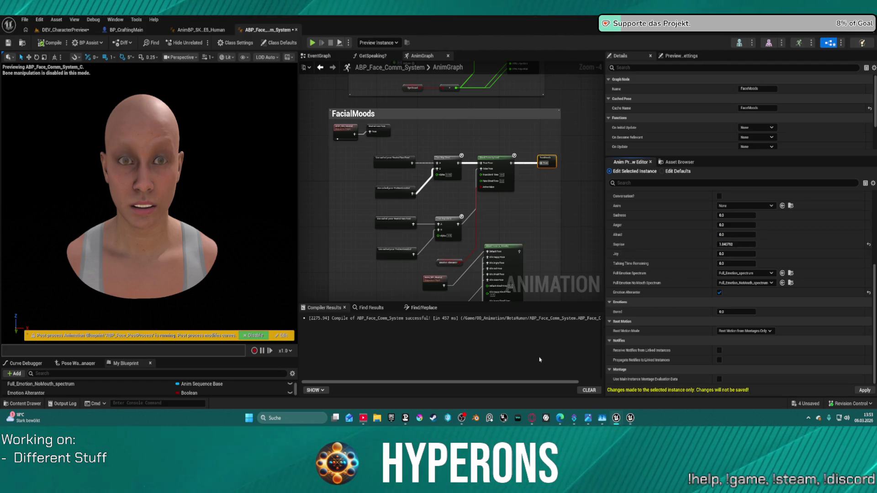
click(743, 243)
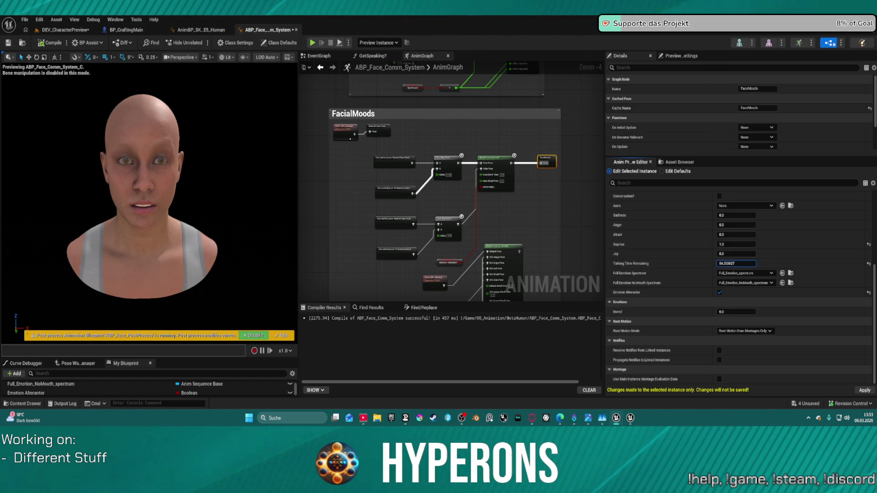
Turn off Emotion Alterantor and set Talking Time Remaining to 0.
drag(735, 263, 752, 275)
text(1)
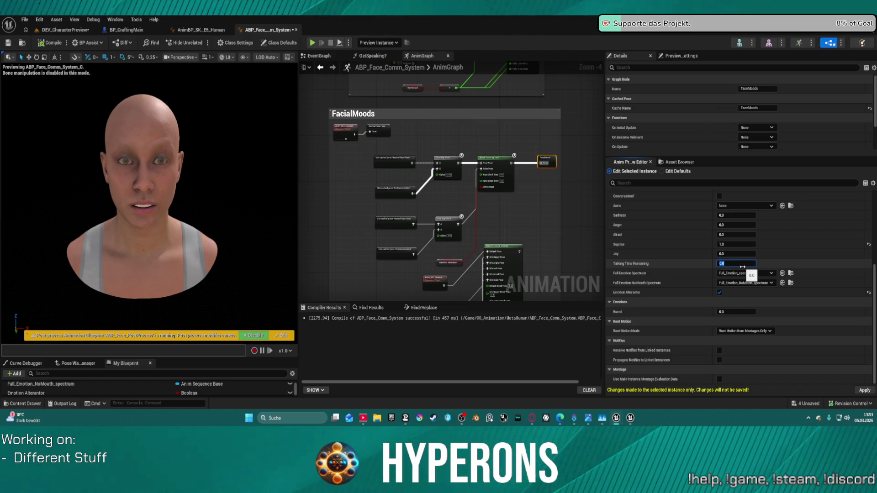
click(720, 293)
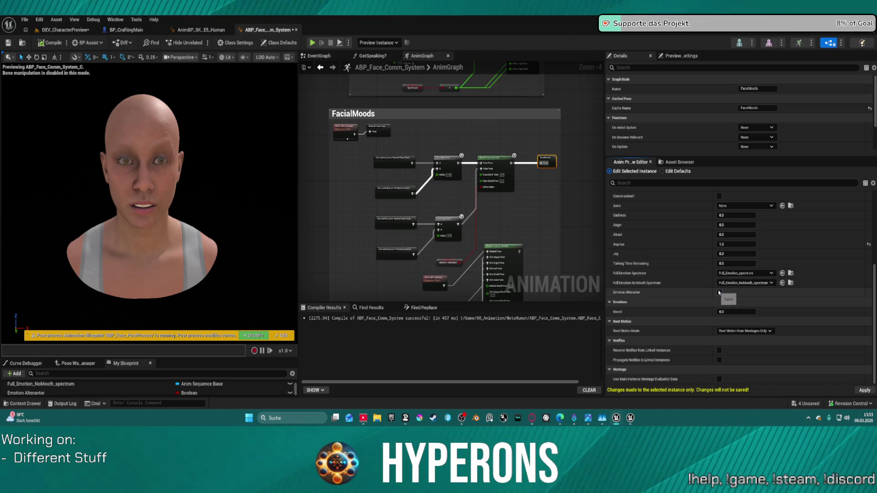
click(728, 264)
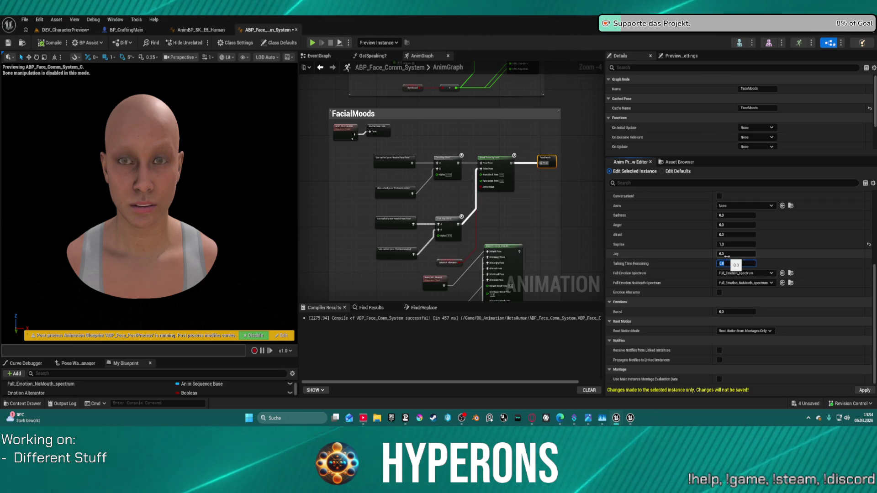
text(0)
key(Return)
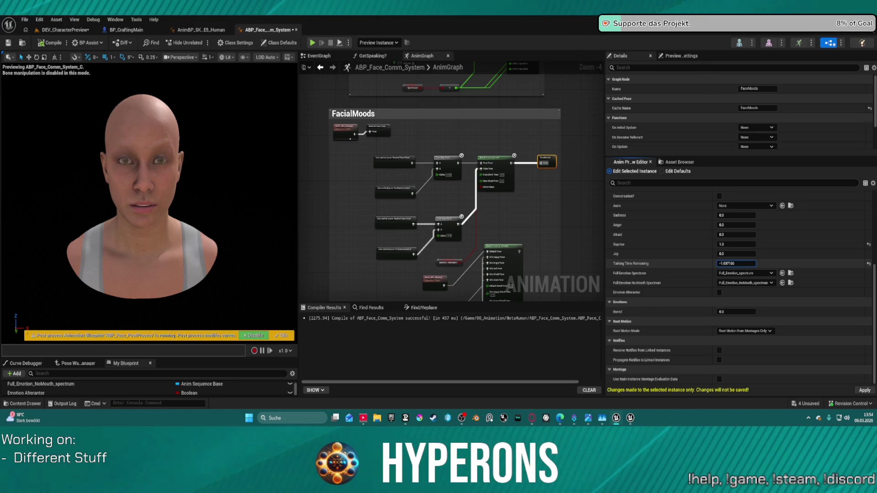
text(0)
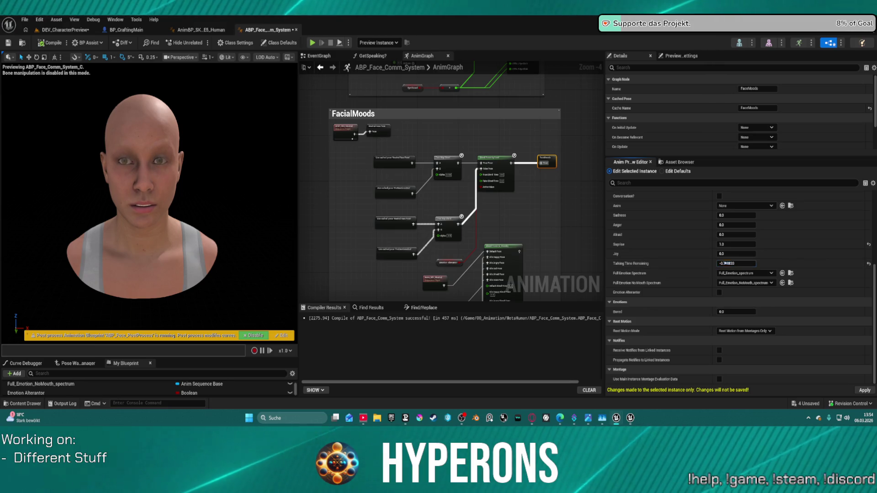
key(Return)
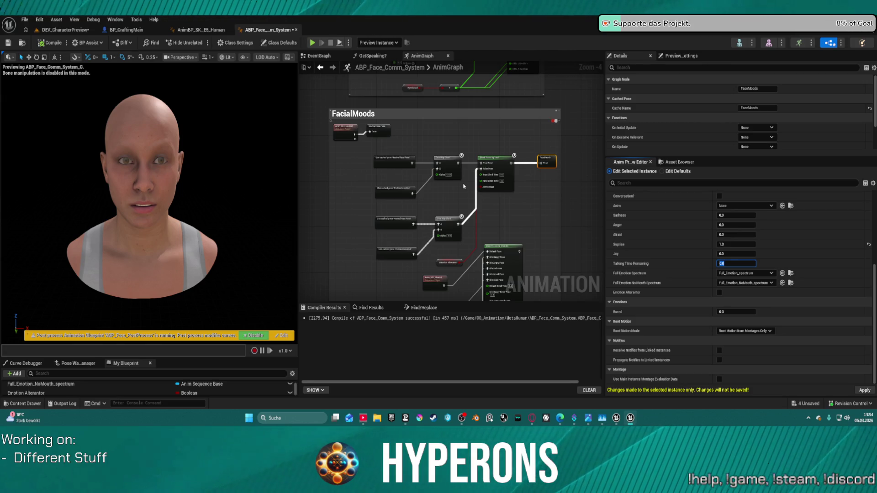
mouse_move(432, 168)
mouse_down()
mouse_move(492, 171)
mouse_move(352, 132)
mouse_up()
Inspect the top Sequence Evaluator and the PreEmotionsOut cached pose node in the AnimGraph.
click(492, 171)
scroll(492, 171, up, 3)
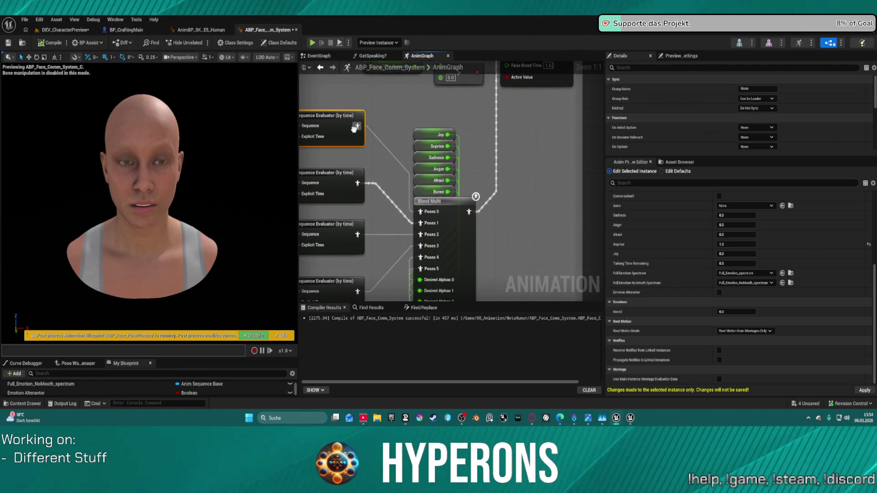
scroll(409, 129, down, 4)
scroll(410, 129, up, 1)
click(529, 125)
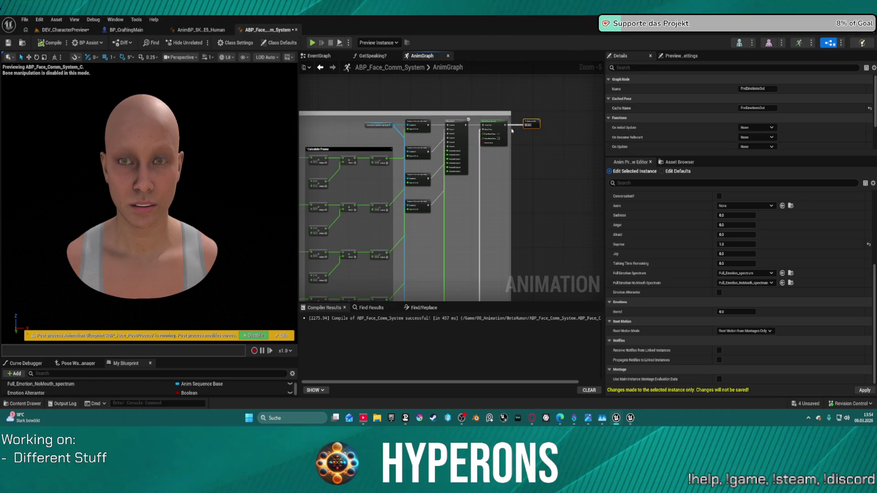
scroll(394, 191, up, 5)
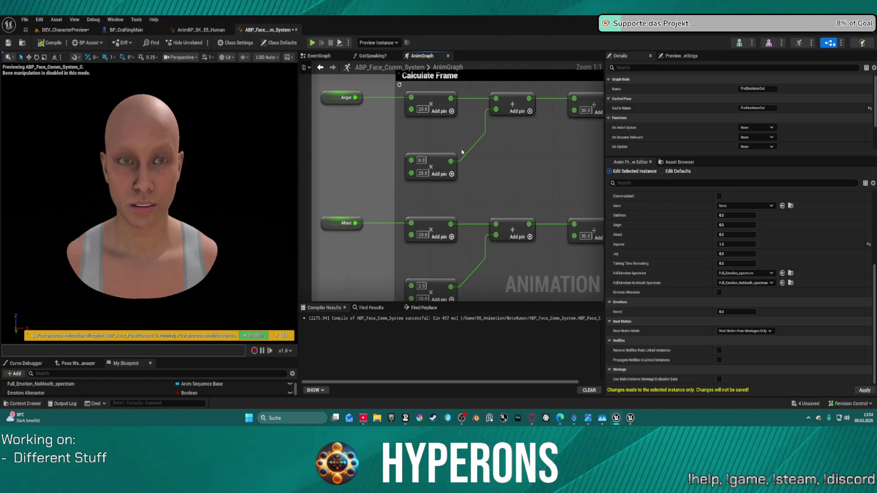
scroll(462, 152, down, 8)
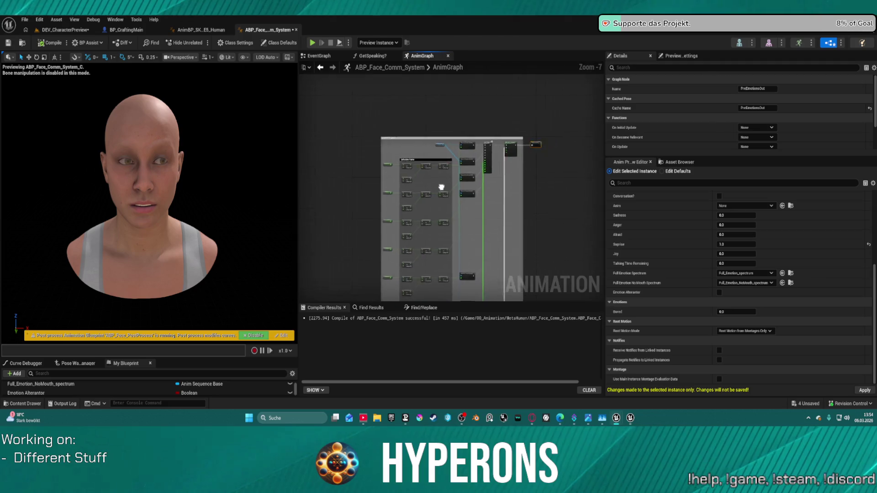
scroll(430, 194, down, 4)
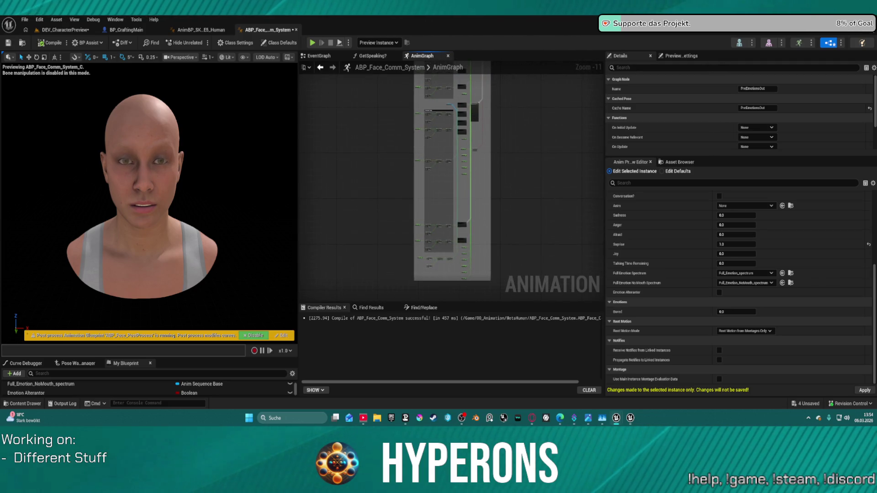
Marquee-select the lower node group, then every node in the tall emotion column.
mouse_move(410, 211)
mouse_down()
mouse_move(457, 254)
mouse_move(461, 274)
mouse_up()
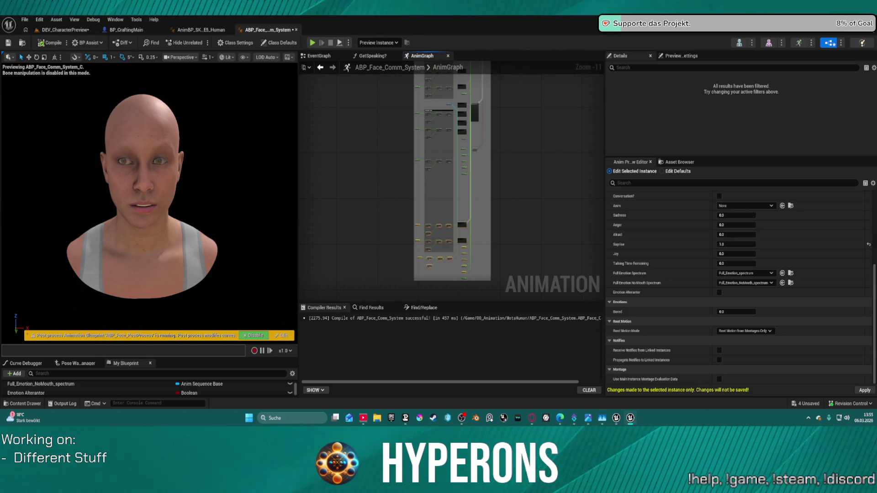
scroll(528, 133, down, 1)
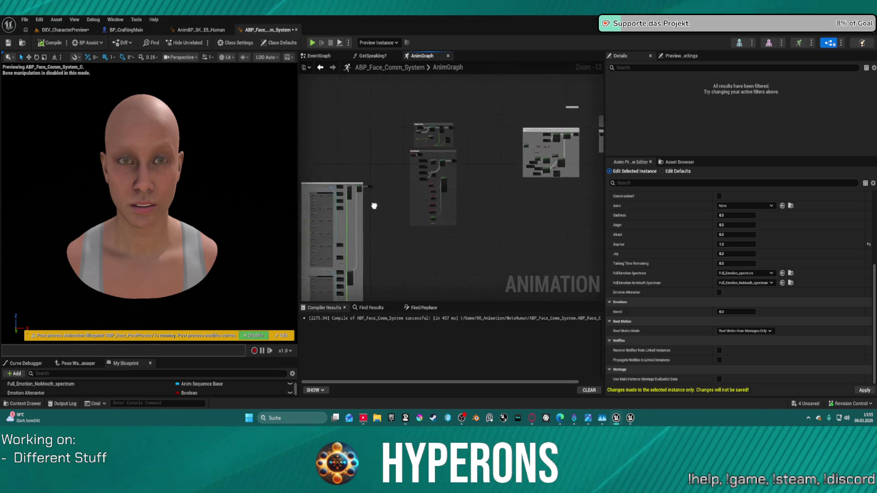
scroll(374, 187, up, 4)
scroll(375, 188, up, 7)
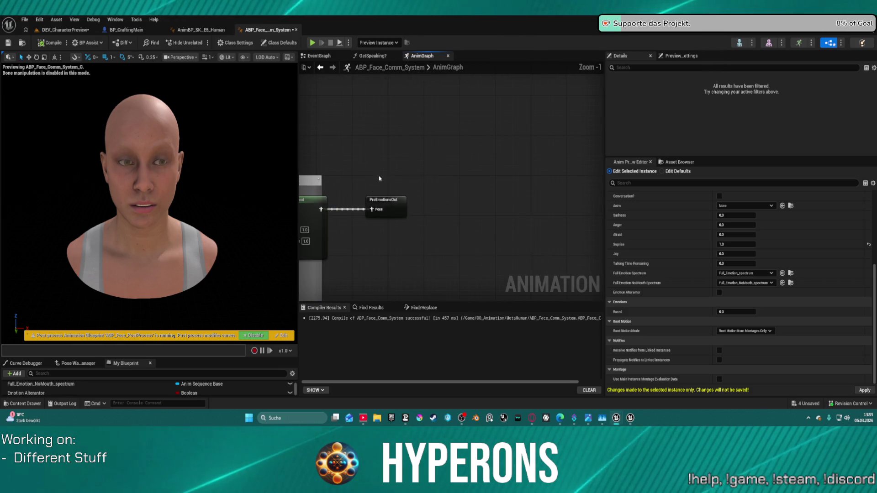
right_click(523, 120)
scroll(471, 73, down, 11)
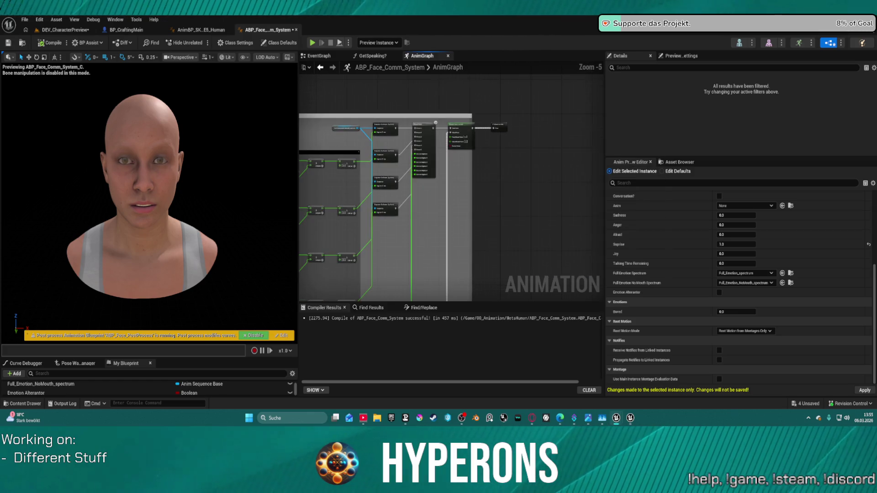
drag(482, 123, 485, 171)
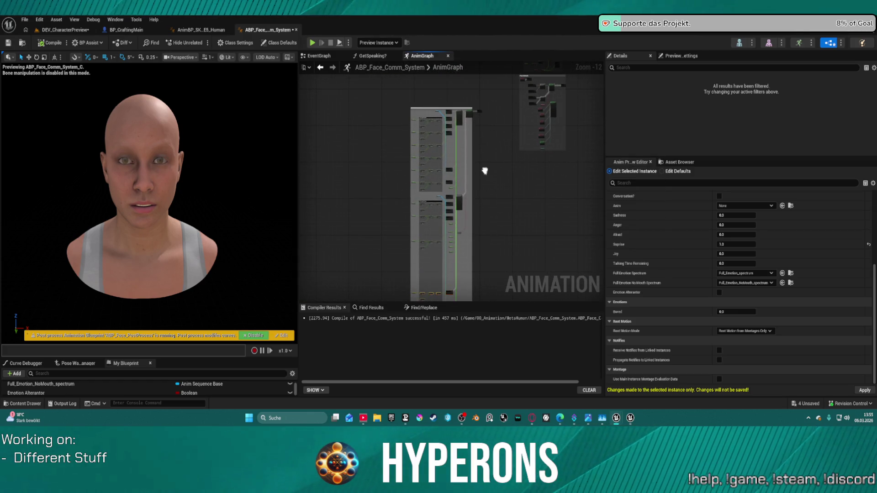
mouse_move(390, 97)
mouse_down()
mouse_move(515, 270)
mouse_move(510, 299)
mouse_up()
scroll(475, 149, up, 9)
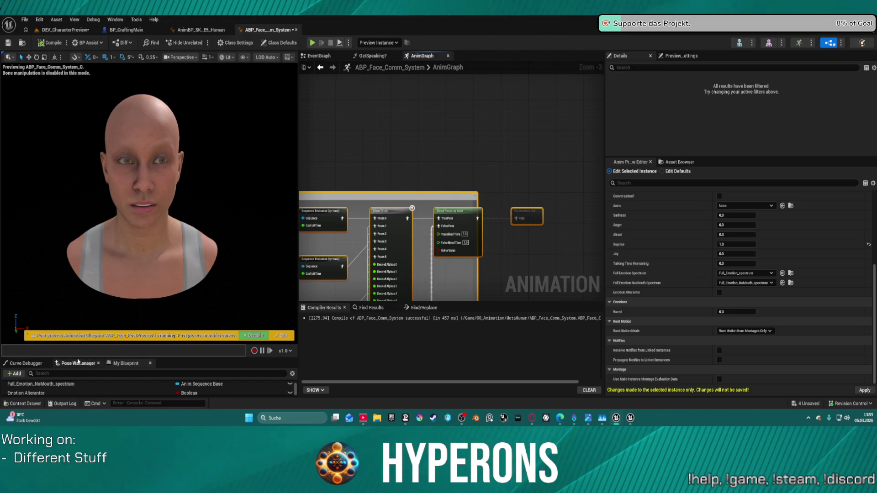
Enlarge the My Blueprint panel and add a new animation layer.
drag(75, 357, 74, 153)
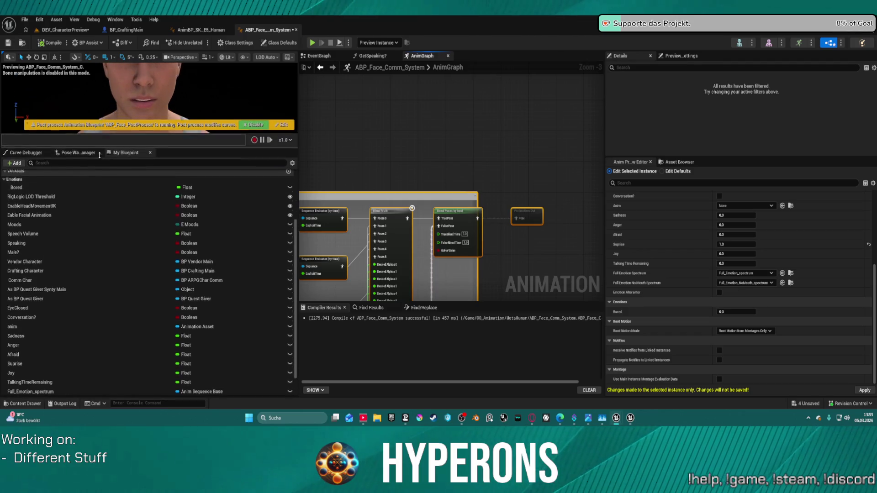
scroll(66, 232, up, 3)
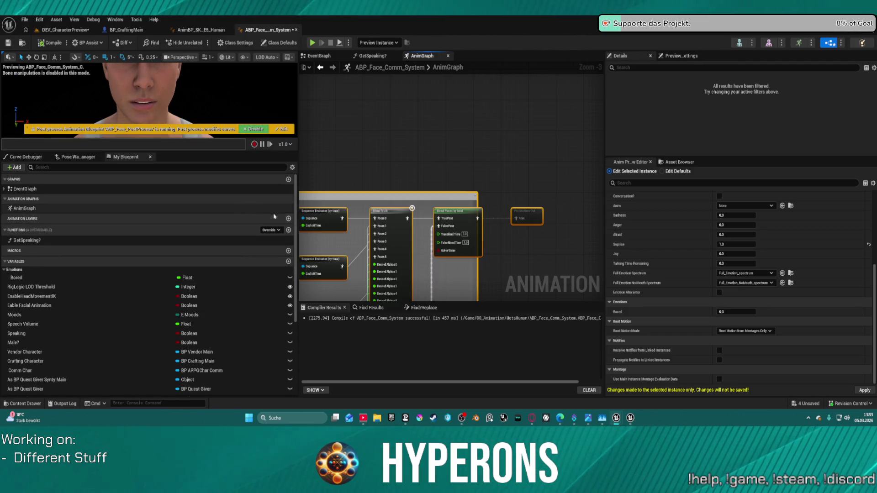
click(288, 219)
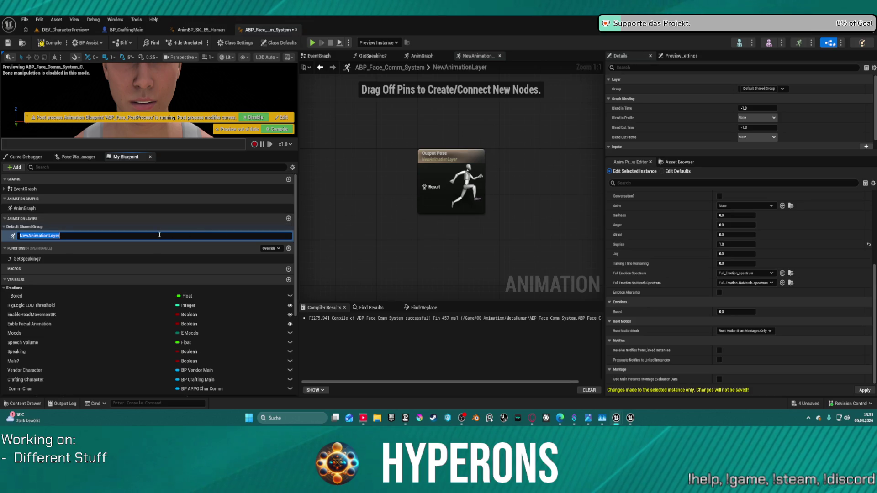
Name the new animation layer FaceEmotions.
text(FaceEmotions)
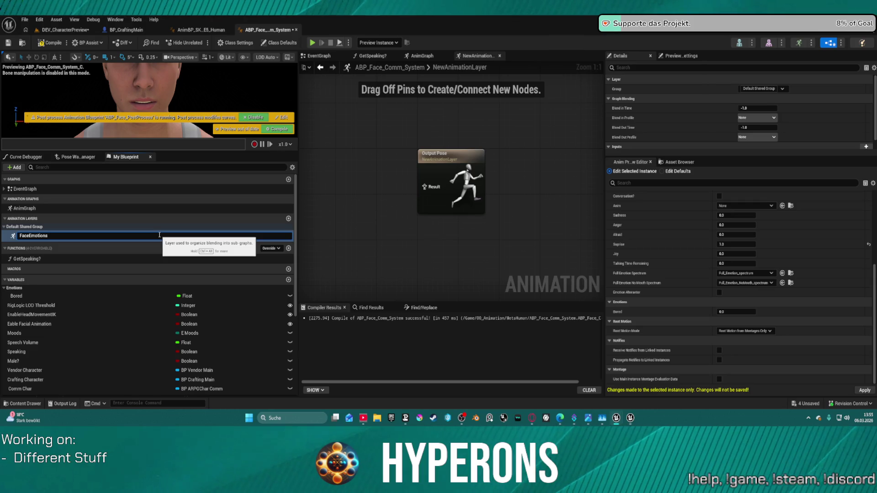
key(Return)
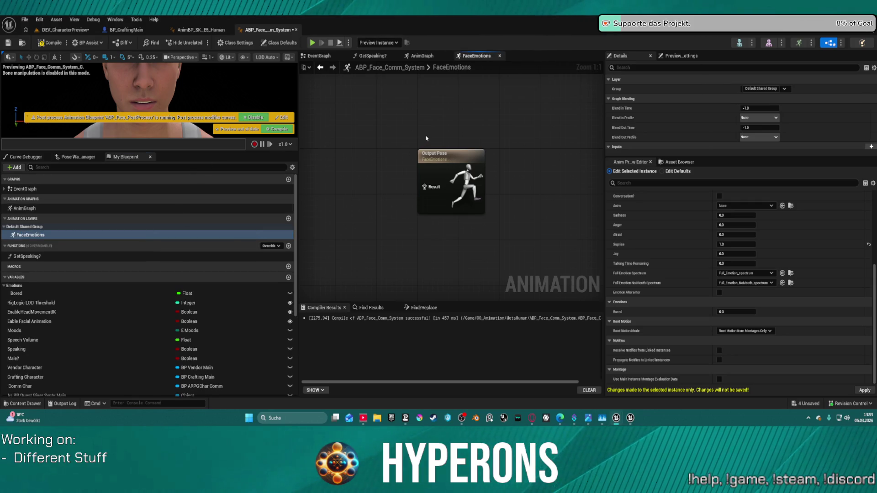
click(425, 57)
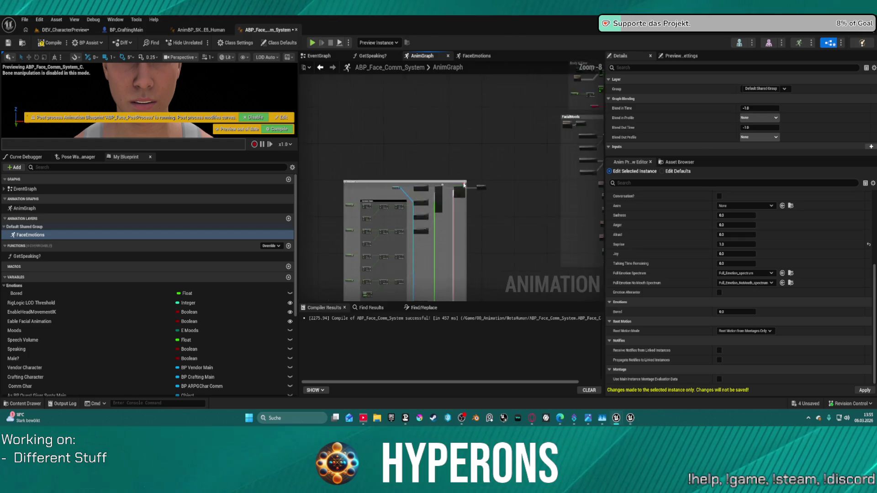
Add a FaceEmotions linked anim layer node next to the FacialMoods group in AnimGraph.
scroll(372, 198, down, 4)
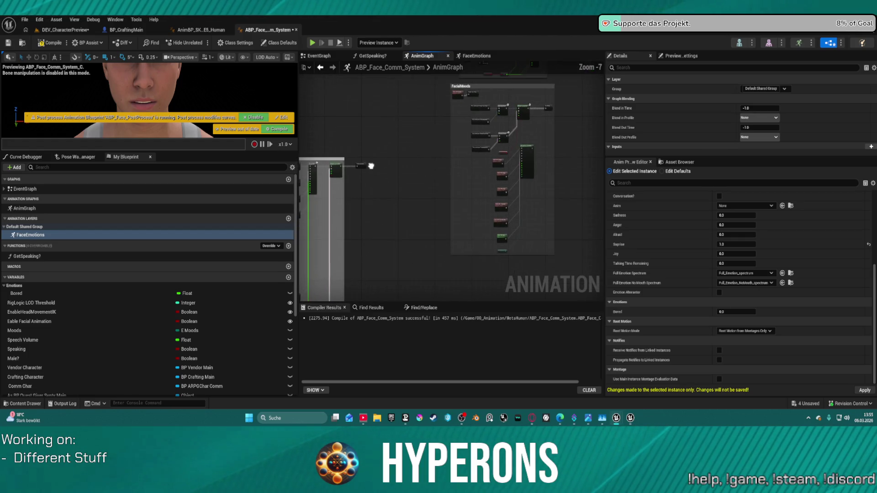
click(410, 132)
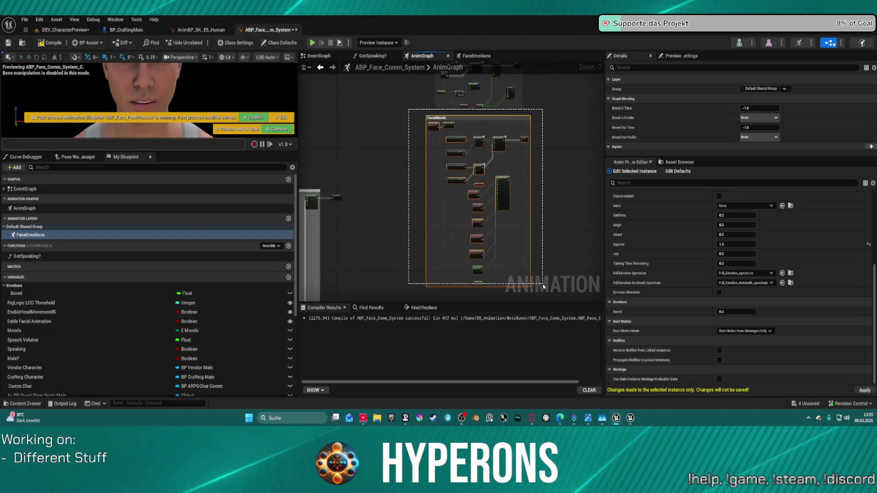
scroll(525, 132, down, 5)
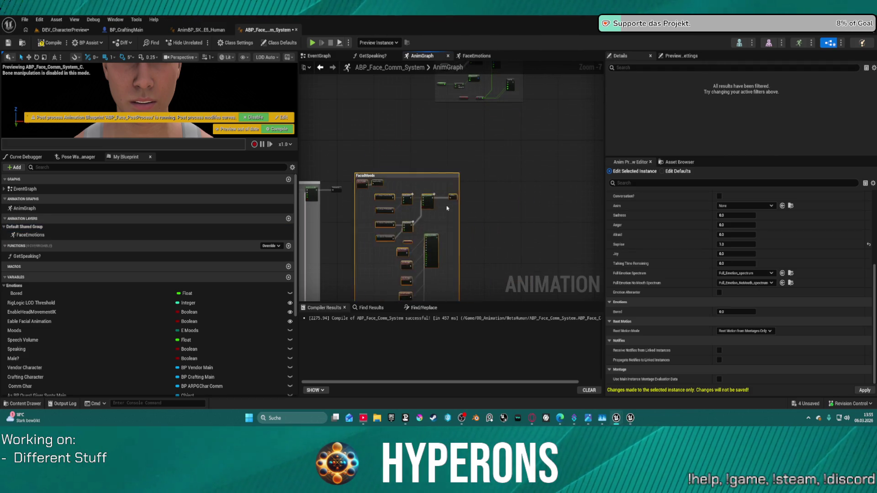
scroll(497, 164, up, 11)
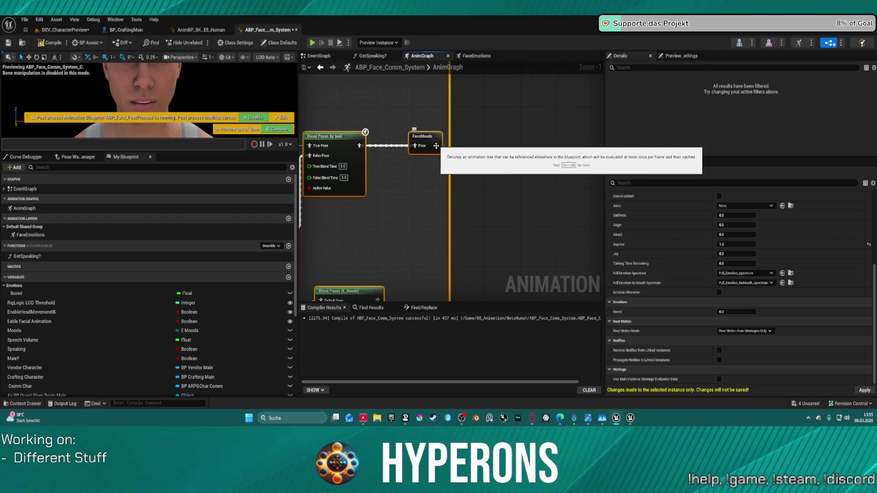
right_click(523, 136)
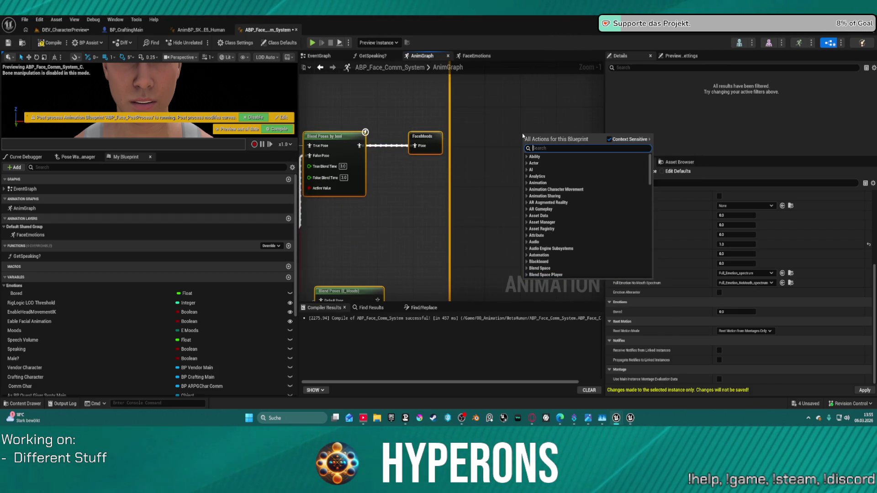
text(Face)
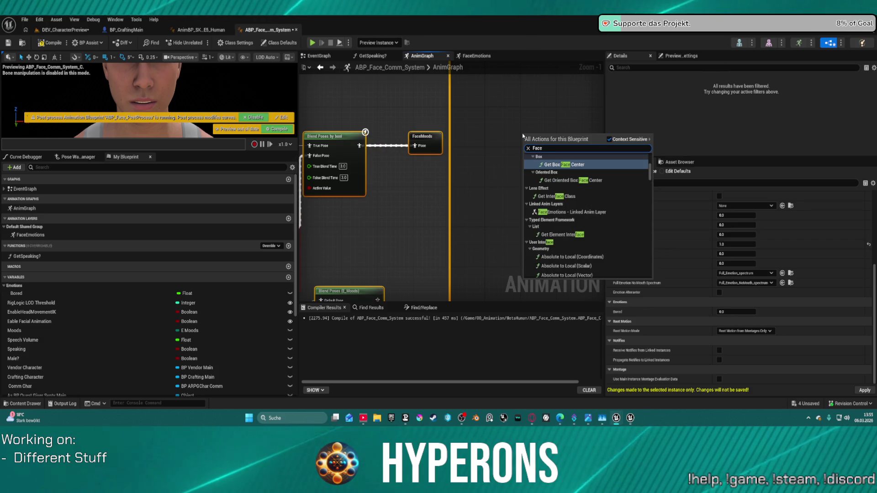
text(me)
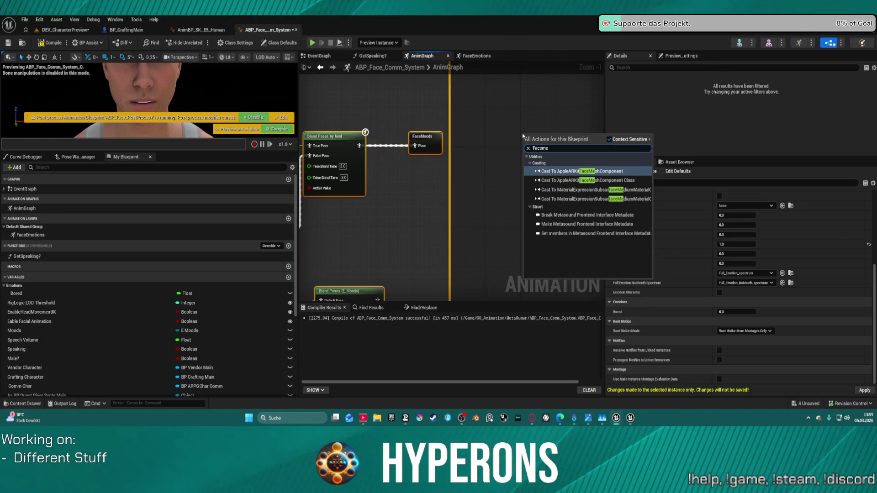
key(BackSpace)
key(BackSpace)
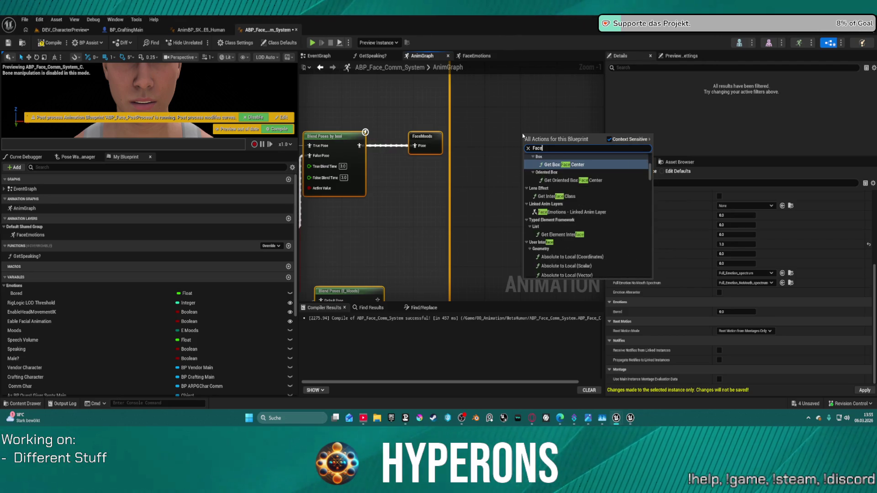
text(emo)
key(Return)
Select every node in the FacialMoods group and remove them from the AnimGraph.
scroll(523, 134, down, 10)
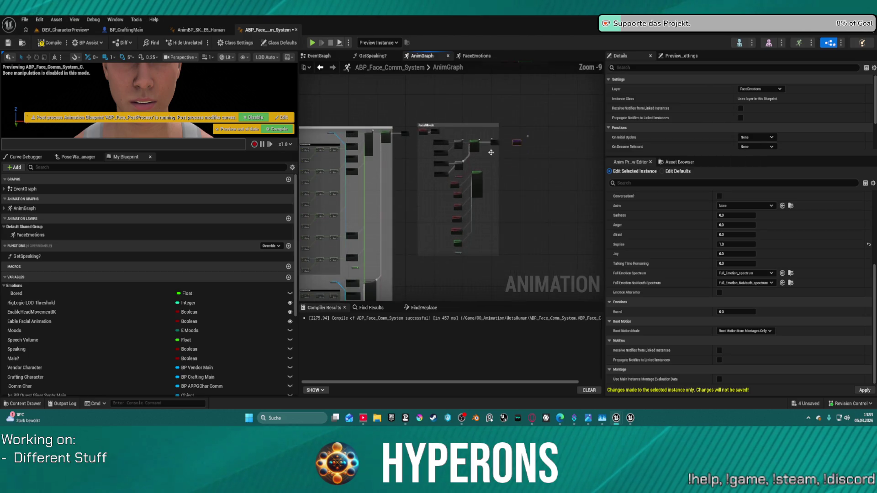
scroll(494, 143, up, 7)
click(496, 118)
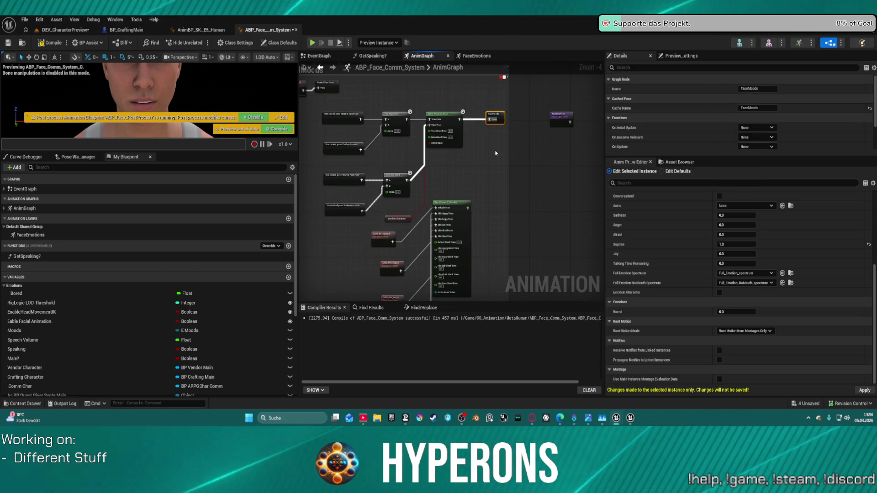
scroll(493, 155, down, 2)
click(493, 156)
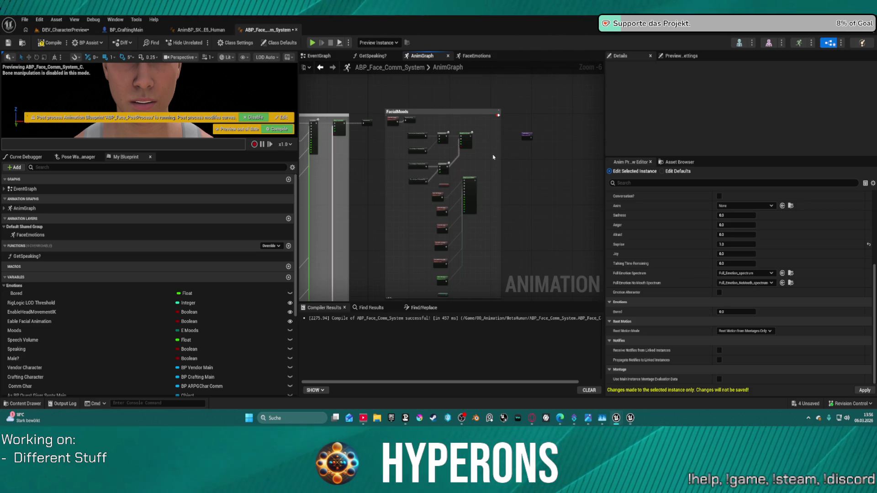
scroll(494, 156, down, 6)
mouse_move(362, 132)
mouse_down()
mouse_move(491, 299)
mouse_move(502, 273)
mouse_up()
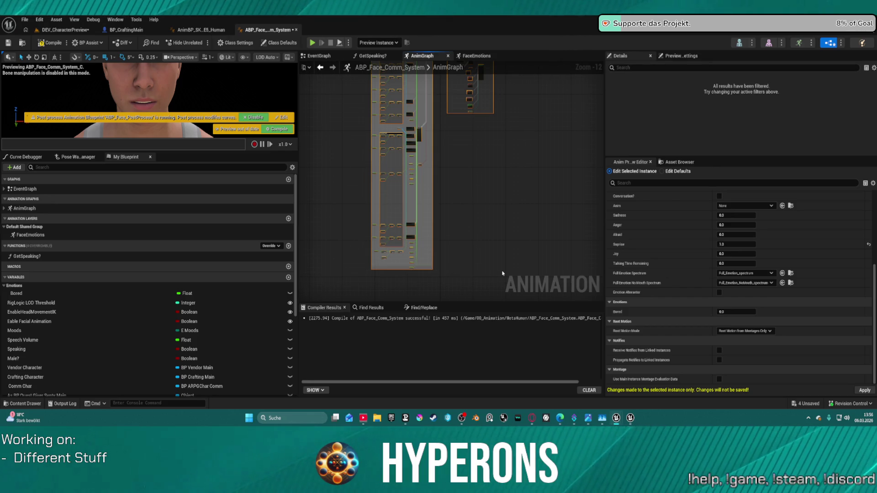
key(Delete)
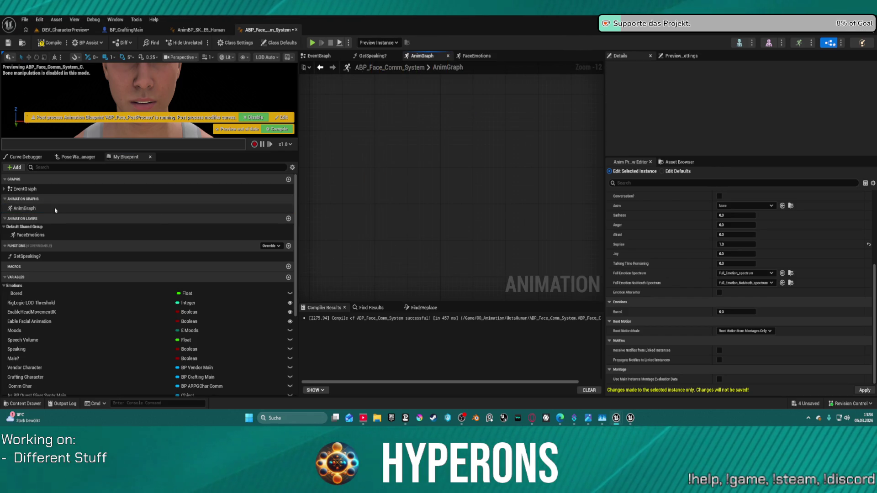
double_click(45, 235)
Paste the FacialMoods nodes into FaceEmotions, delete the stray layer node, and wire Blend Poses to Output Pose.
scroll(416, 167, down, 3)
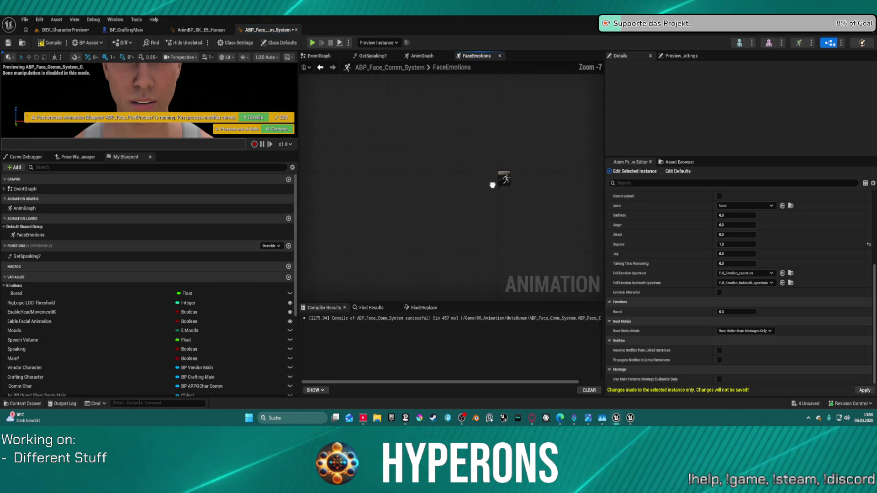
key(ctrl+v)
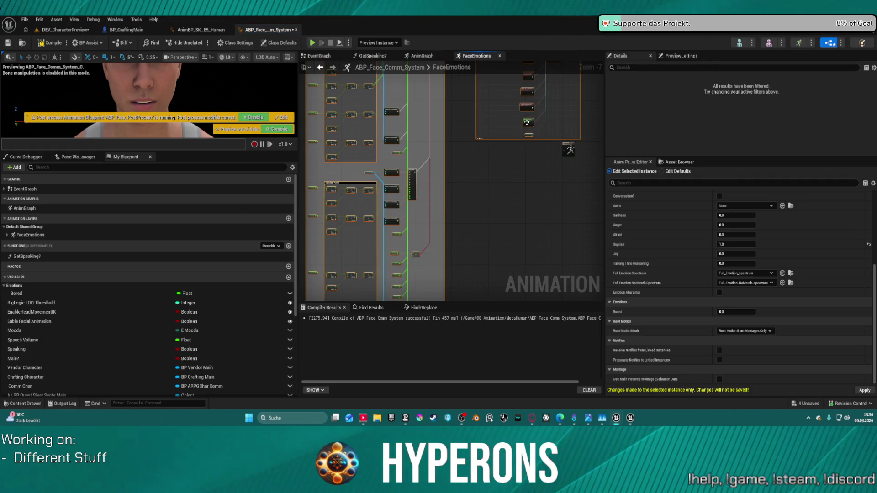
mouse_move(526, 122)
mouse_down()
mouse_move(498, 269)
mouse_move(478, 279)
mouse_up()
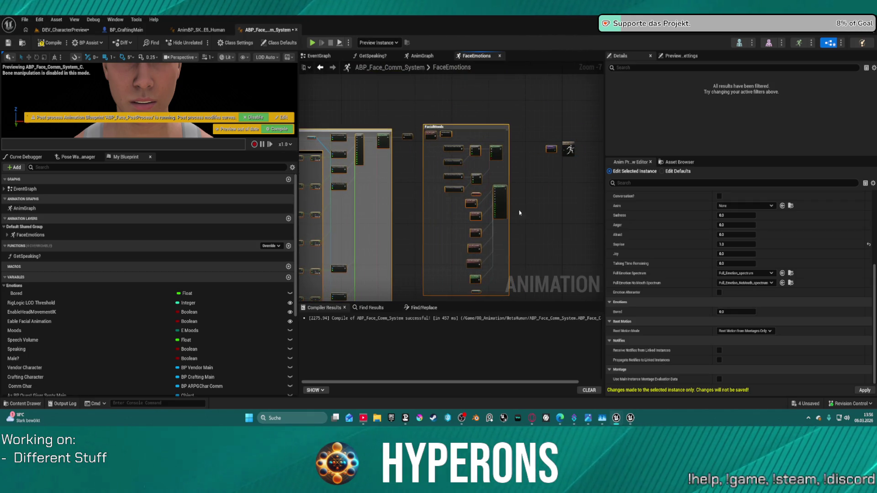
scroll(535, 164, up, 4)
click(534, 166)
click(535, 156)
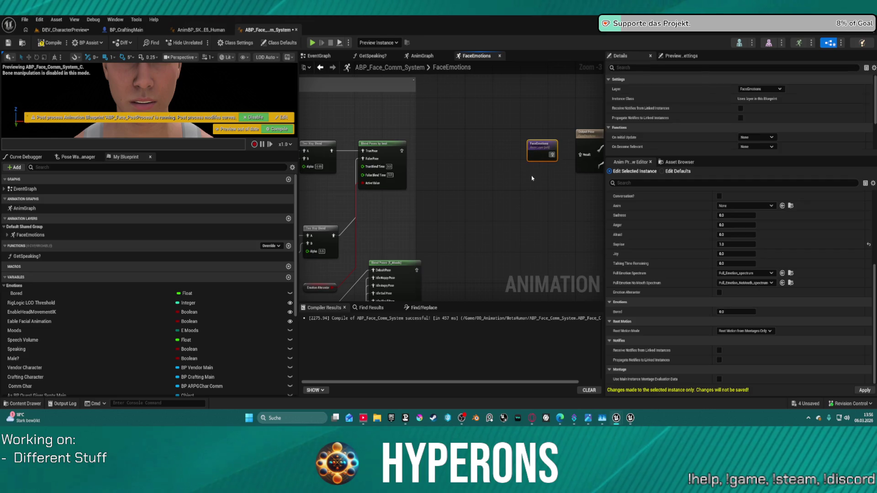
key(Delete)
mouse_move(402, 150)
mouse_down()
mouse_move(576, 154)
mouse_move(418, 153)
mouse_up()
Add a FaceEmotions layer node in AnimGraph and connect it to Layered blend per bone's Base Pose.
click(422, 55)
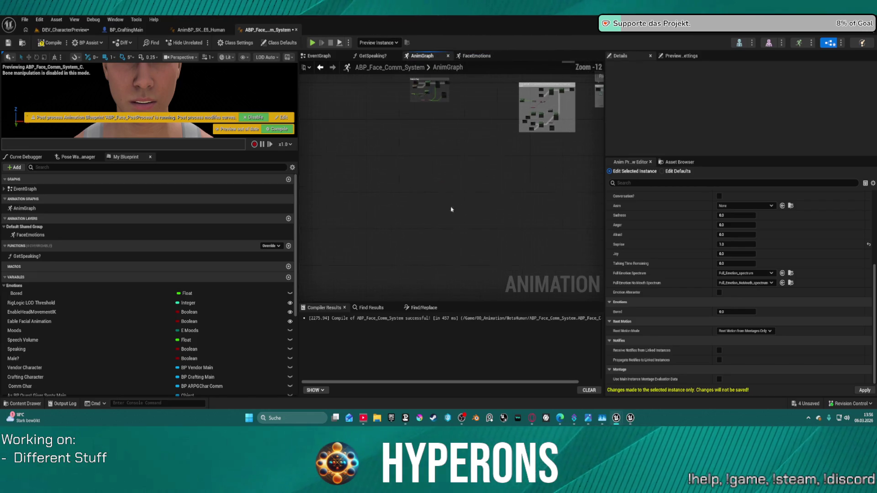
scroll(433, 141, up, 8)
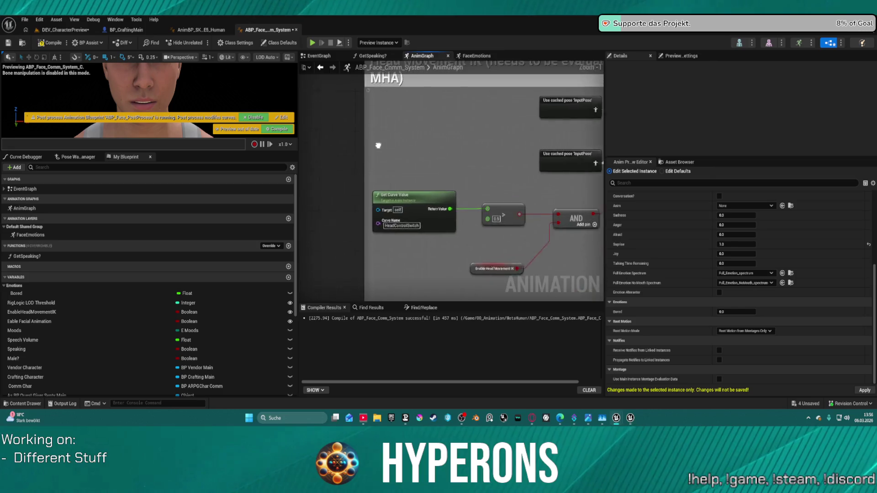
scroll(452, 181, down, 5)
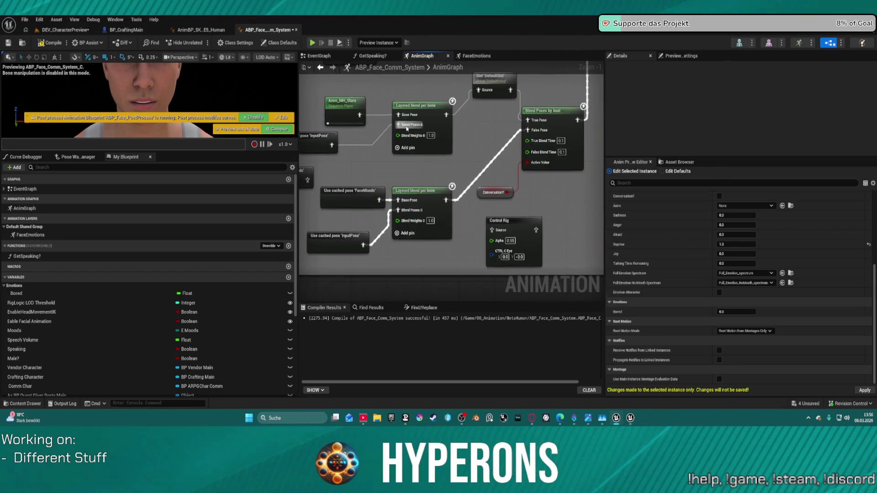
scroll(361, 175, up, 3)
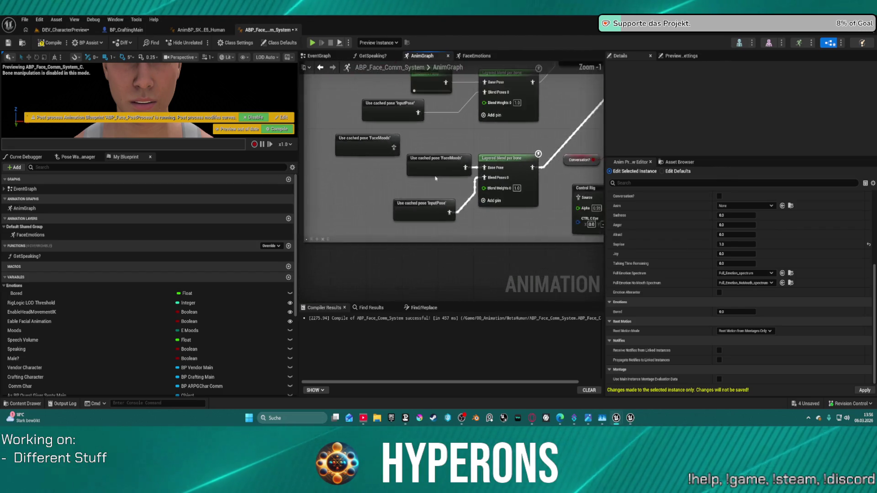
right_click(361, 176)
click(379, 168)
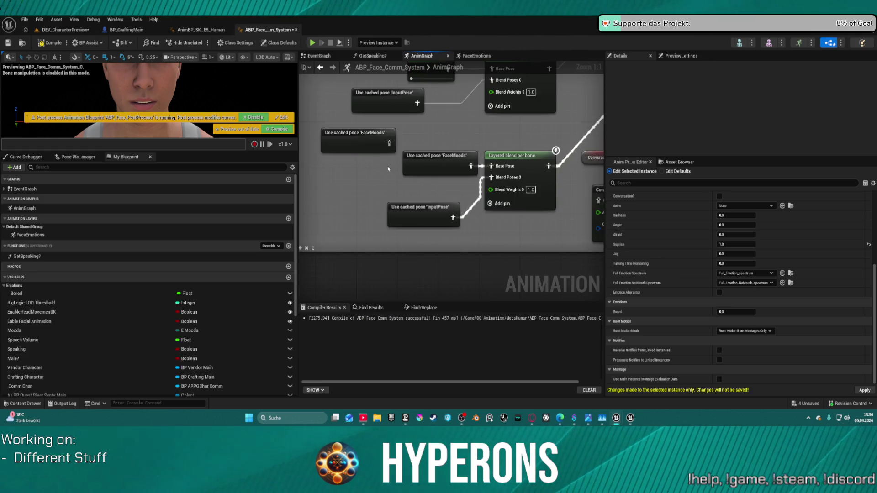
drag(379, 168, 399, 158)
right_click(399, 158)
text(face em)
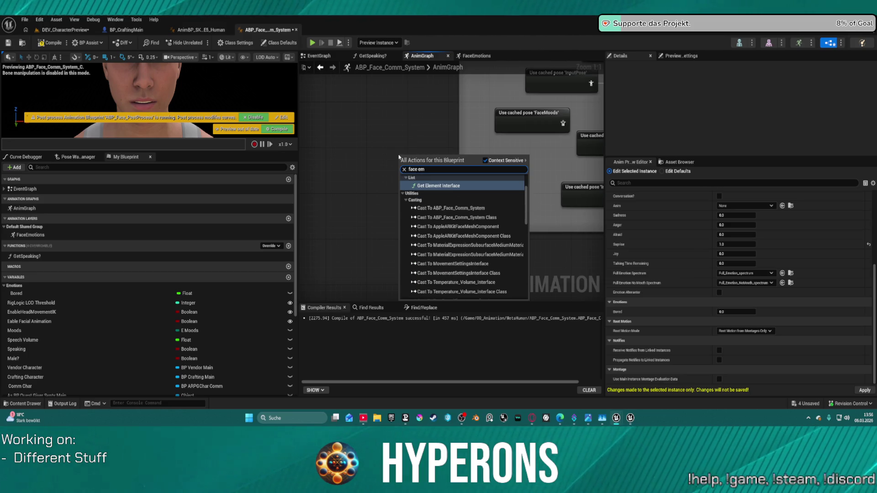
text(ot)
key(Return)
mouse_move(421, 161)
mouse_down()
mouse_move(493, 104)
mouse_move(541, 145)
mouse_up()
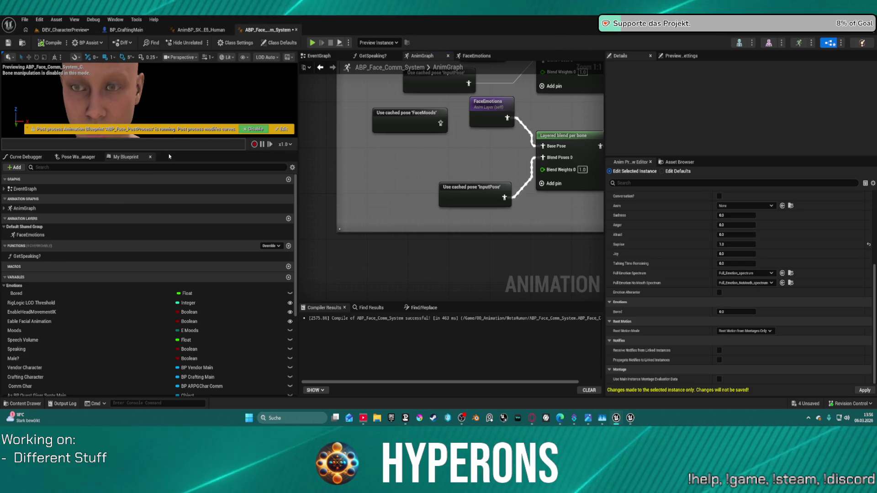
drag(168, 153, 174, 312)
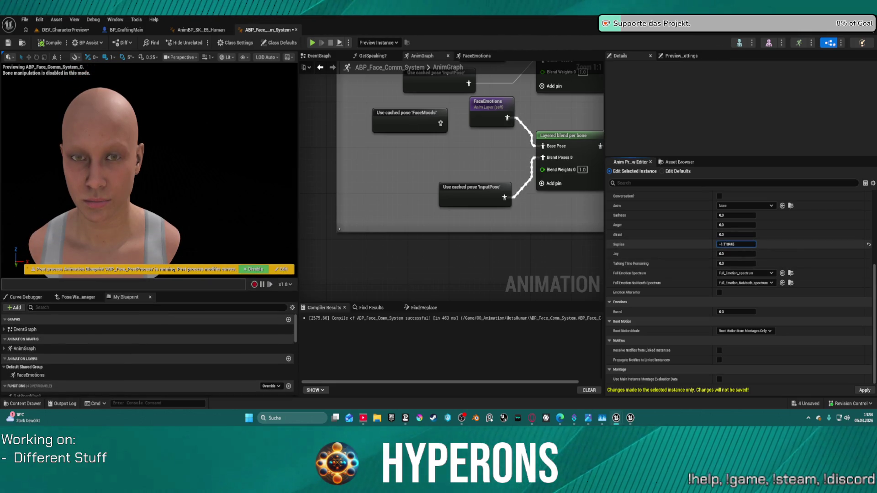
Test Surprise, Afraid and Anger on the preview face, resetting Surprise to 0.
drag(736, 244, 763, 244)
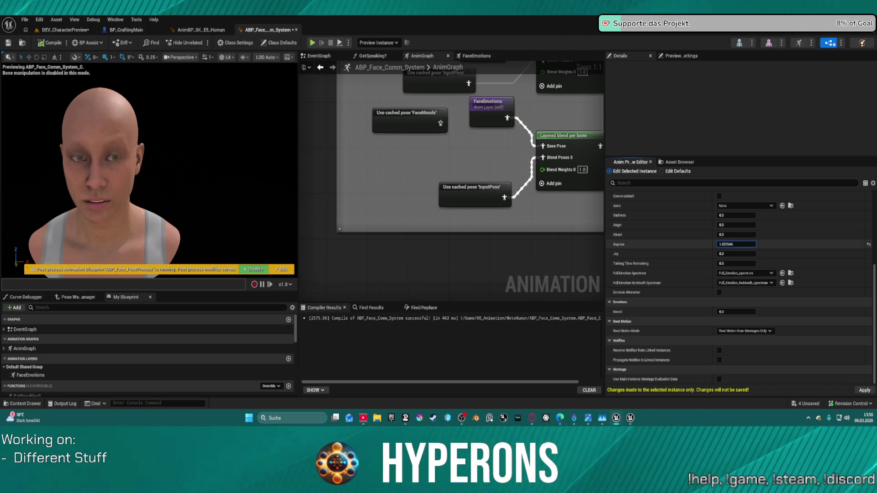
click(869, 244)
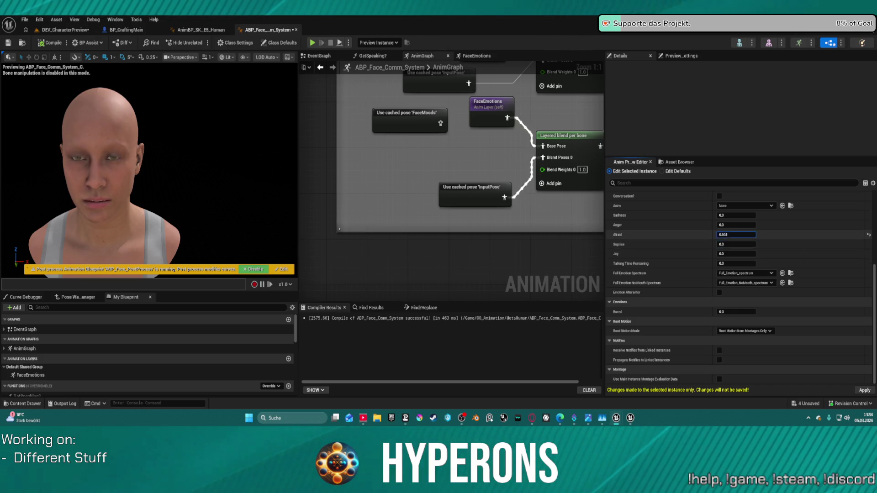
drag(736, 234, 717, 234)
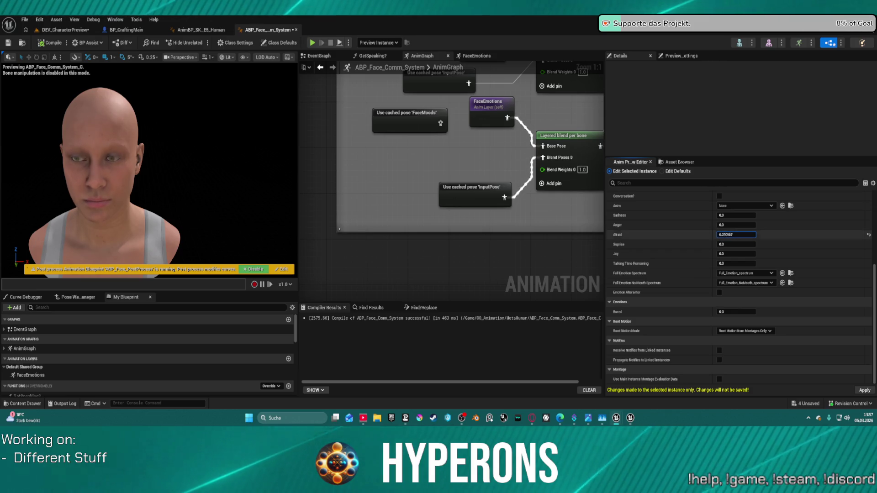
drag(731, 225, 734, 224)
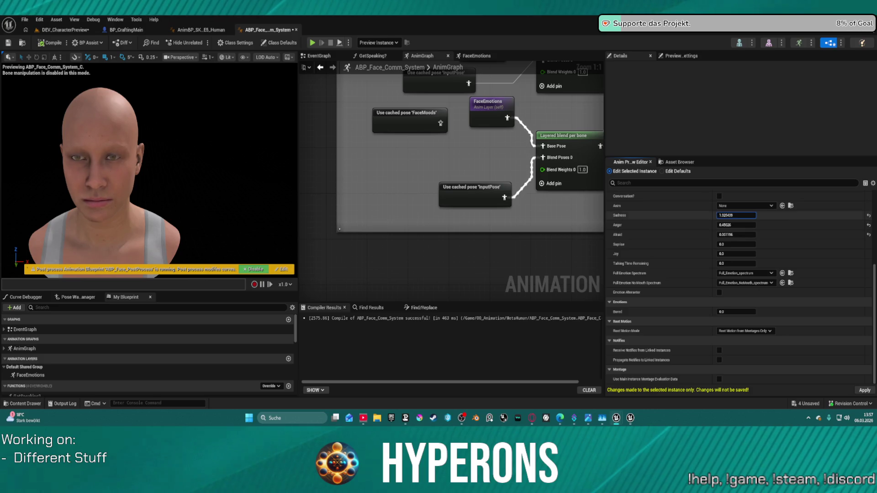
Reset Sadness, Afraid and Anger to 0, then raise Joy to make the face smile.
click(868, 215)
click(868, 235)
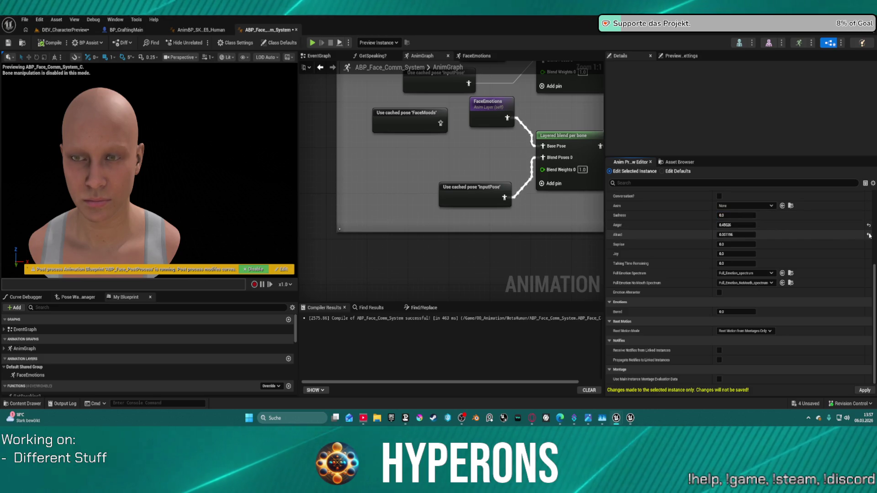
click(868, 226)
mouse_move(726, 253)
mouse_down()
mouse_move(753, 252)
mouse_move(737, 254)
mouse_up()
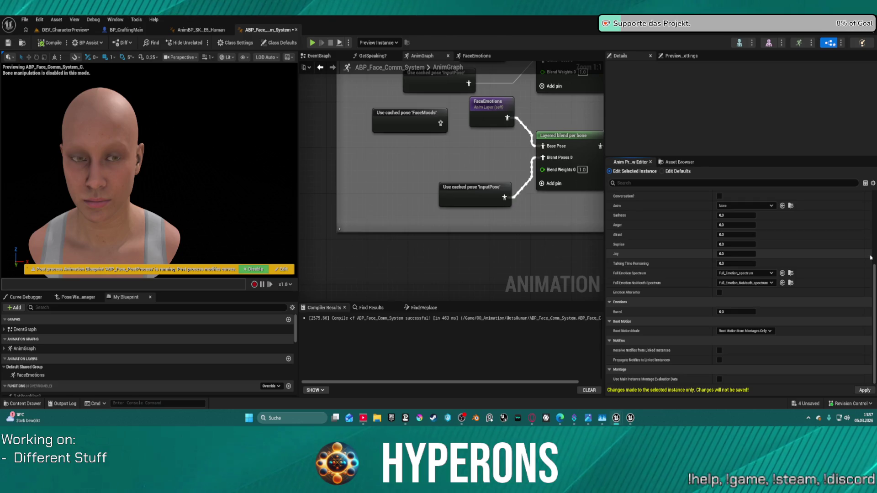
scroll(414, 210, down, 3)
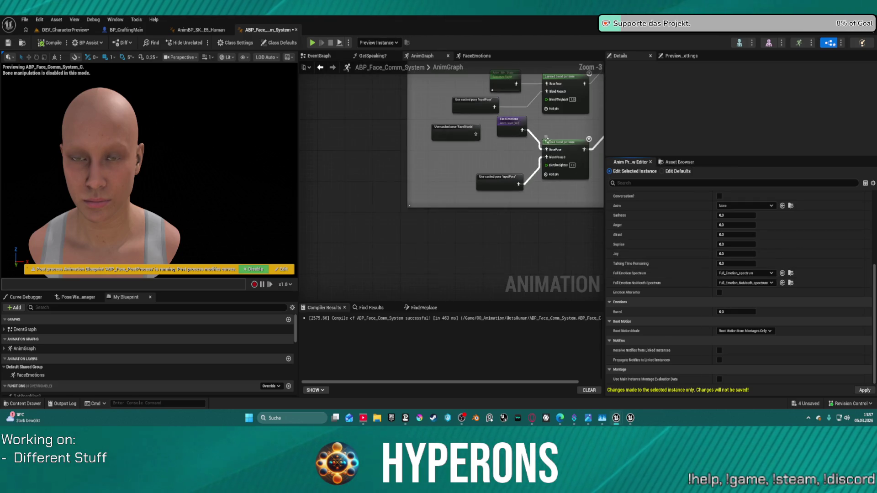
scroll(414, 210, down, 3)
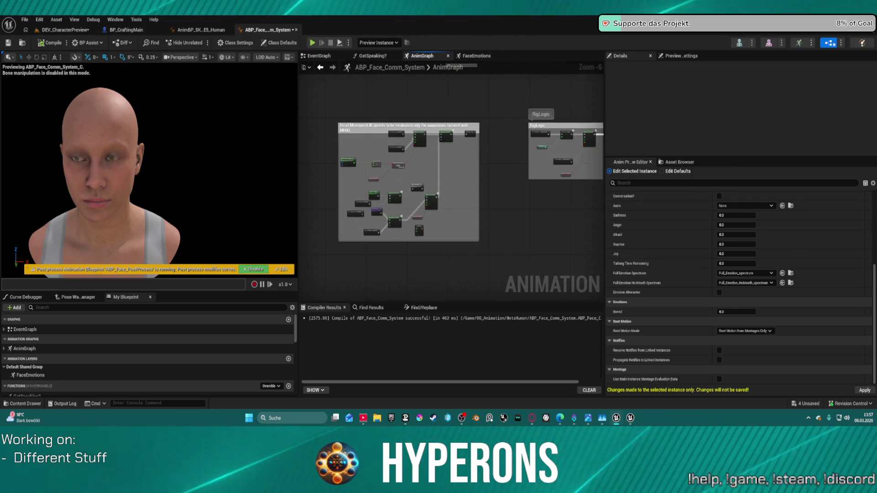
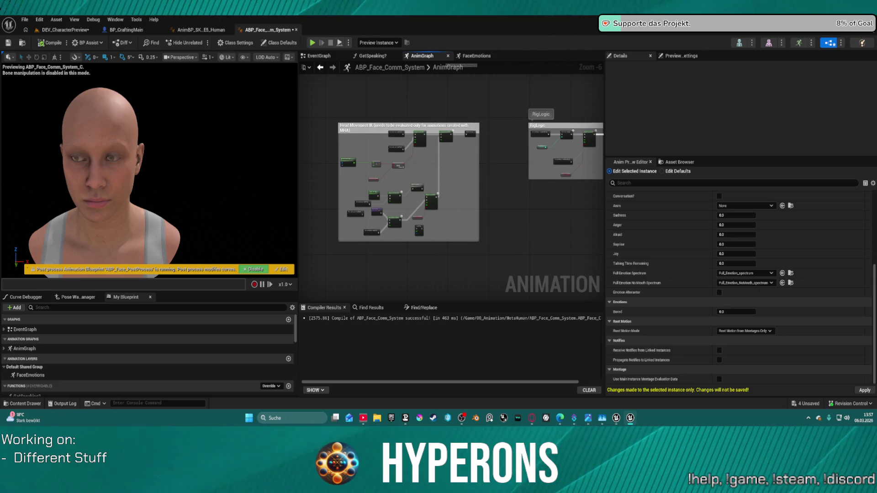
Survey the AnimGraph, then open the FaceEmotions layer from Animation Layers.
drag(385, 198, 544, 86)
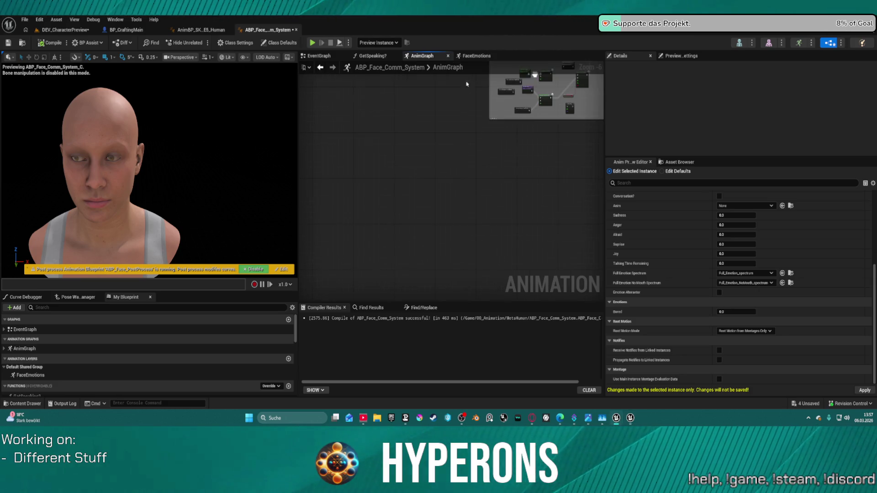
scroll(347, 103, down, 6)
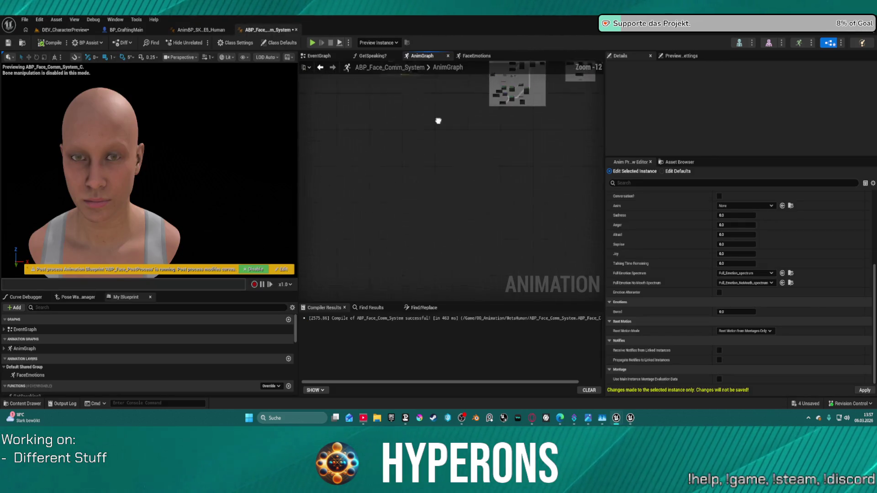
double_click(59, 375)
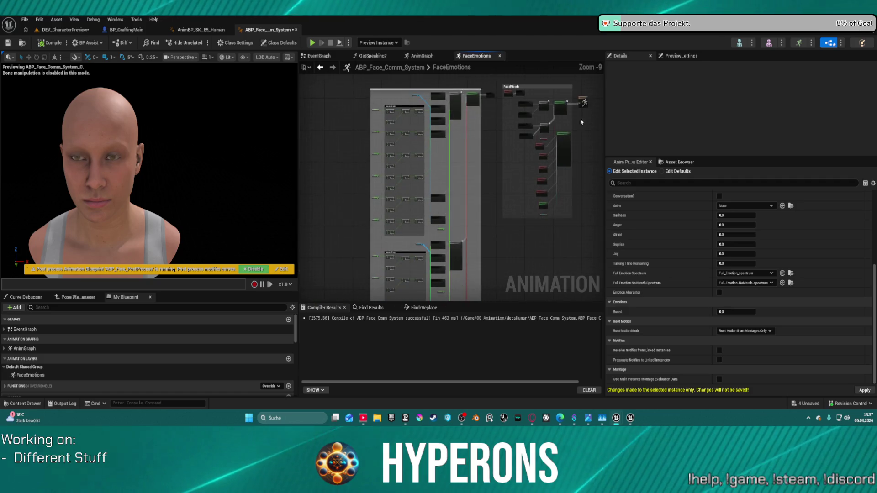
Shift the top FacialMoods pose node right and inspect the Blend Poses by Enum node.
scroll(507, 136, down, 1)
click(521, 123)
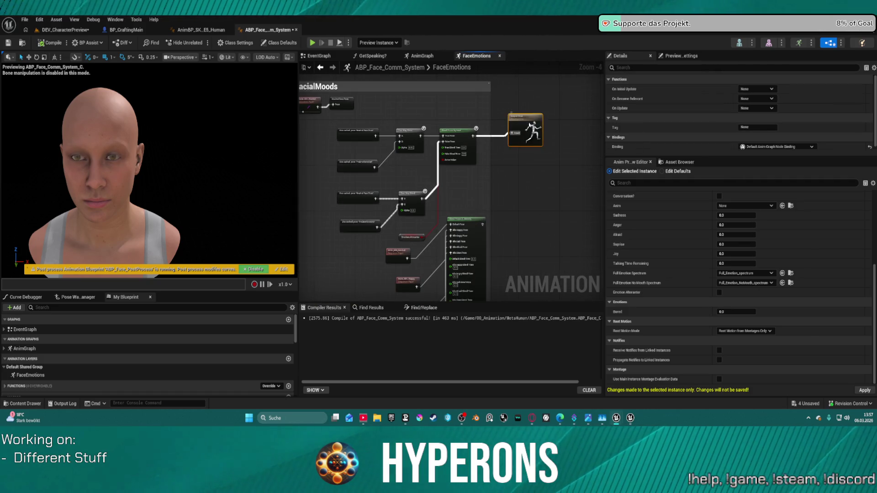
drag(341, 102, 406, 104)
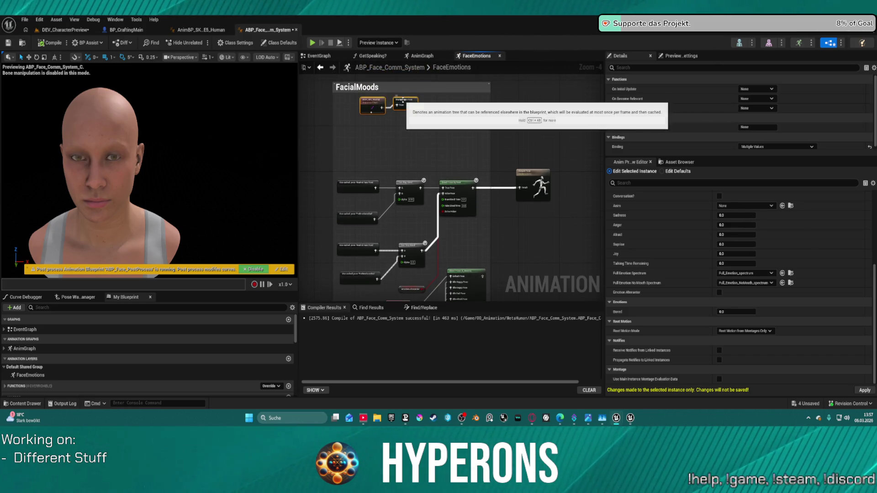
click(421, 168)
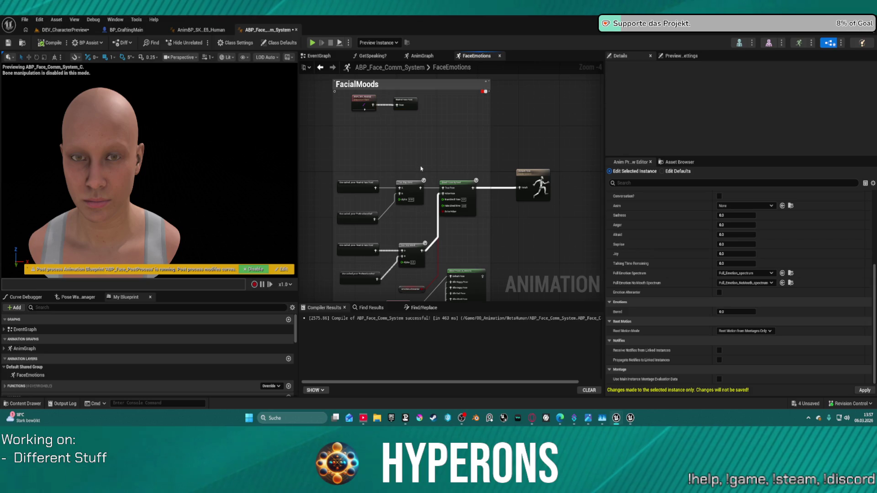
drag(465, 301, 450, 216)
click(450, 216)
scroll(455, 142, down, 5)
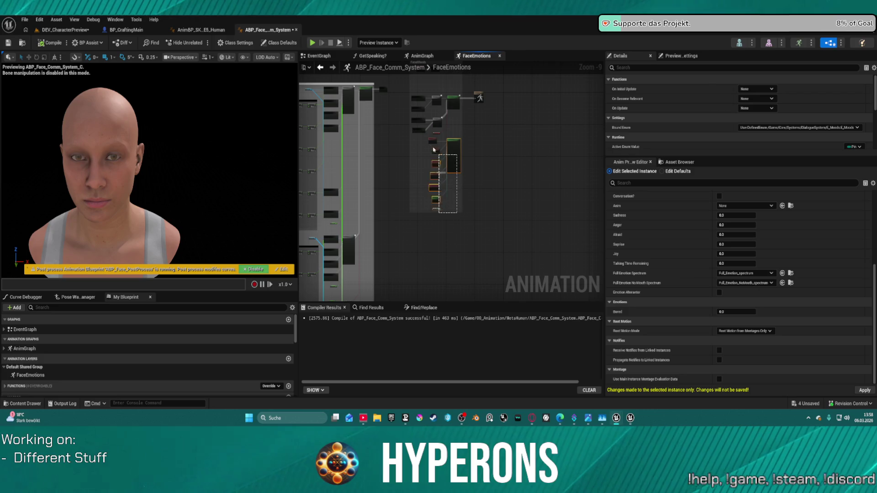
scroll(439, 149, up, 6)
Select the group of mood pose nodes and review the Moods variable node feeding the blend.
mouse_move(430, 144)
mouse_down()
mouse_move(427, 218)
mouse_move(413, 229)
mouse_up()
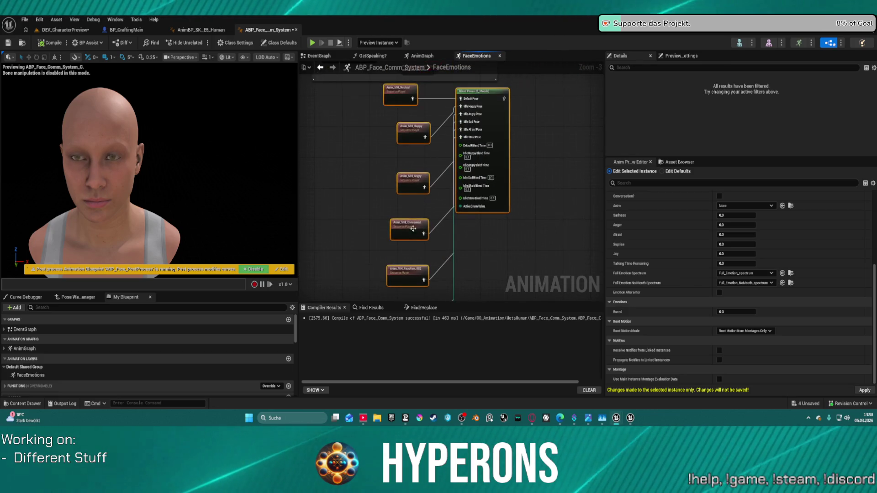
scroll(397, 132, down, 2)
scroll(399, 204, down, 3)
scroll(413, 230, up, 3)
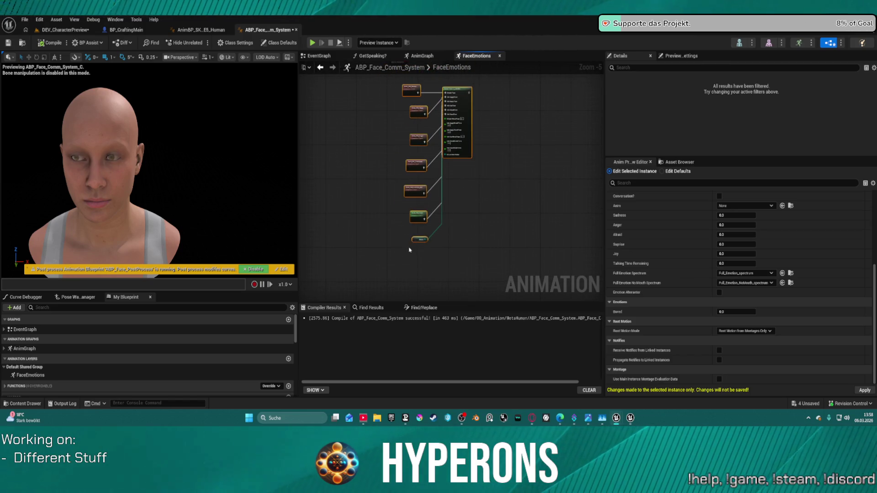
click(423, 208)
drag(424, 209, 476, 158)
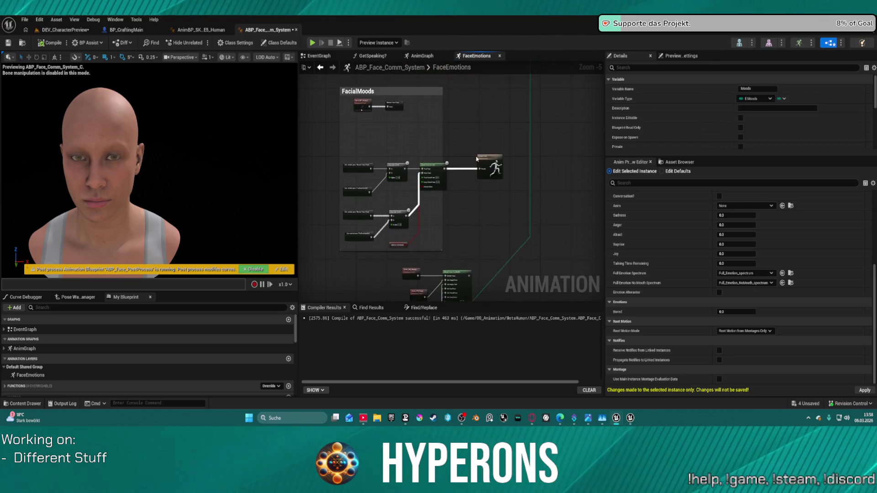
scroll(495, 224, up, 3)
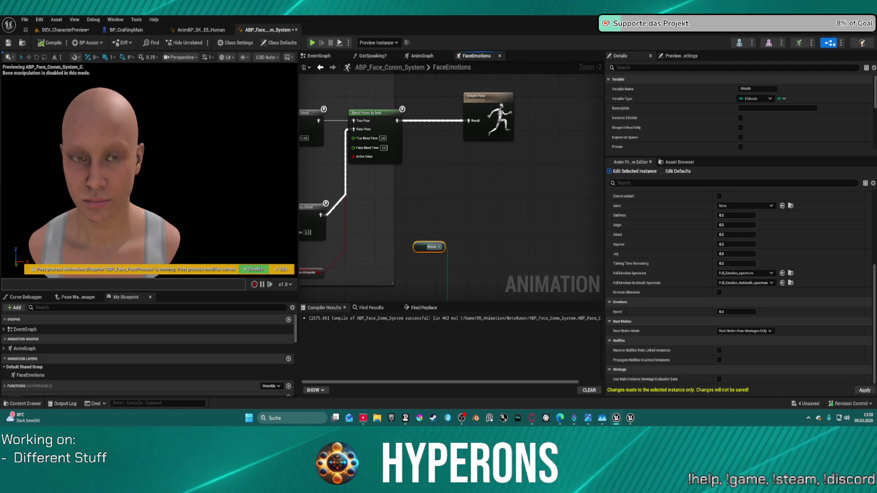
scroll(448, 266, down, 4)
scroll(451, 183, down, 1)
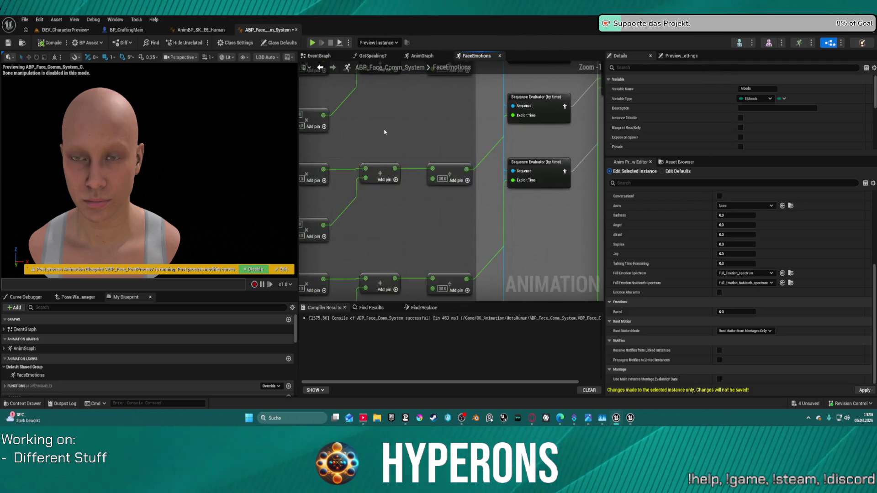
scroll(470, 168, up, 2)
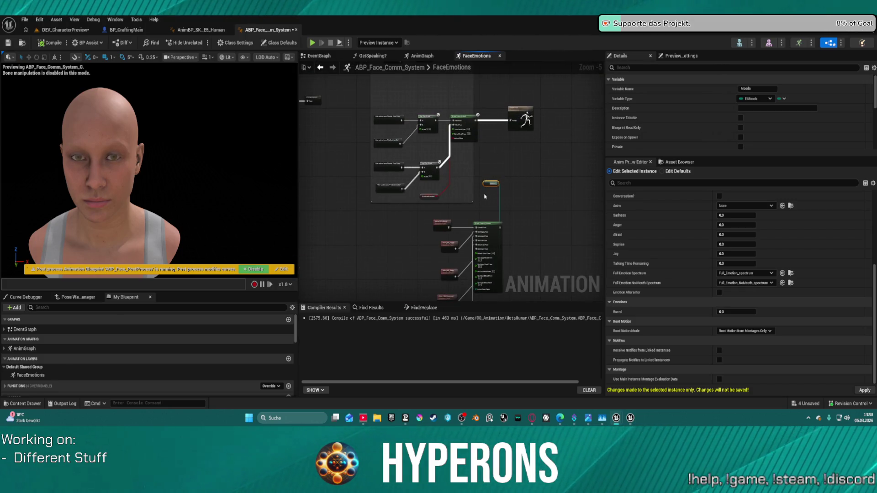
click(498, 162)
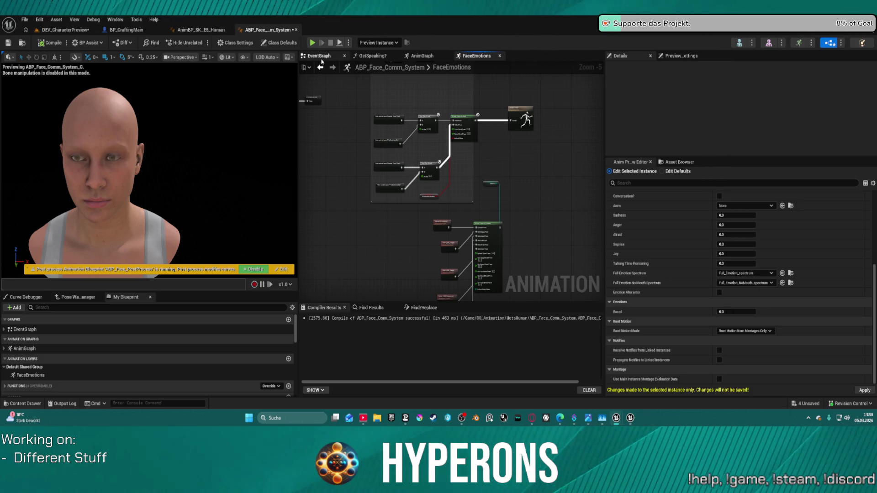
Review the EventGraph's SET Moods and Cast To BP_CraftingMain nodes, then add a new function.
click(320, 56)
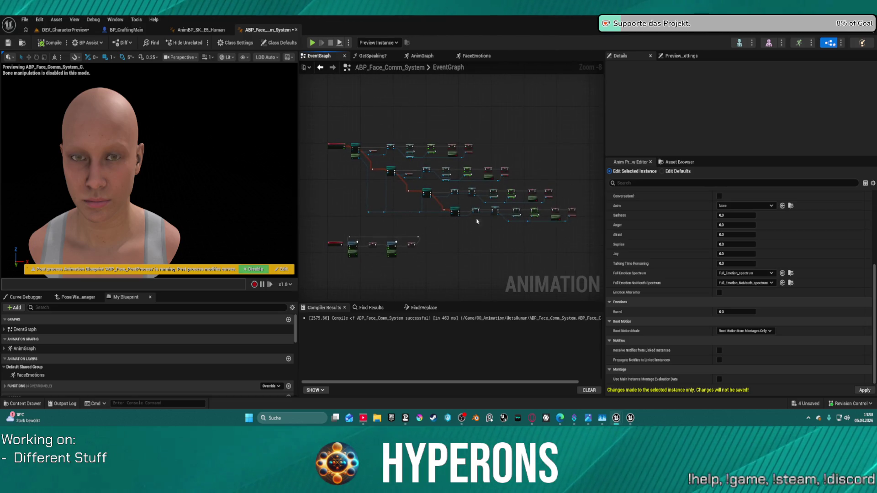
scroll(522, 230, up, 5)
mouse_move(512, 226)
mouse_down()
mouse_move(380, 231)
mouse_move(404, 251)
mouse_move(638, 173)
mouse_up()
drag(452, 183, 512, 304)
scroll(483, 158, down, 5)
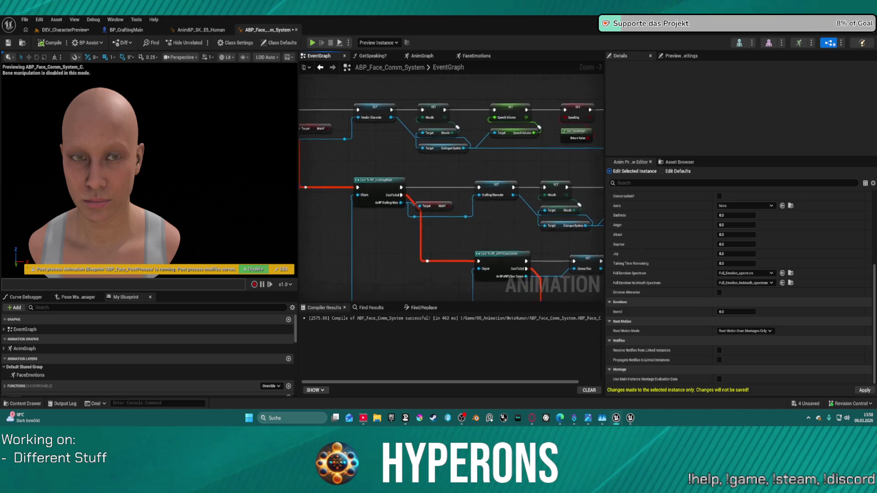
scroll(525, 171, up, 6)
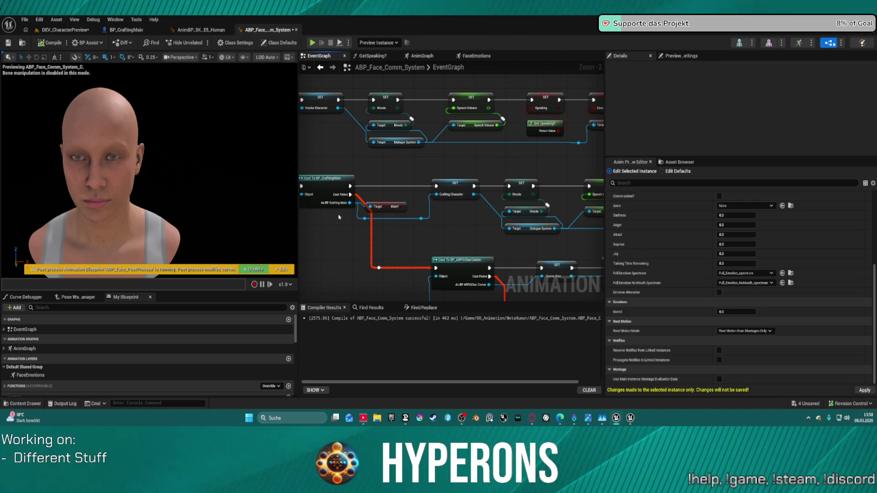
scroll(38, 369, down, 3)
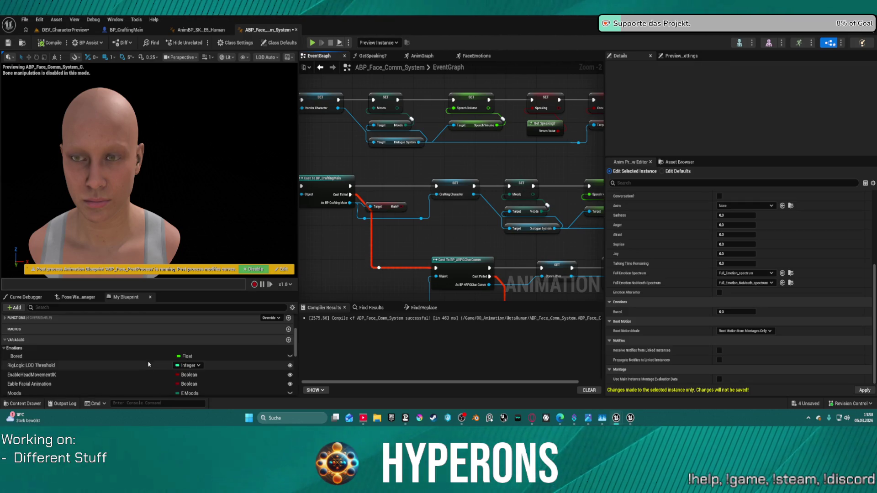
click(288, 318)
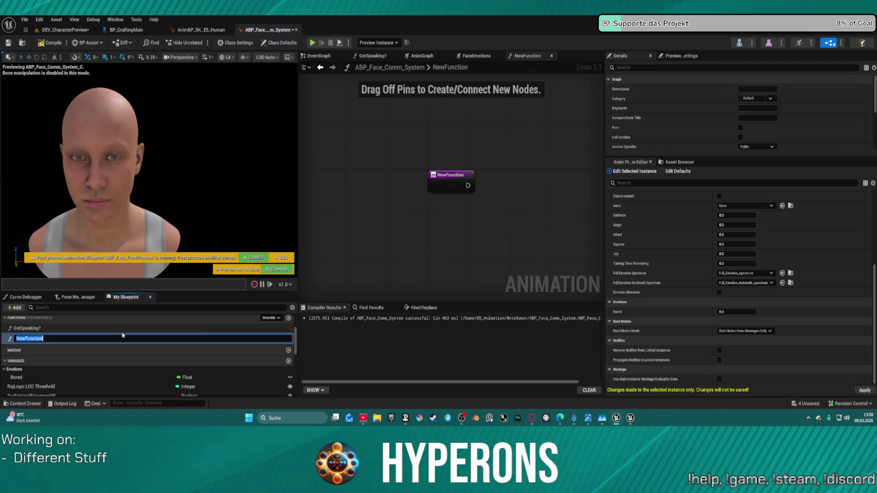
Name the function GetMood and give it a Moods return value, deleting the leftover getter.
text(GetMood)
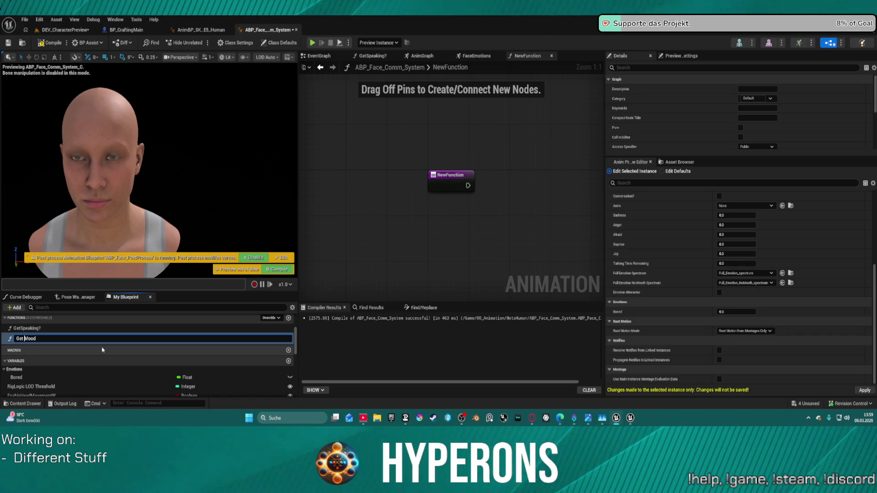
key(Return)
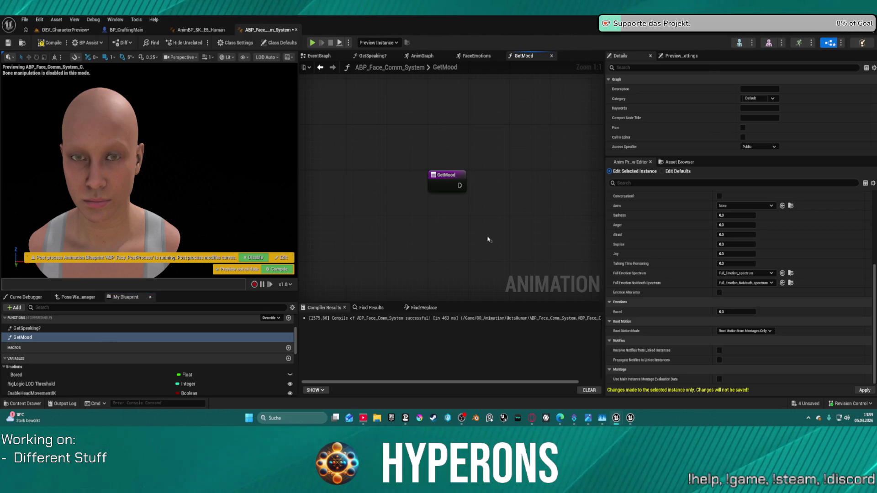
key(ctrl+v)
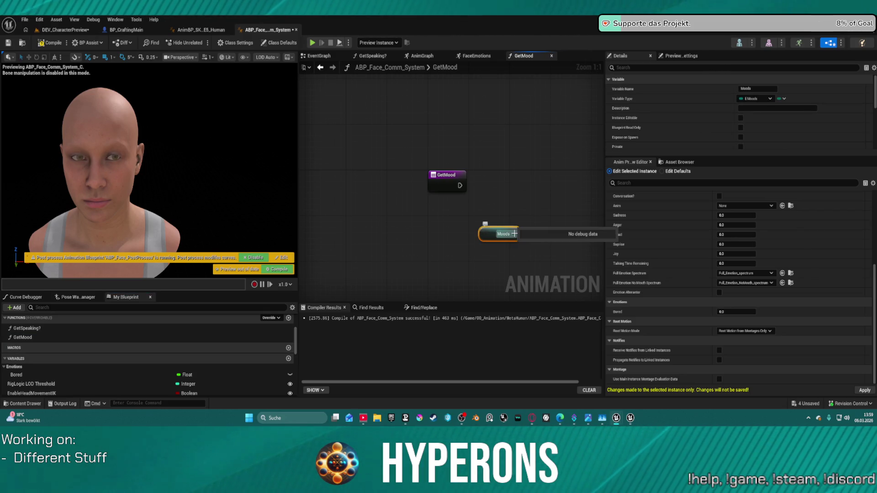
drag(465, 193, 462, 194)
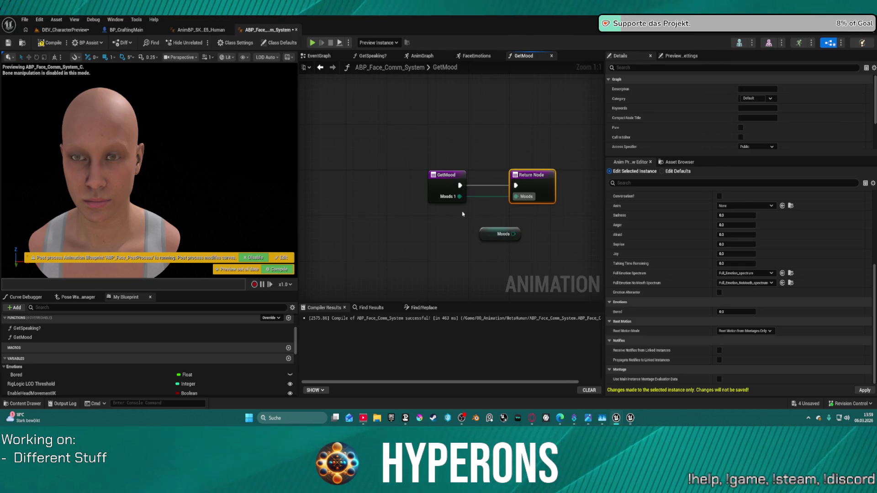
click(499, 234)
key(Delete)
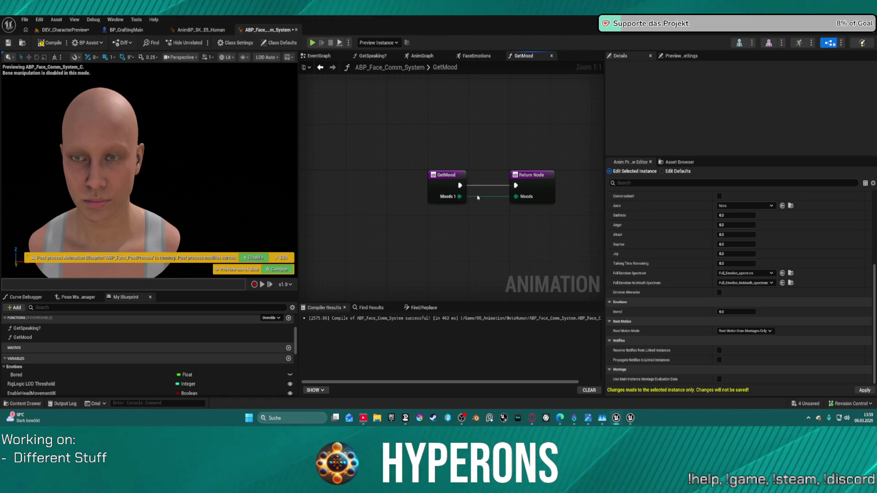
Check the Moods 1 connection and Return Node settings, then remove GetMood's Moods output.
right_click(439, 199)
key(Escape)
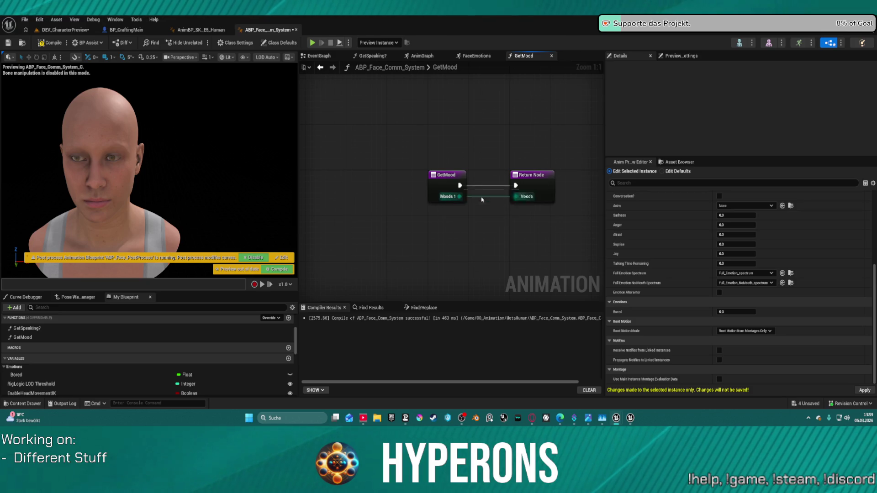
click(540, 177)
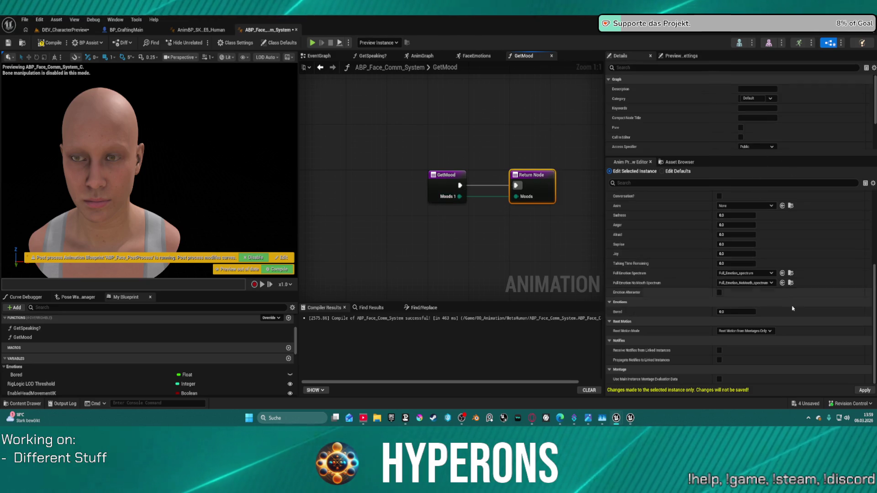
scroll(775, 299, up, 2)
scroll(775, 299, down, 3)
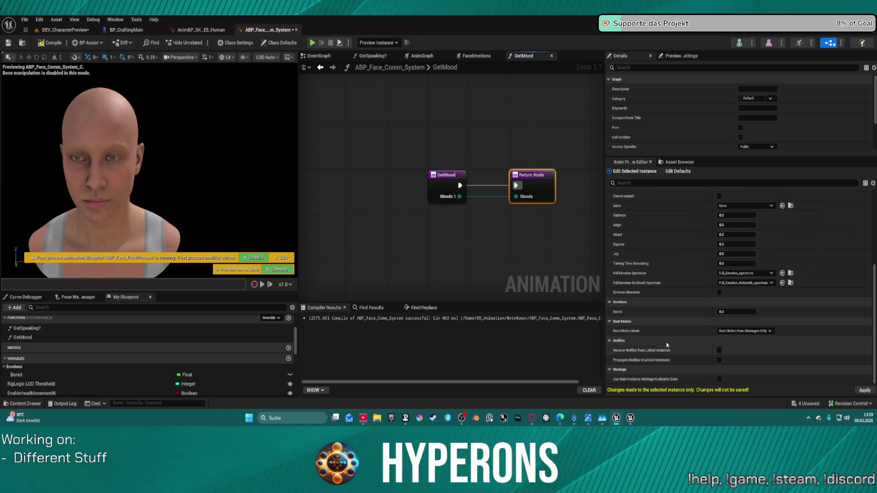
scroll(519, 245, down, 3)
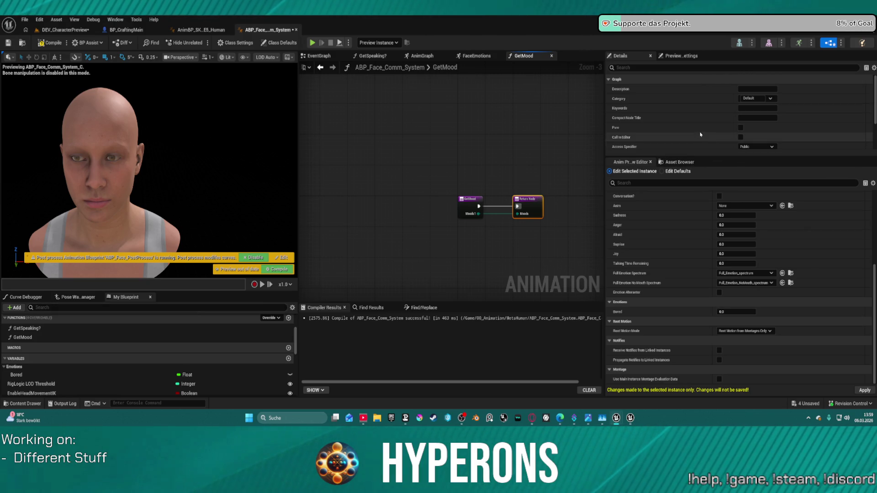
scroll(776, 144, down, 3)
click(795, 145)
Insert a Switch on E_Moods node after GetMood's entry and nudge it into place.
click(644, 126)
drag(335, 171, 395, 202)
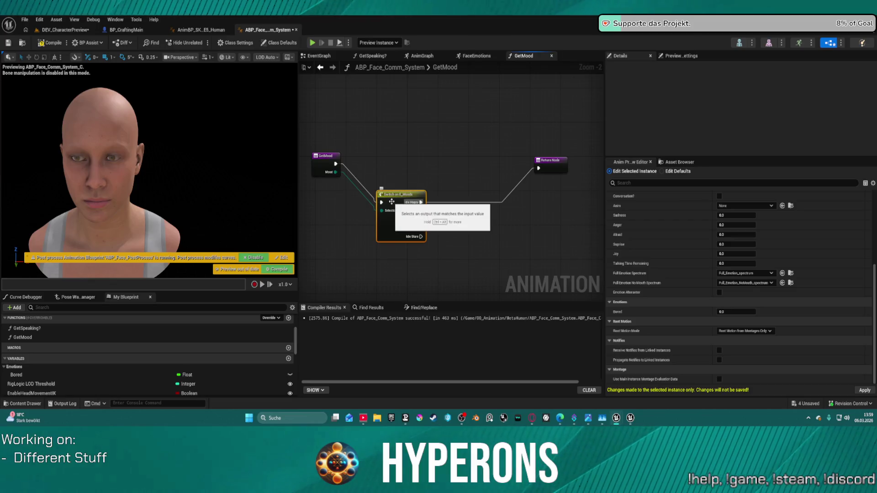
click(411, 219)
drag(375, 159, 372, 163)
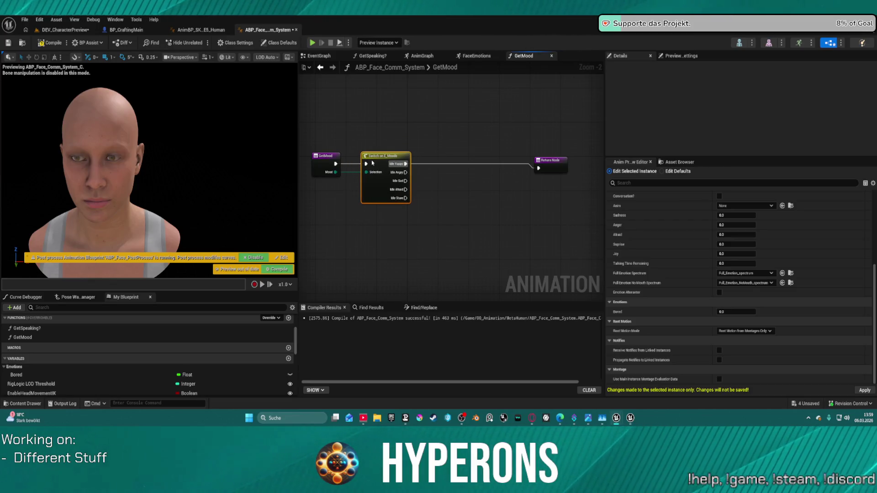
scroll(193, 320, down, 2)
scroll(27, 377, up, 4)
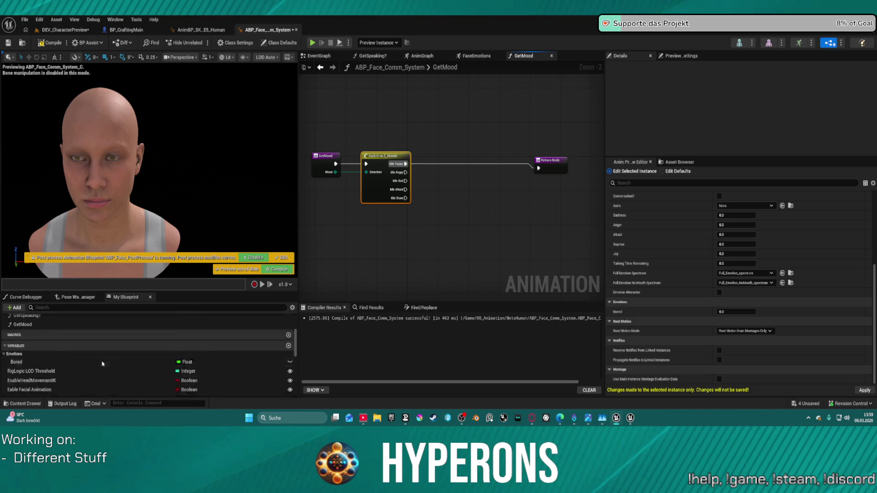
scroll(32, 376, down, 5)
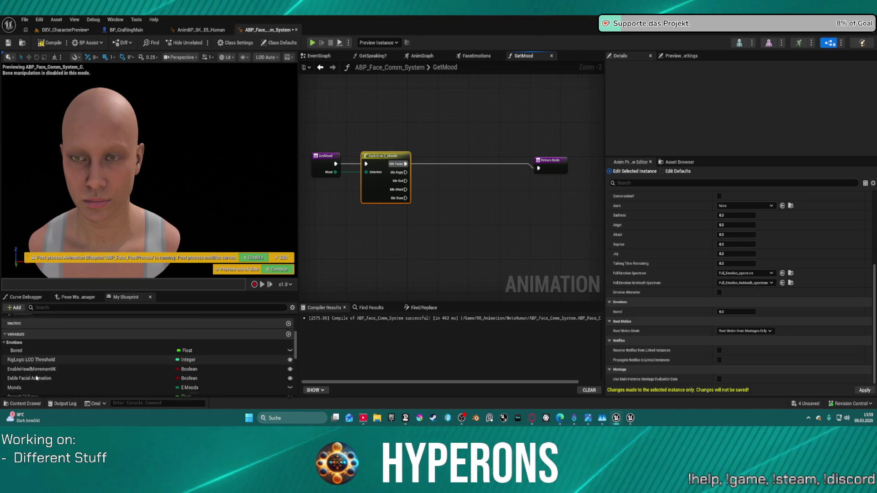
scroll(36, 376, down, 5)
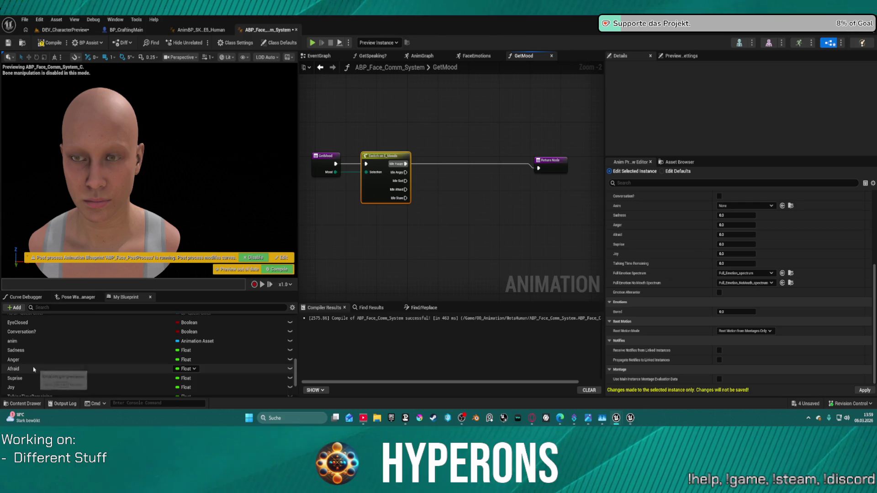
Put Sadness, Anger, Afraid and Suprise in the Emotions category.
click(69, 338)
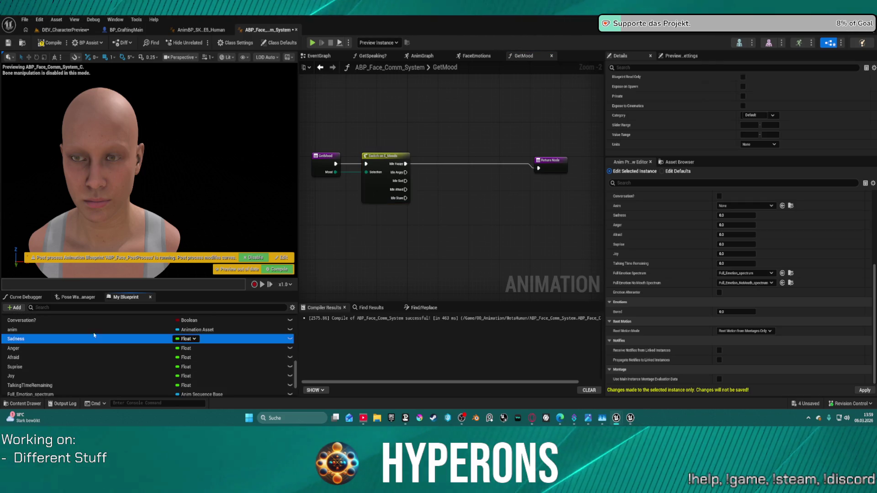
click(764, 115)
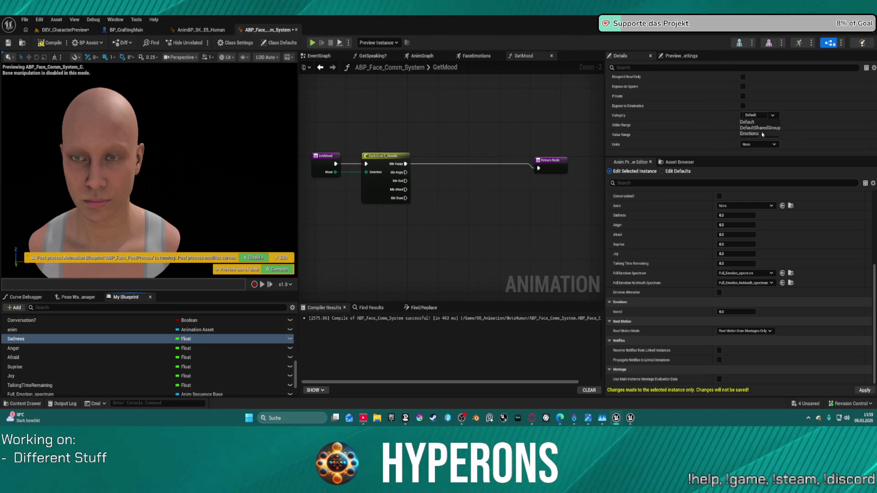
click(761, 134)
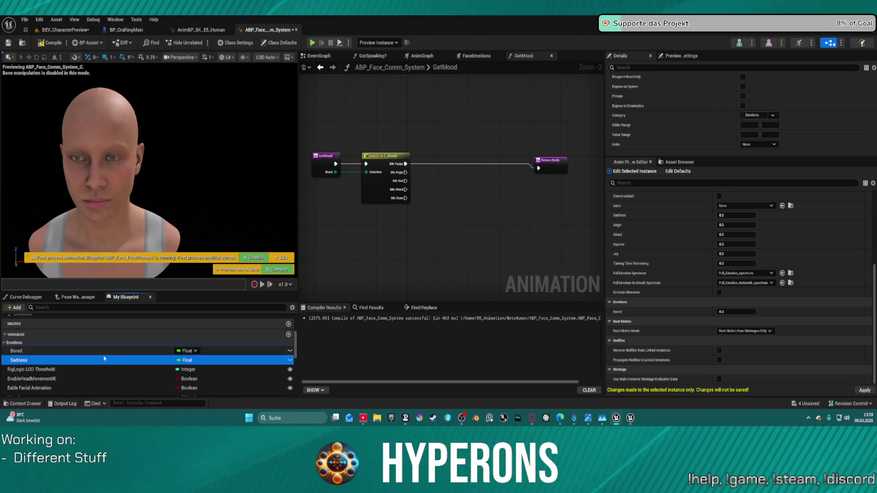
scroll(137, 338, up, 1)
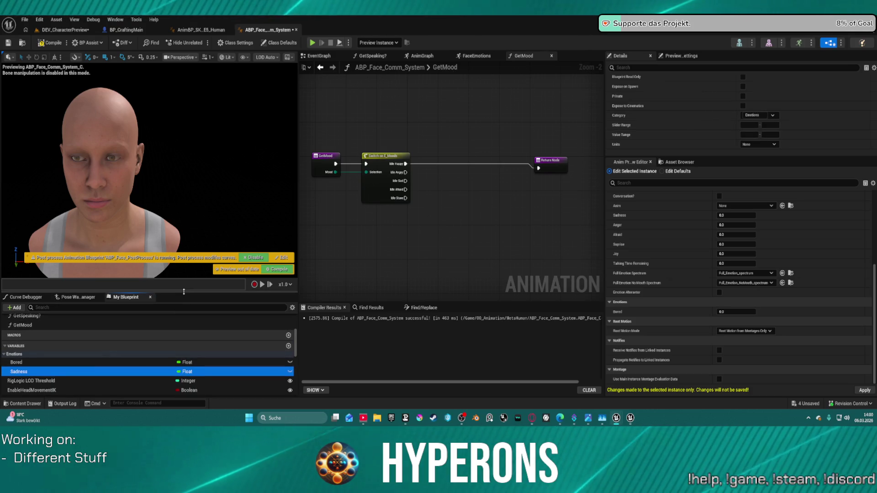
mouse_move(185, 293)
mouse_down()
mouse_move(210, 256)
mouse_move(235, 153)
mouse_move(255, 188)
mouse_move(256, 155)
mouse_move(256, 217)
mouse_move(284, 54)
mouse_up()
click(80, 305)
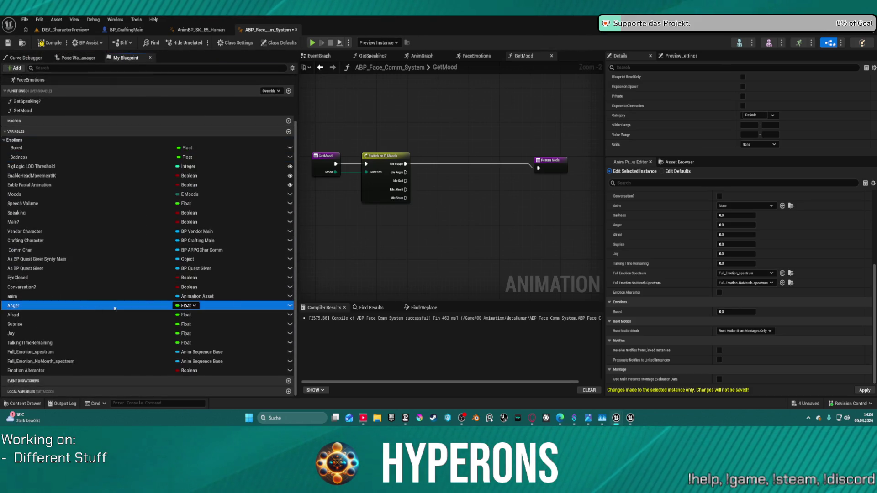
click(754, 115)
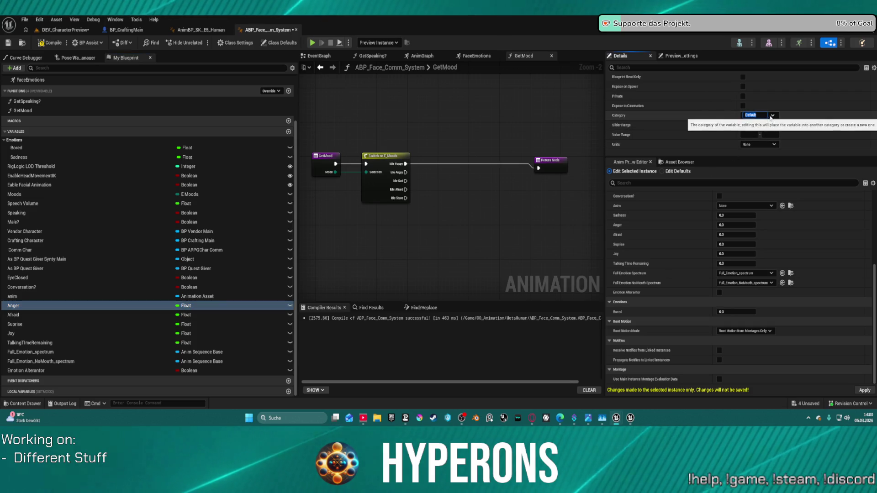
click(756, 134)
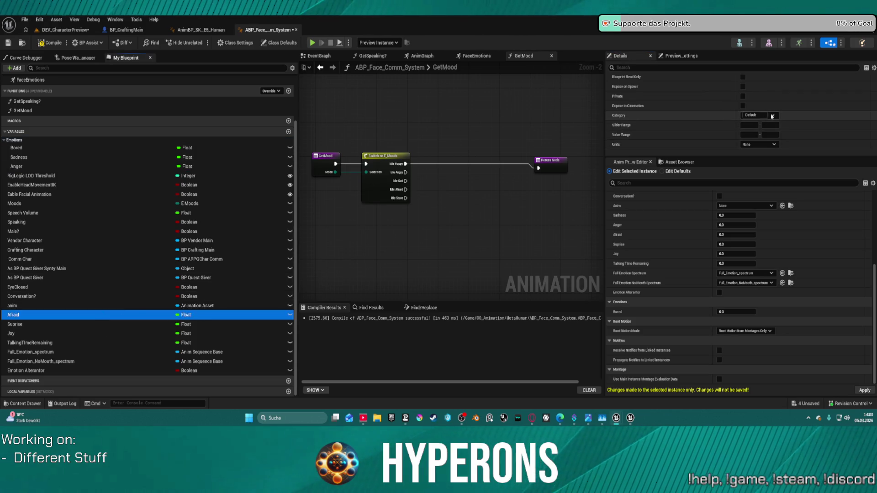
click(756, 115)
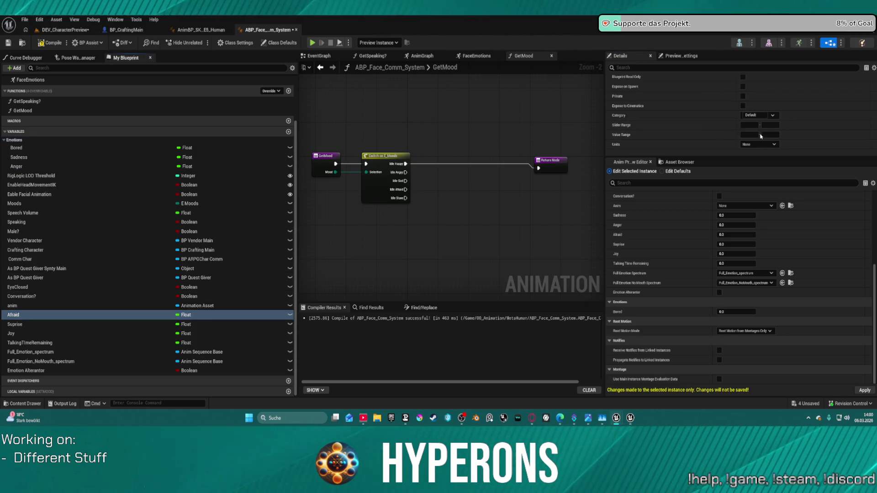
click(71, 324)
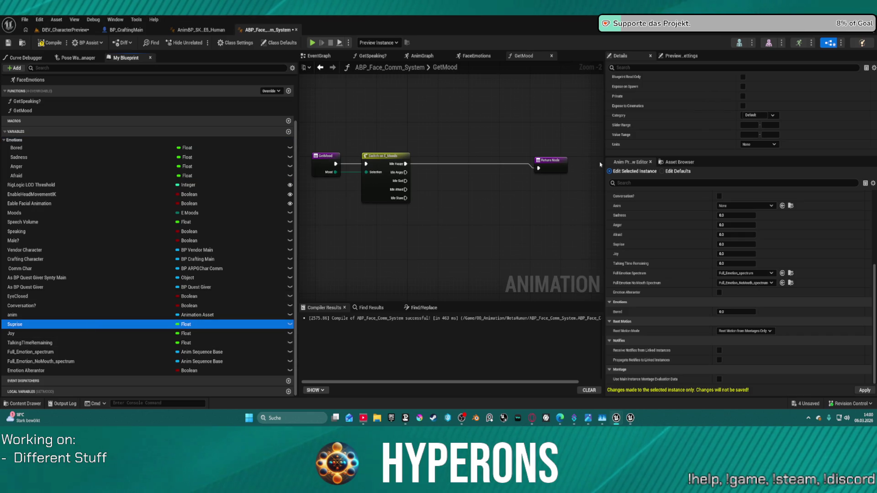
click(756, 115)
click(756, 133)
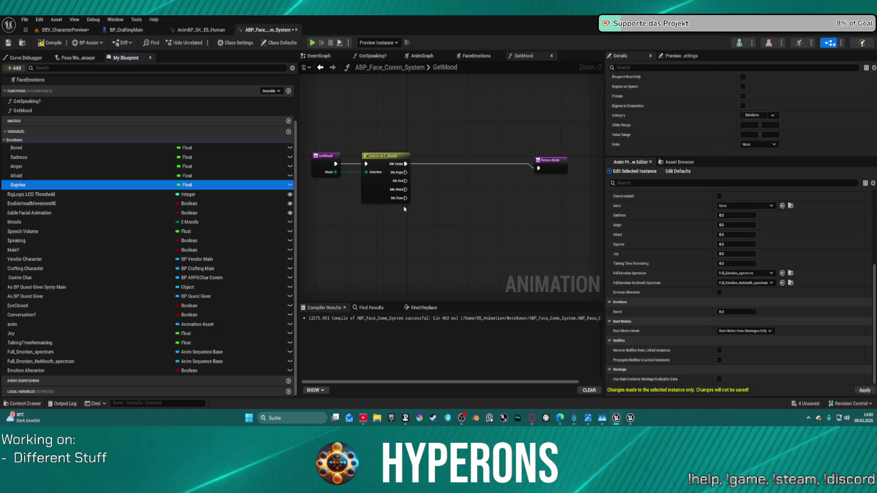
Put Joy, anim and Full_Emotion_spectrum in the Emotions category.
click(59, 333)
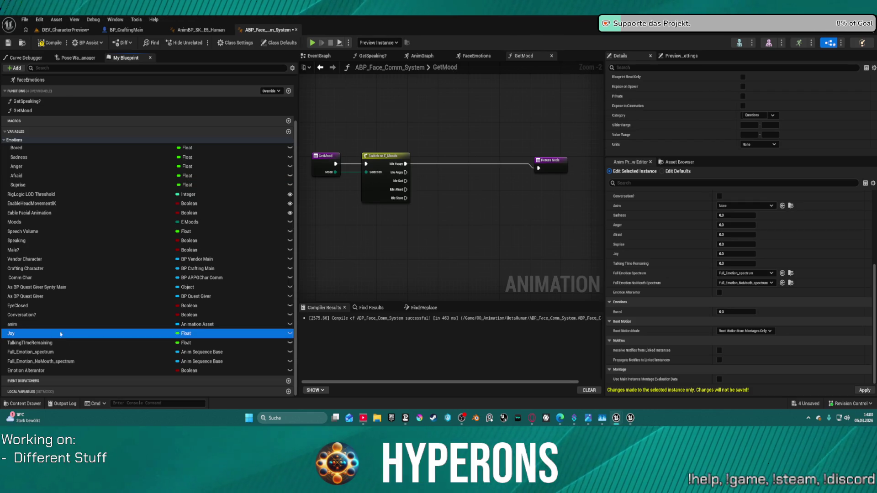
click(771, 116)
click(749, 134)
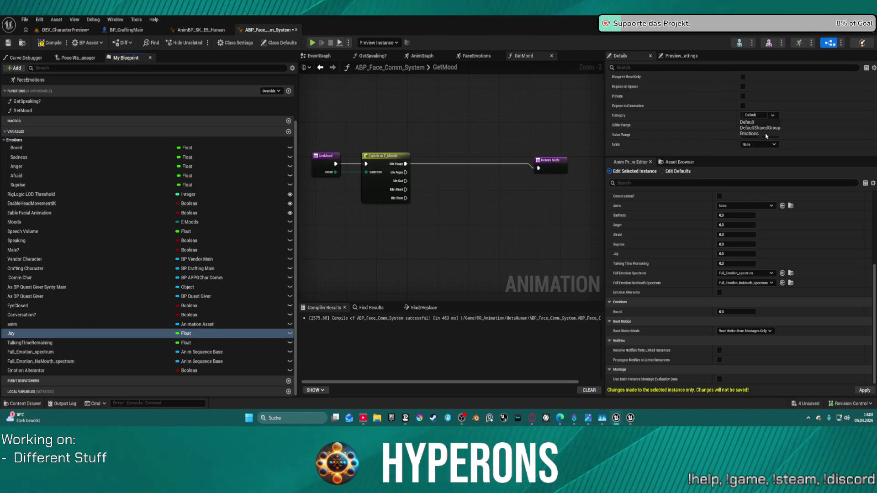
click(116, 332)
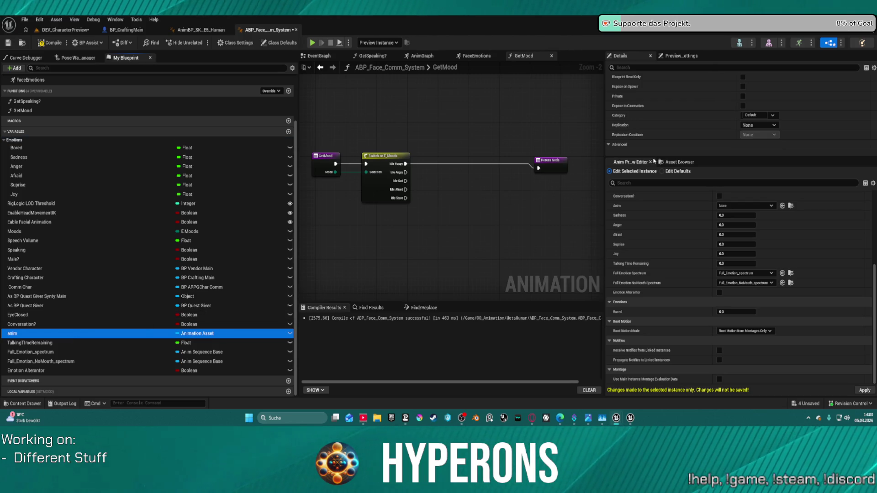
click(771, 116)
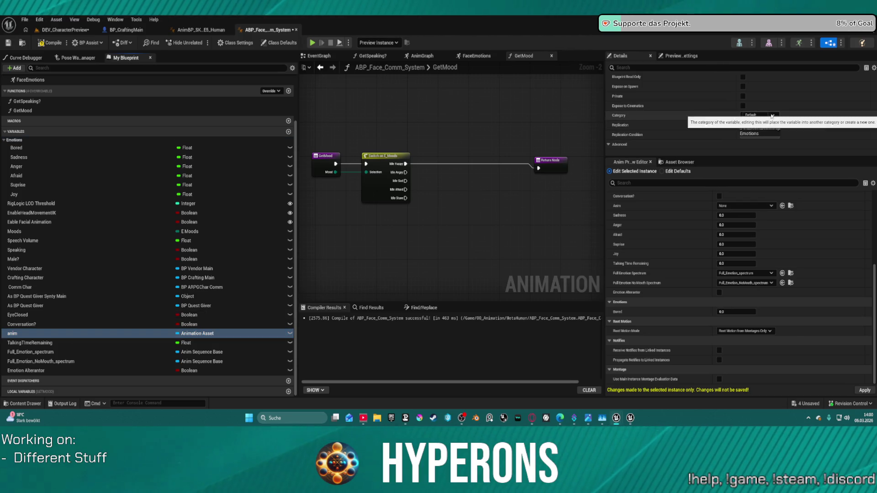
click(749, 134)
click(46, 352)
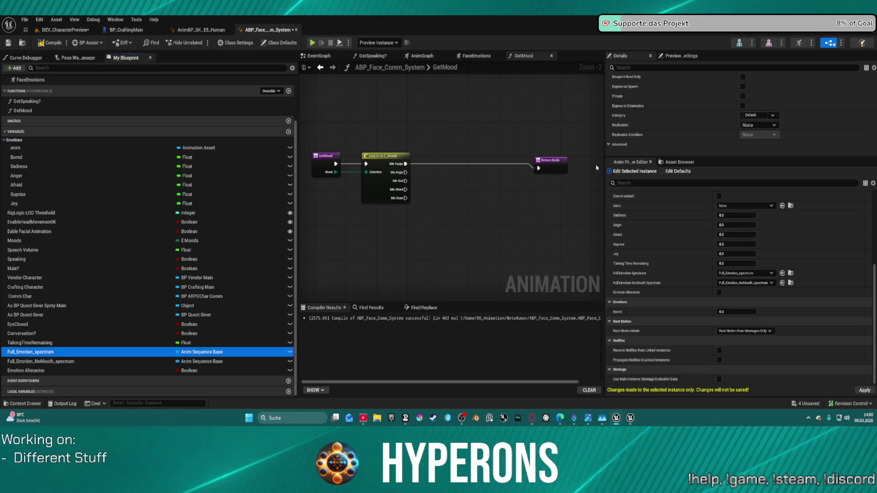
click(770, 116)
click(749, 133)
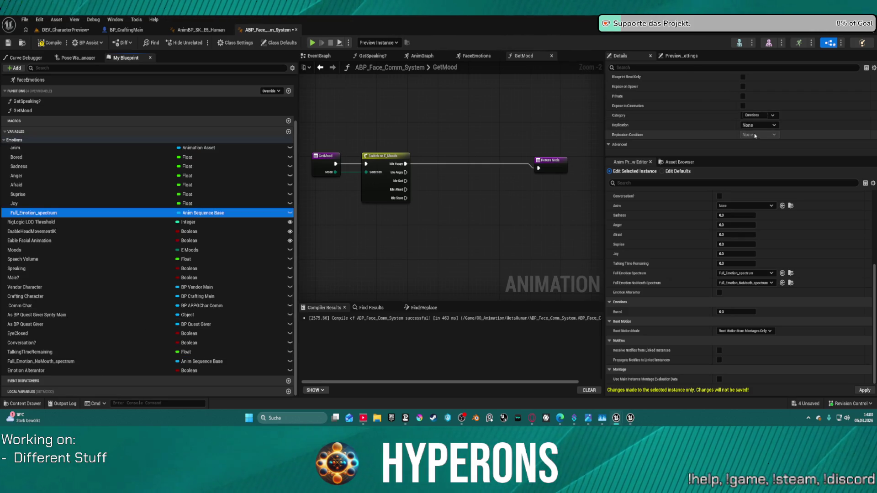
right_click(676, 120)
key(Escape)
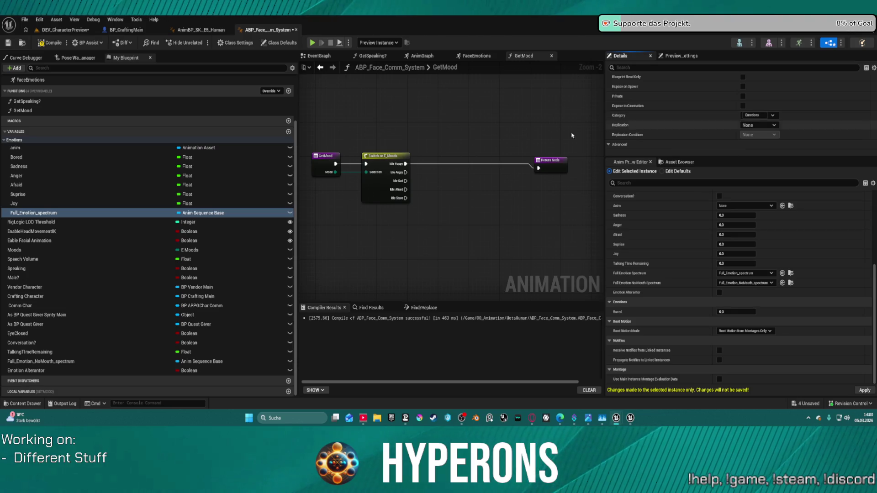
Put Full_Emotion_NoMouth_spectrum, Emotion Alterantor and TalkingTimeRemaining in the Emotions category.
click(62, 361)
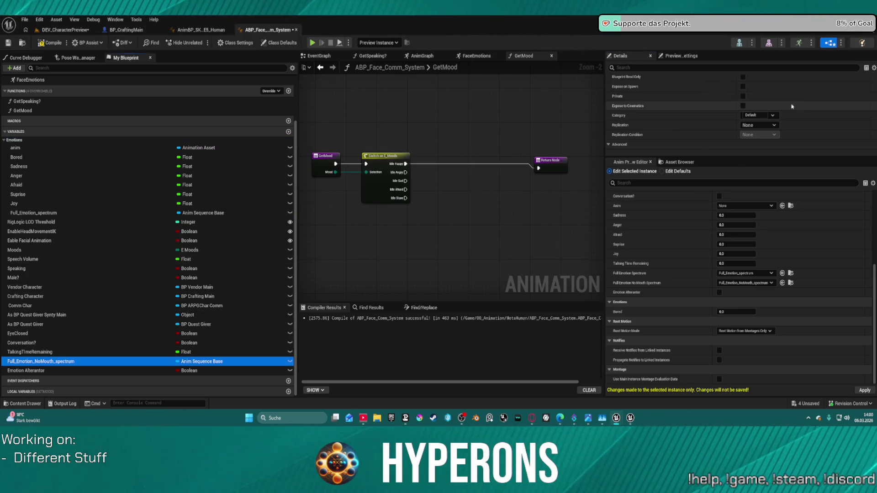
click(771, 115)
click(774, 136)
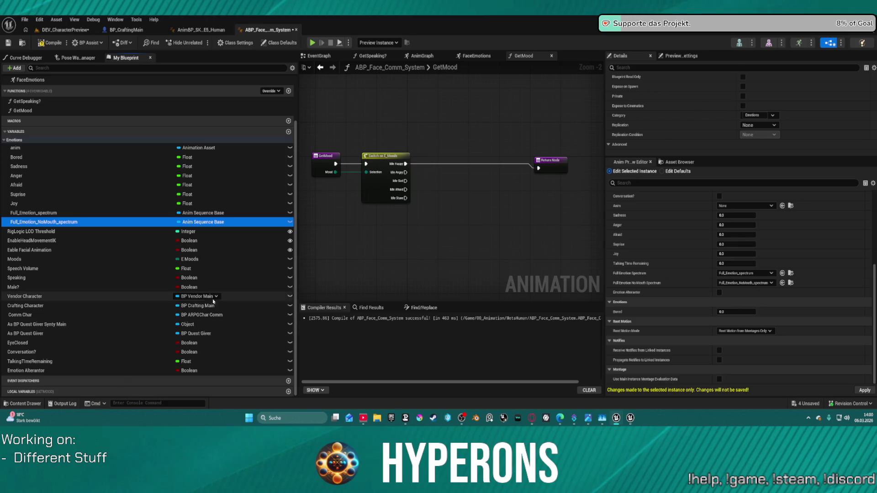
click(75, 371)
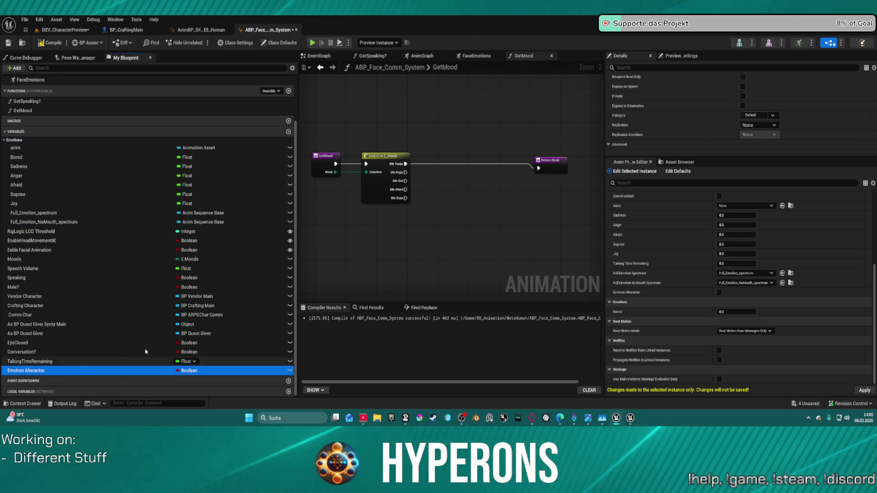
click(772, 115)
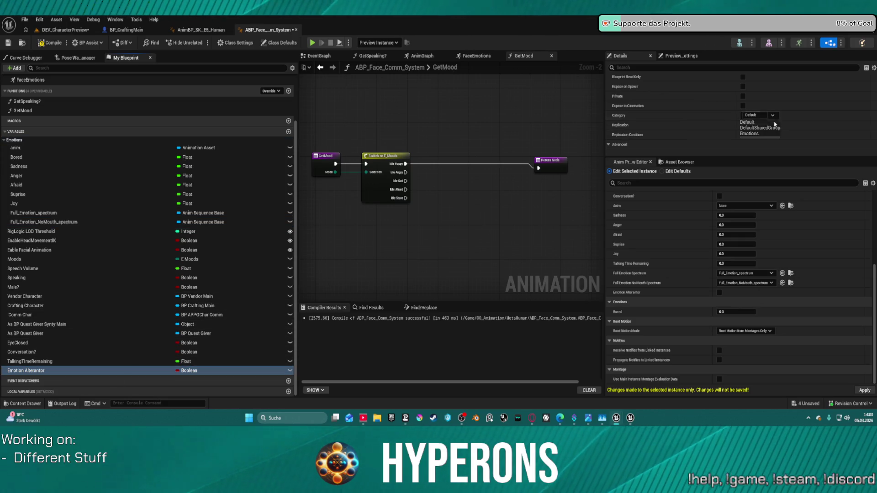
click(749, 134)
click(114, 371)
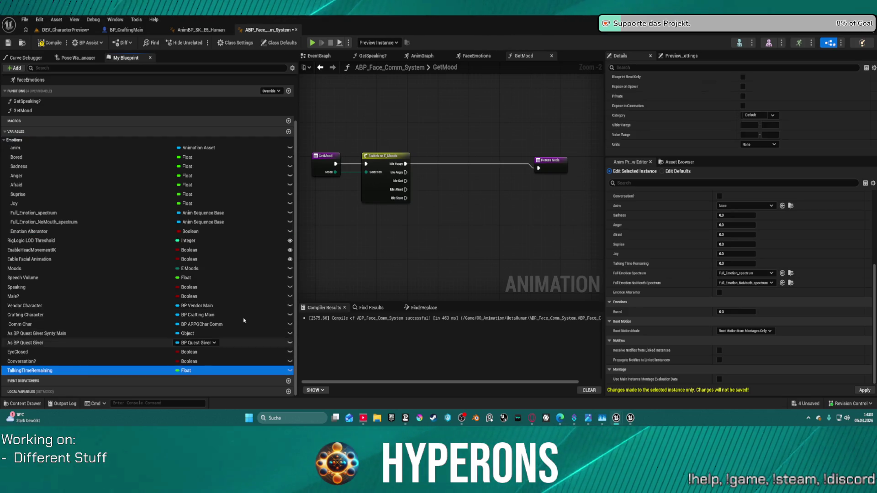
click(772, 116)
click(770, 134)
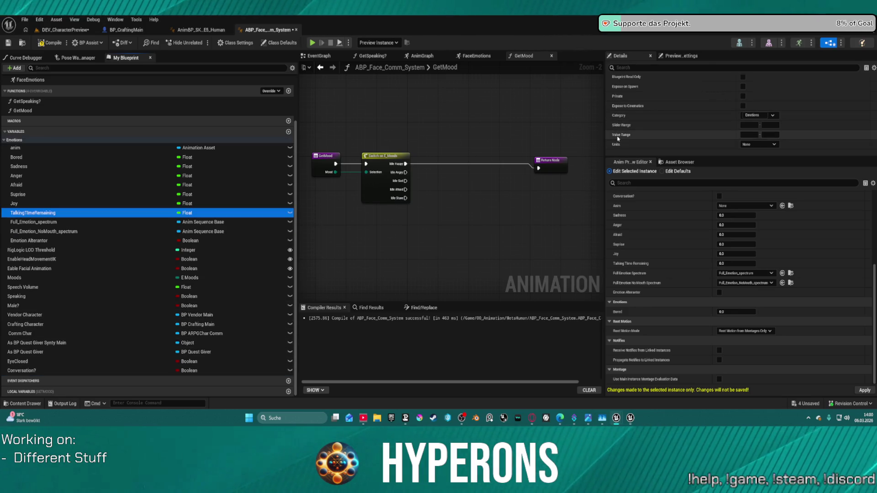
scroll(447, 150, up, 2)
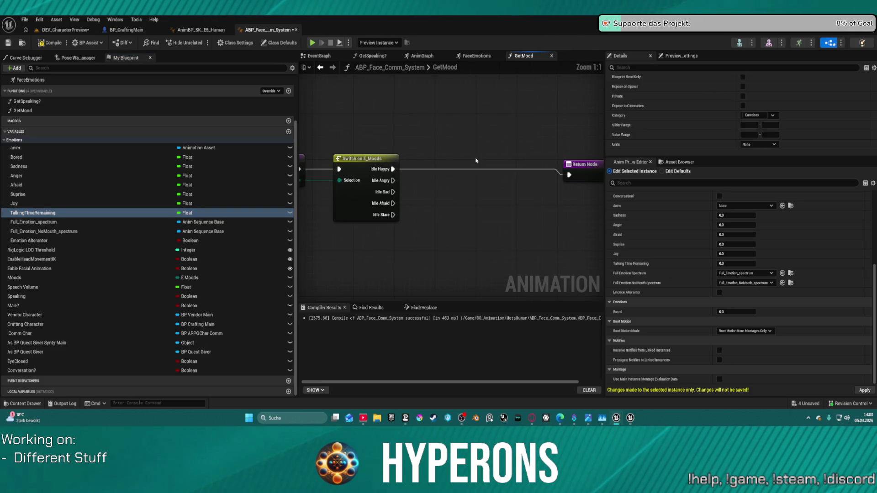
Add SET nodes for Bored, Sadness, Afraid, Joy and Anger in the GetMood graph.
drag(71, 157, 326, 193)
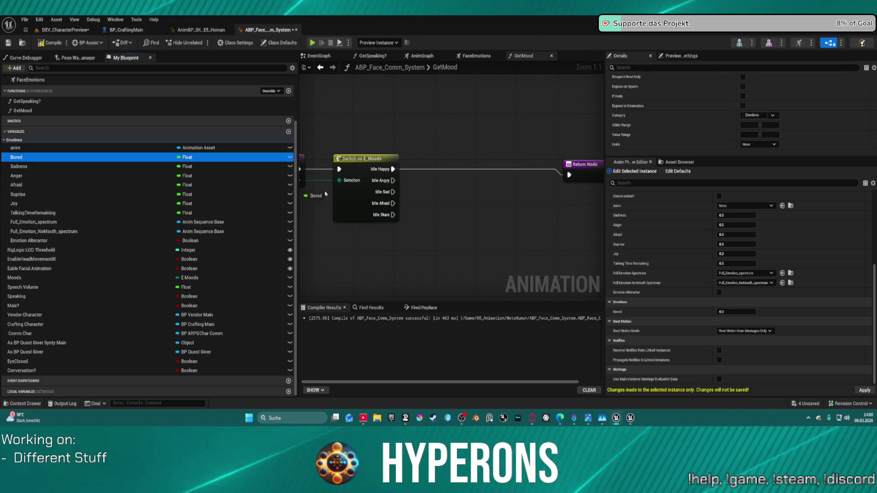
drag(441, 202, 446, 213)
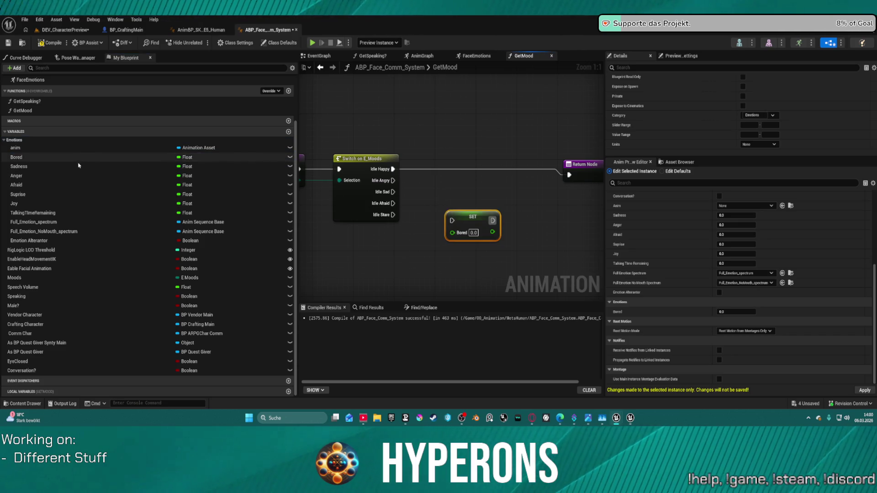
drag(79, 165, 345, 224)
drag(455, 261, 459, 261)
drag(69, 184, 473, 191)
drag(267, 204, 269, 192)
drag(494, 149, 497, 147)
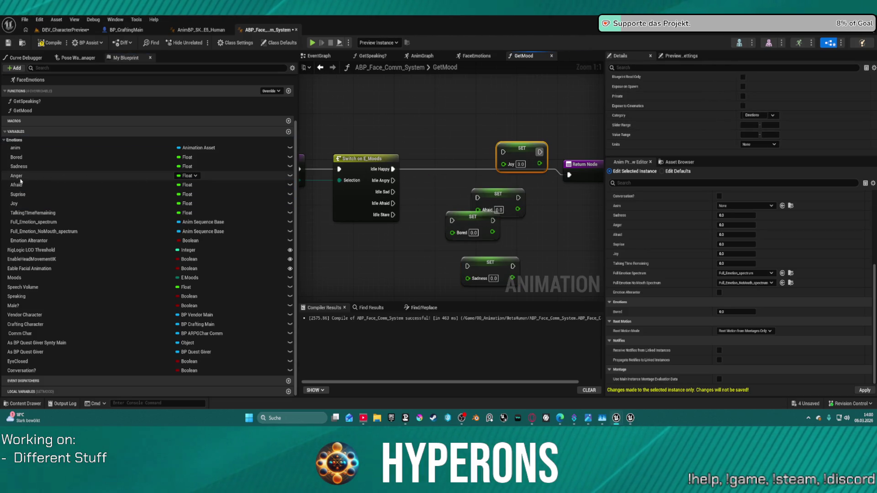
drag(32, 167, 447, 98)
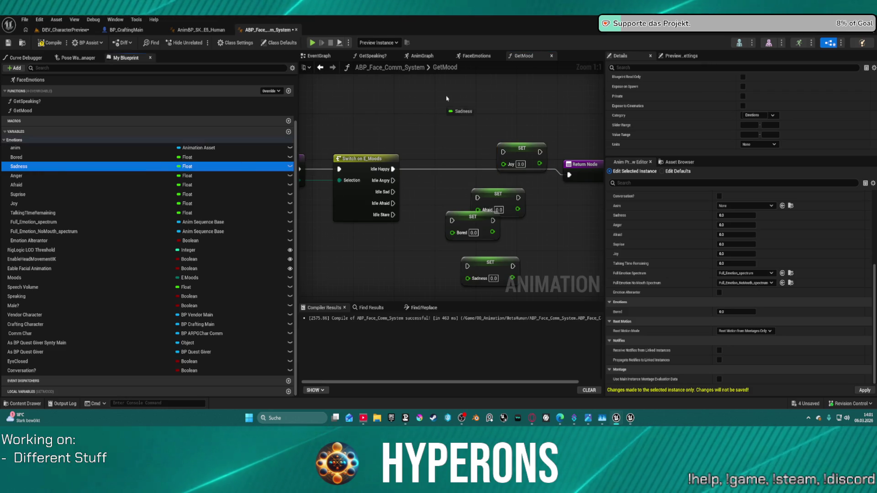
drag(19, 180, 456, 90)
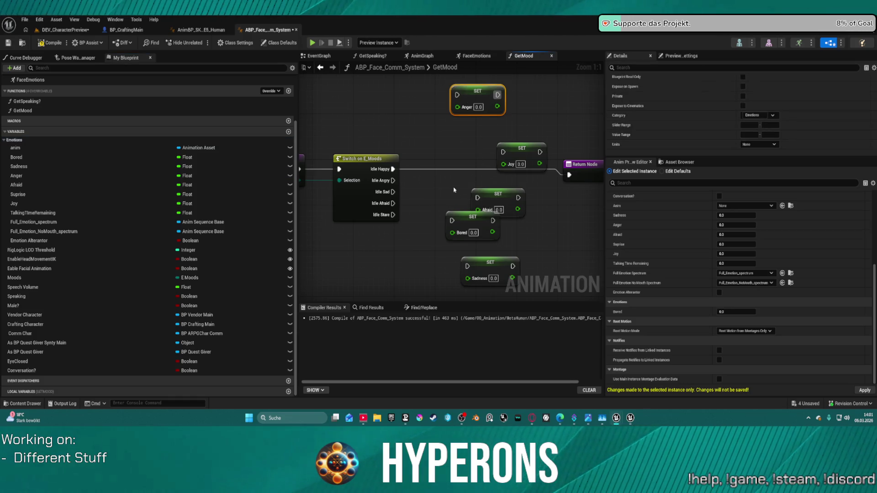
Connect the Idle Afraid case to the Afraid setter and move Bored below it.
mouse_move(392, 203)
mouse_down()
mouse_move(546, 183)
mouse_move(520, 203)
mouse_up()
click(477, 223)
right_click(434, 221)
mouse_move(475, 212)
mouse_down()
mouse_move(492, 224)
mouse_move(500, 249)
mouse_up()
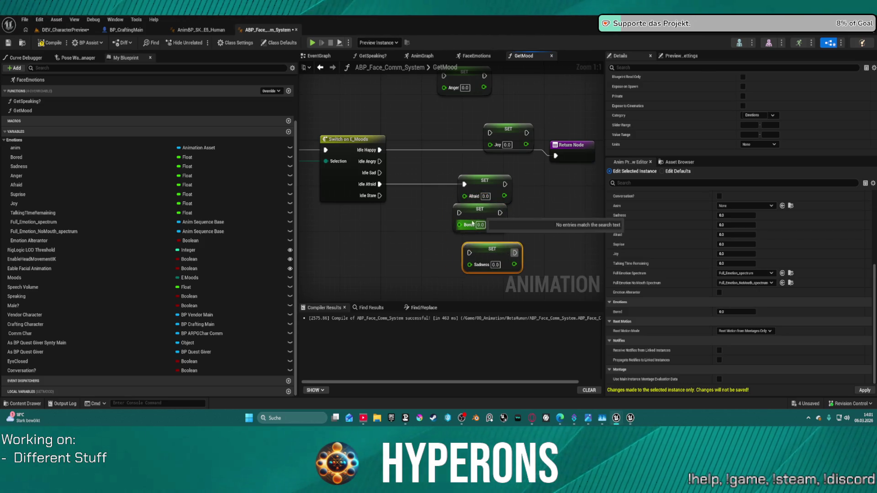
click(338, 174)
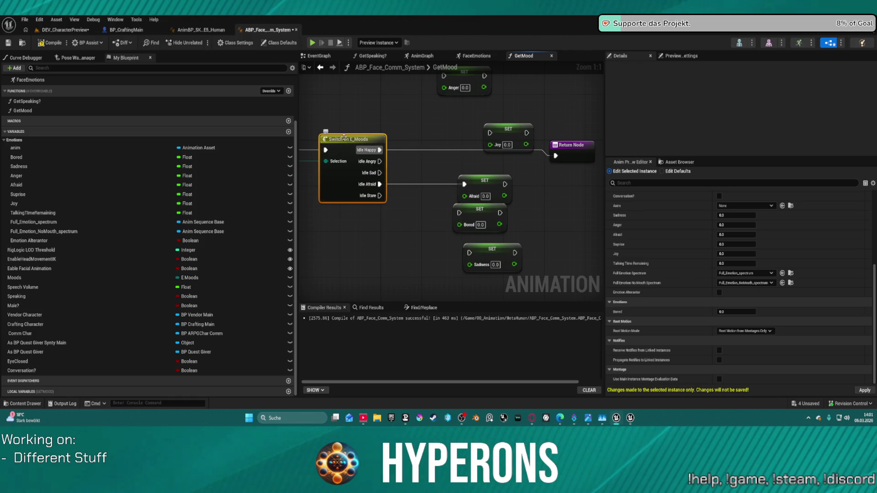
right_click(343, 138)
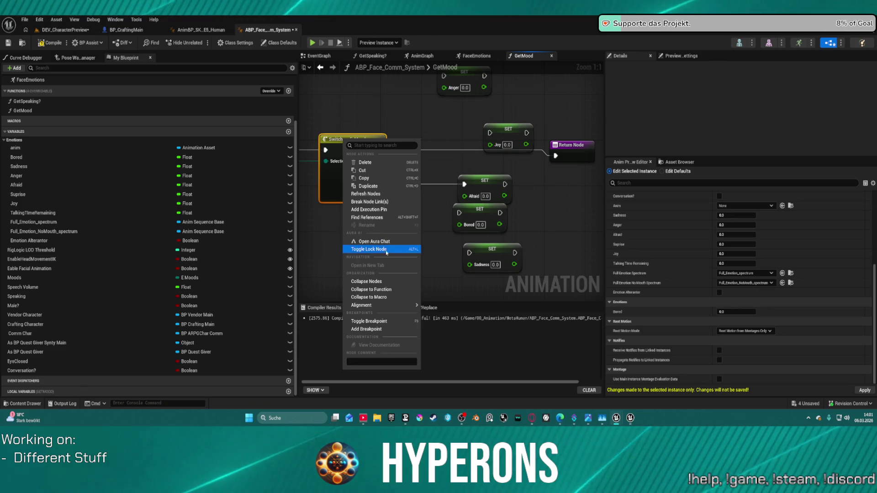
click(334, 144)
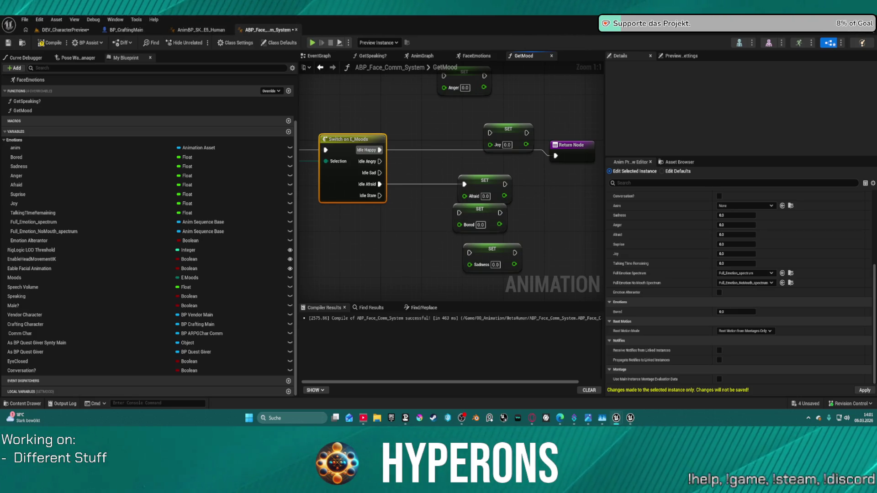
Inspect the DialogueSystem component's Moods setting in BP_CraftingMain.
click(119, 31)
scroll(74, 182, down, 5)
click(36, 183)
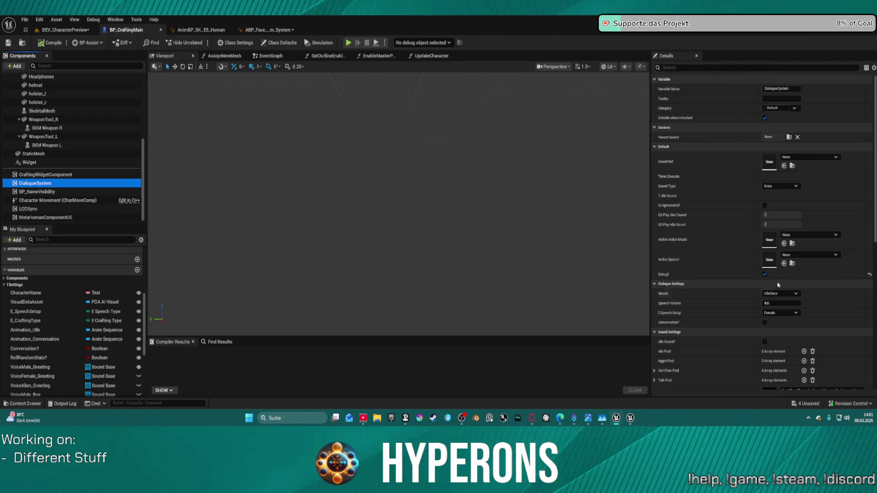
Add an IdleBored enumerator to E_Moods, save it, and return to the GetMood graph.
right_click(40, 183)
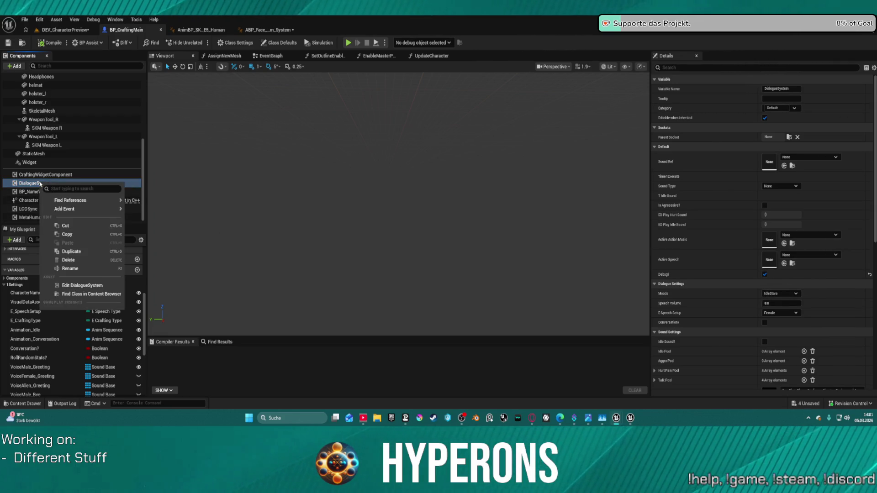
click(88, 291)
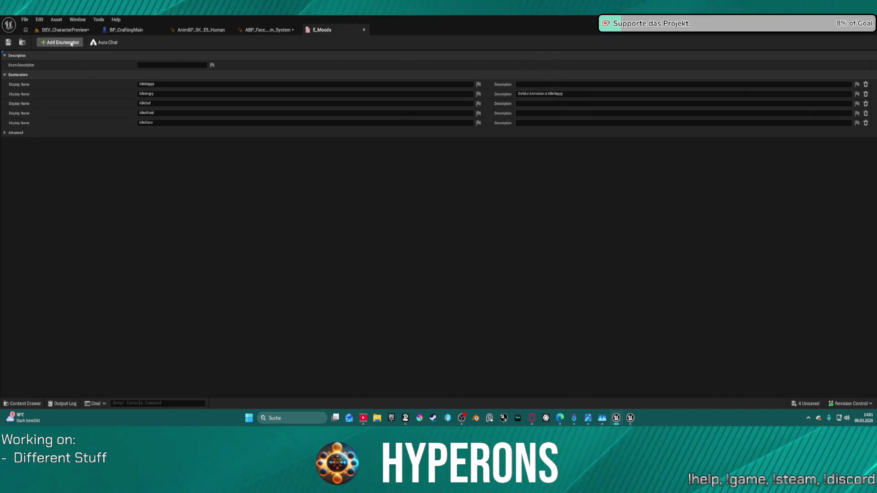
click(60, 42)
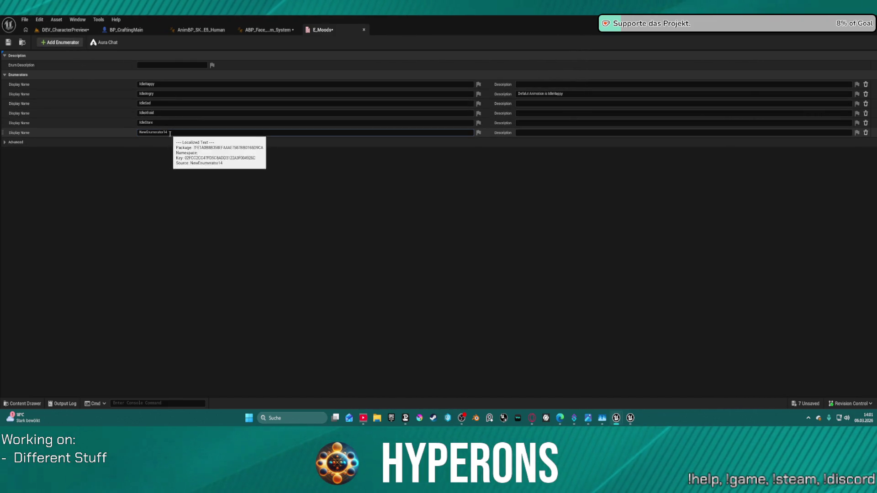
text(Id)
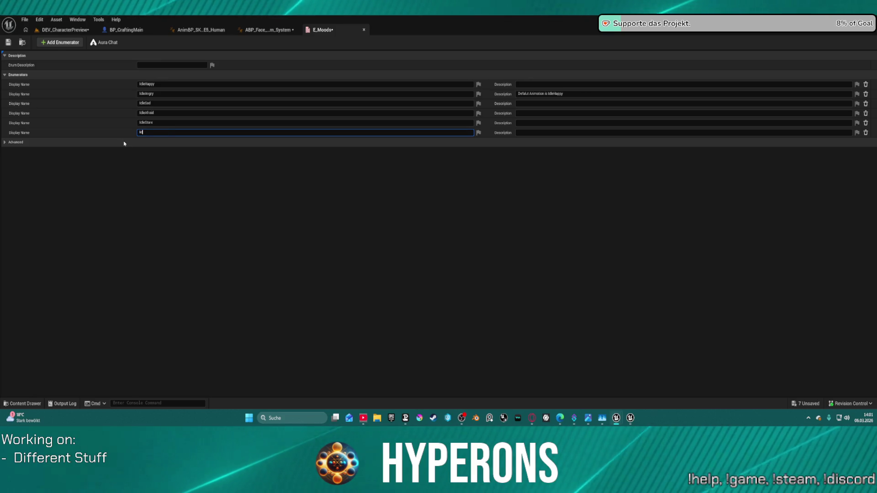
text(leBored)
key(Return)
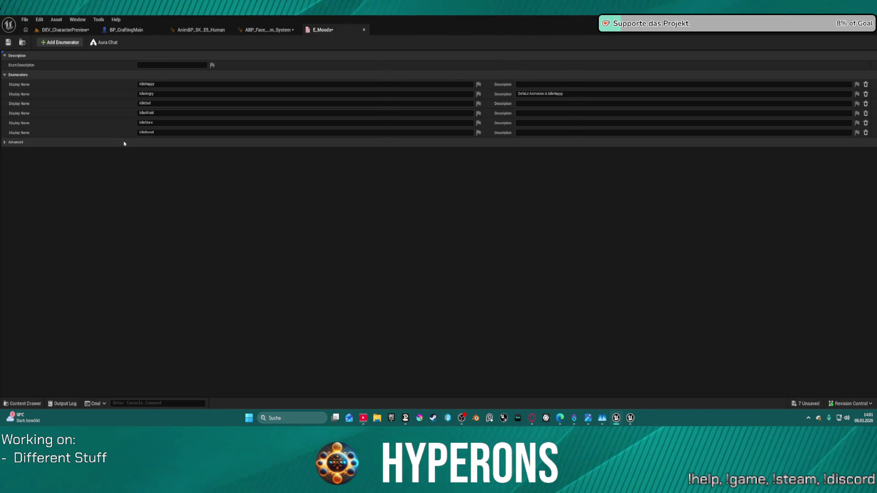
click(6, 44)
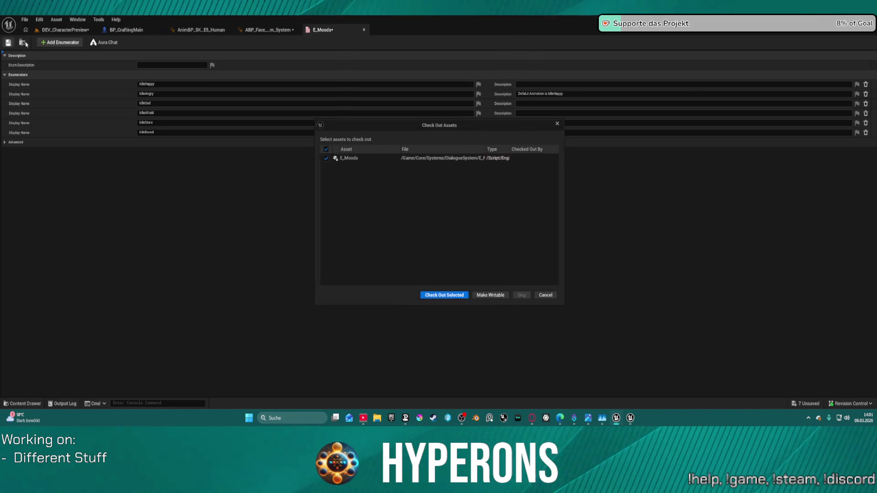
click(442, 297)
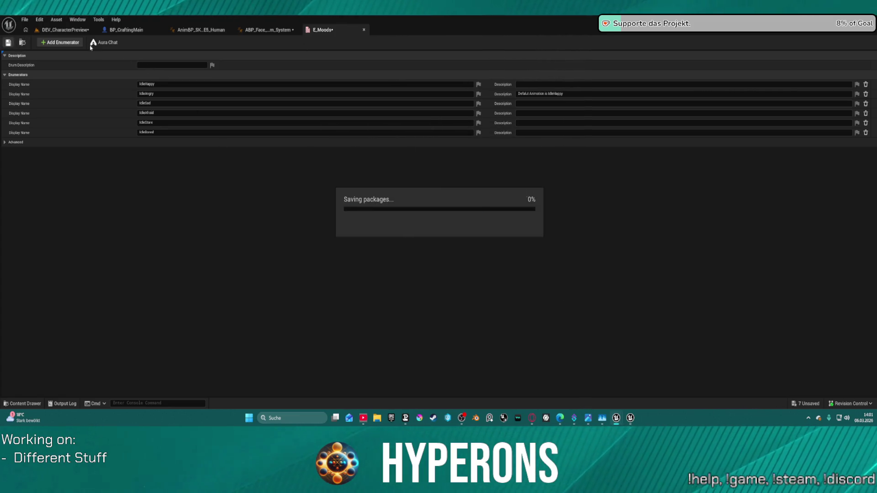
click(65, 30)
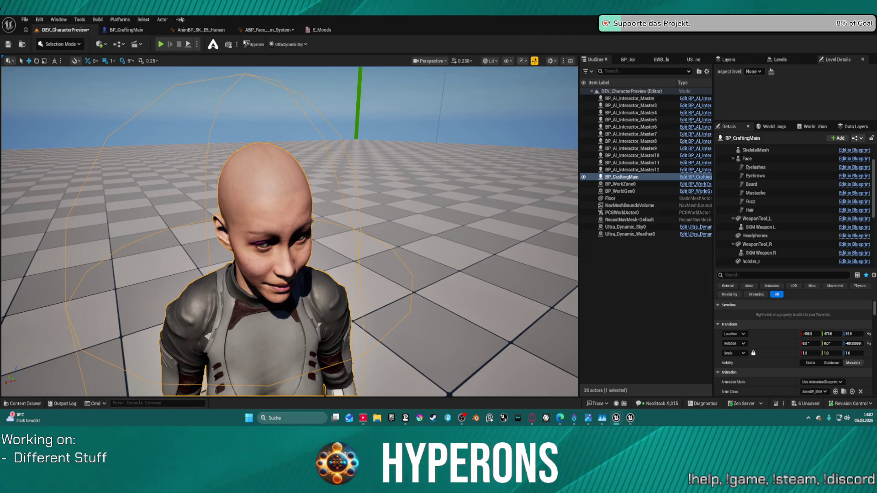
click(251, 30)
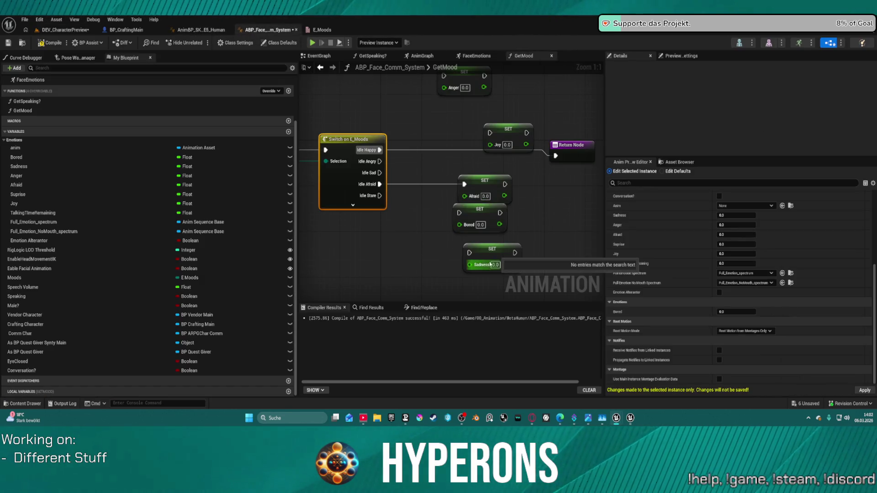
Wire Idle Bored, Idle Sad and Idle Happy to the Bored, Sadness and Joy setters.
click(353, 205)
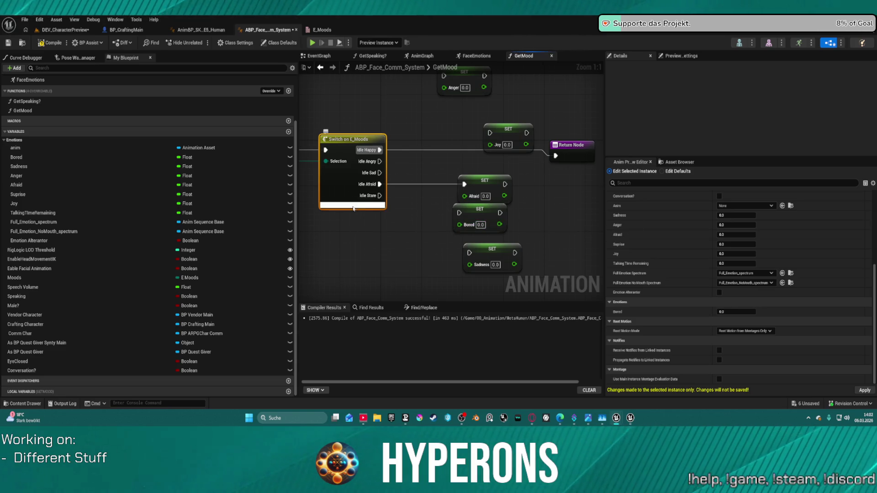
drag(460, 213, 379, 207)
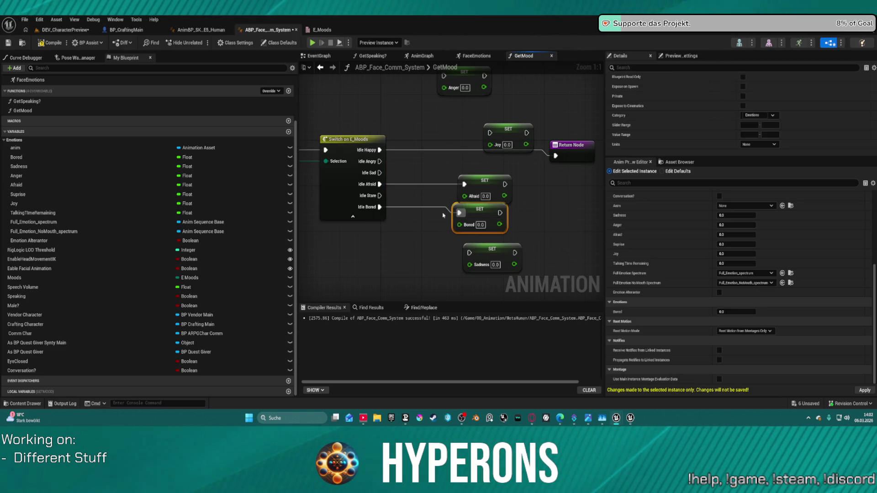
drag(487, 231, 481, 301)
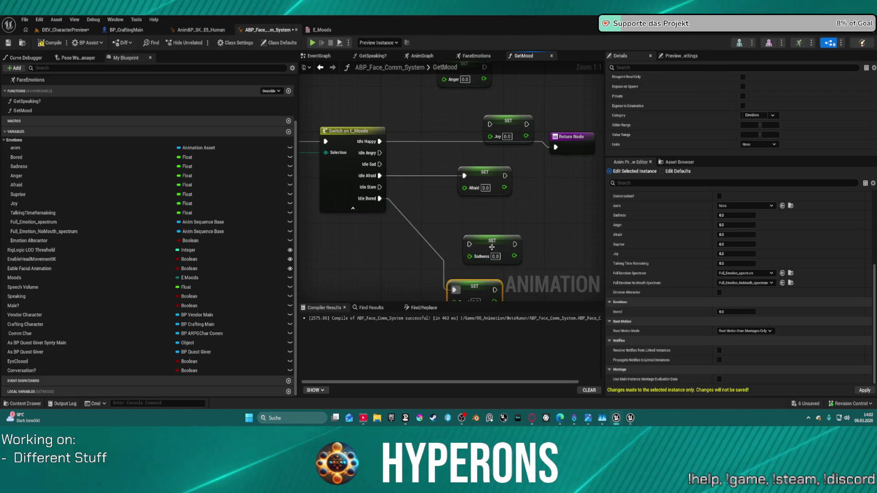
mouse_move(470, 245)
mouse_down()
mouse_move(403, 198)
mouse_move(379, 164)
mouse_up()
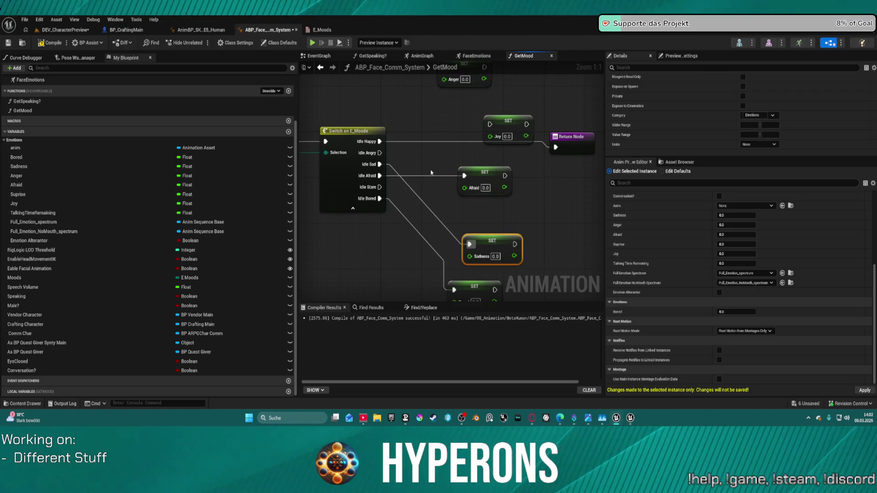
drag(490, 124, 381, 142)
drag(406, 112, 357, 160)
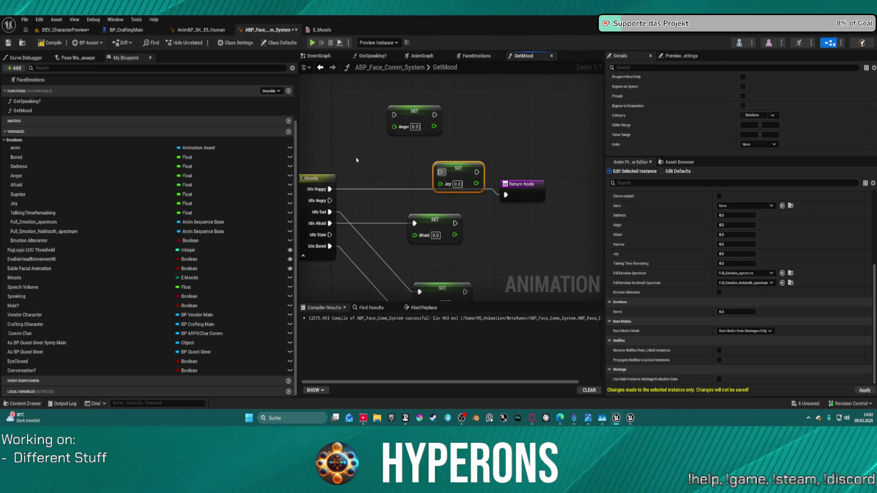
mouse_move(329, 189)
mouse_down()
mouse_move(365, 197)
mouse_move(441, 172)
mouse_up()
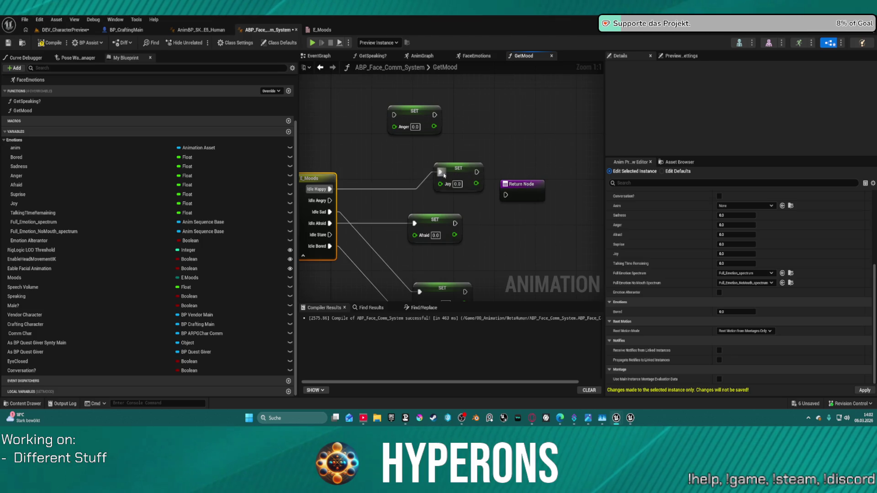
Connect Idle Angry to Anger, link the Anger and Afraid setters to the Return Node, and save all.
mouse_move(394, 115)
mouse_down()
mouse_move(340, 205)
mouse_move(330, 201)
mouse_up()
drag(433, 114, 506, 194)
mouse_move(415, 132)
mouse_down()
mouse_move(475, 224)
mouse_move(475, 247)
mouse_move(478, 226)
mouse_move(441, 255)
mouse_move(461, 245)
mouse_up()
scroll(461, 244, down, 1)
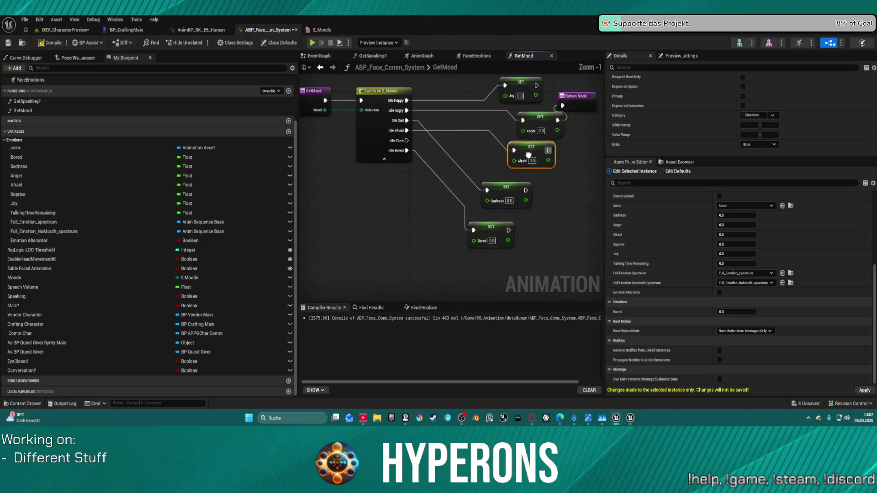
mouse_move(524, 113)
mouse_down()
mouse_move(573, 143)
mouse_move(477, 92)
mouse_up()
mouse_move(489, 157)
mouse_down()
mouse_move(589, 169)
mouse_move(532, 142)
mouse_up()
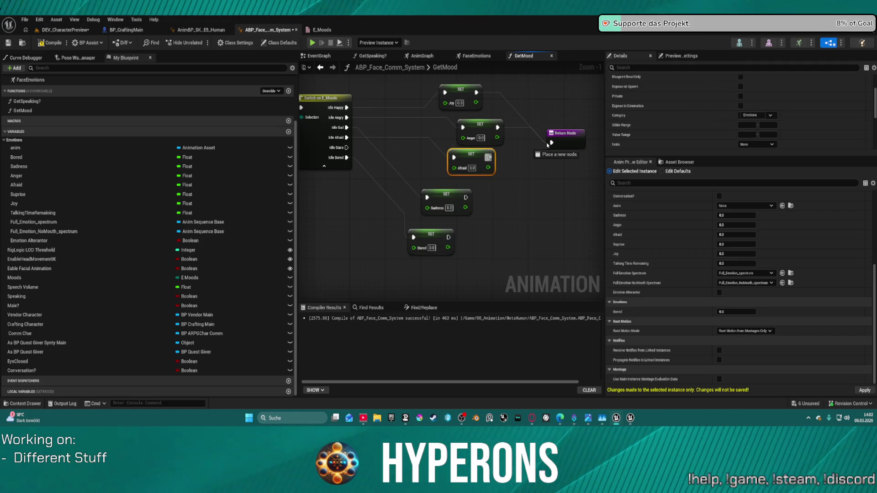
drag(514, 162, 552, 143)
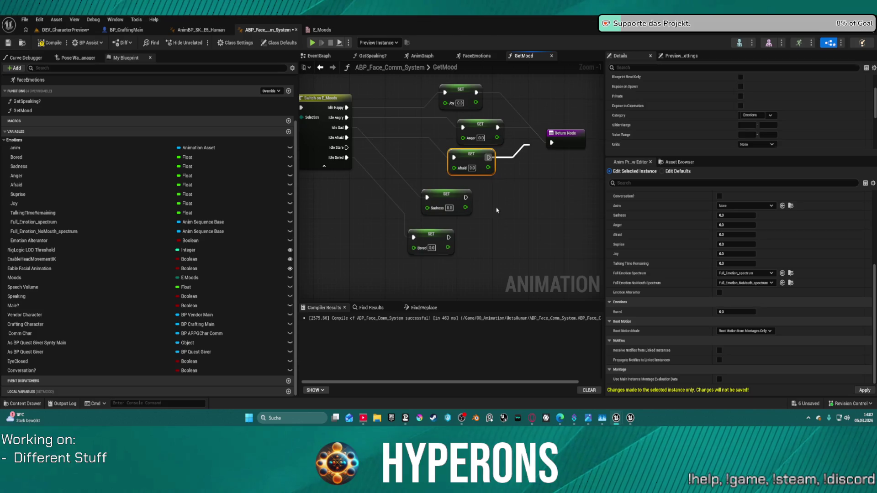
key(ctrl+shift+s)
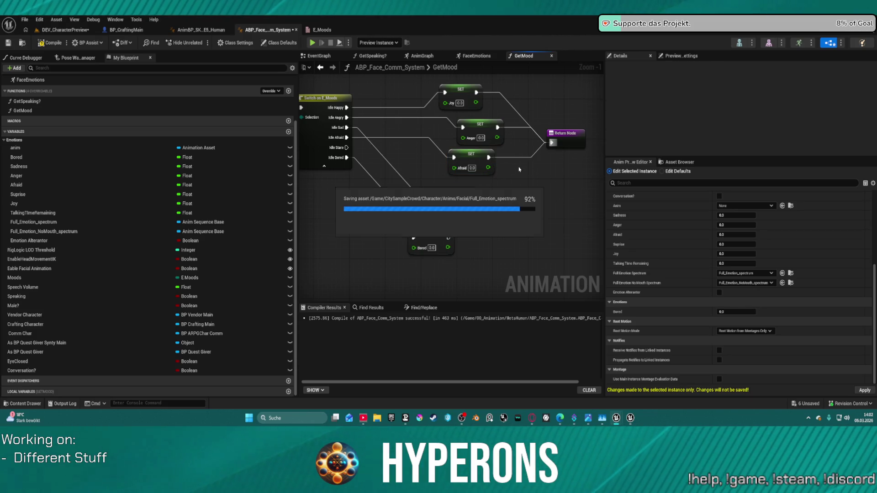
mouse_move(552, 142)
mouse_down()
mouse_move(542, 173)
mouse_move(469, 201)
mouse_move(480, 232)
mouse_move(448, 237)
mouse_up()
Auto-arrange GetMood and bring the Switch's free Idle Stare case and the SET nodes into view.
key(f)
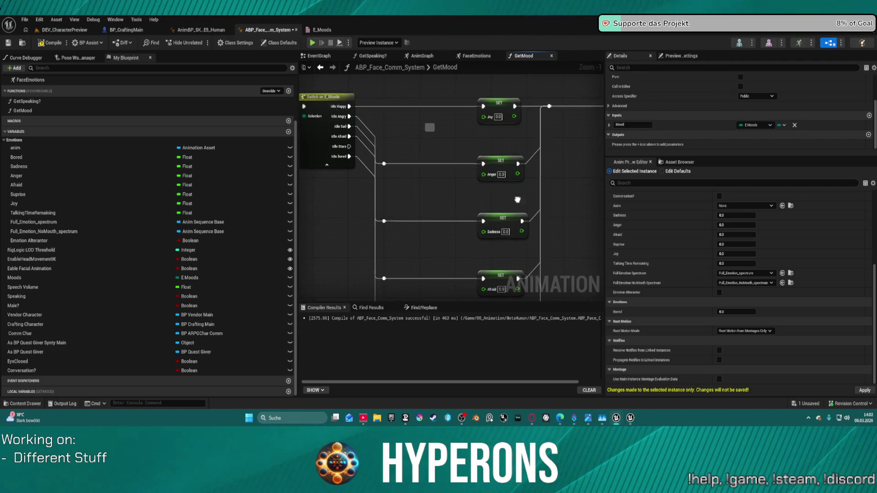
scroll(518, 199, down, 2)
scroll(449, 156, up, 2)
mouse_move(449, 156)
mouse_down()
mouse_move(397, 149)
mouse_move(445, 173)
mouse_up()
drag(351, 155, 440, 147)
click(480, 138)
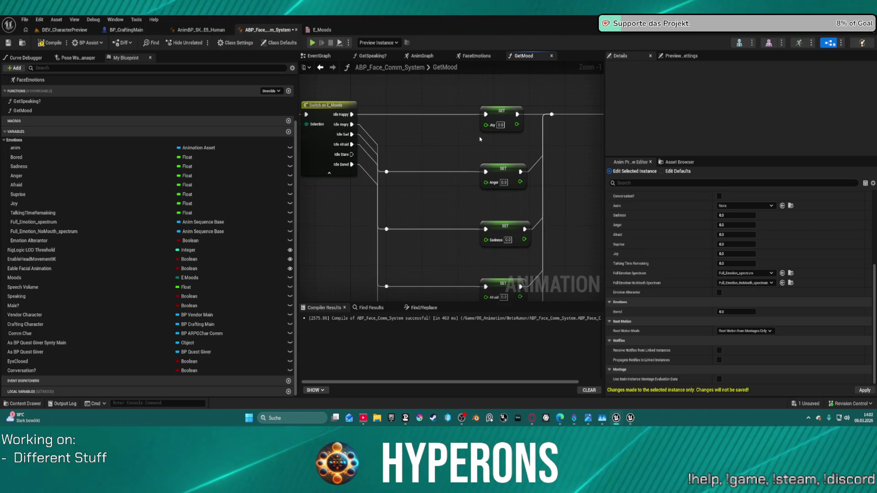
mouse_move(478, 144)
mouse_down()
mouse_move(478, 115)
mouse_move(448, 159)
mouse_up()
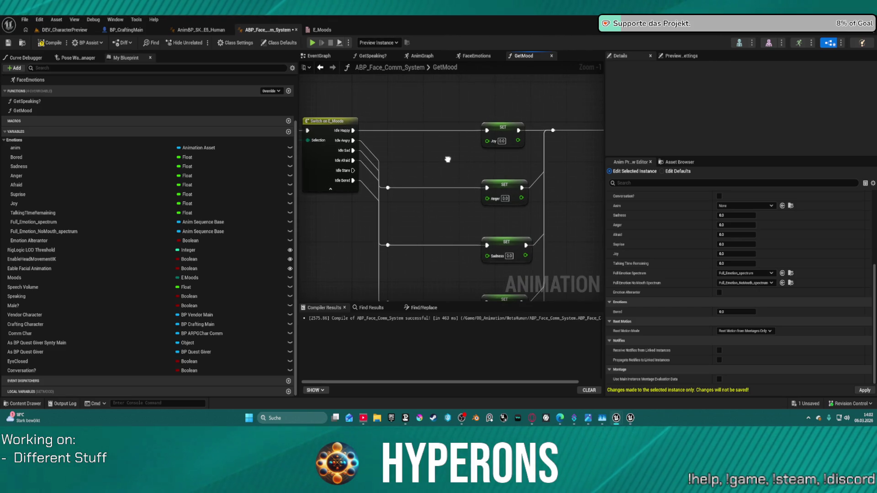
scroll(447, 159, down, 4)
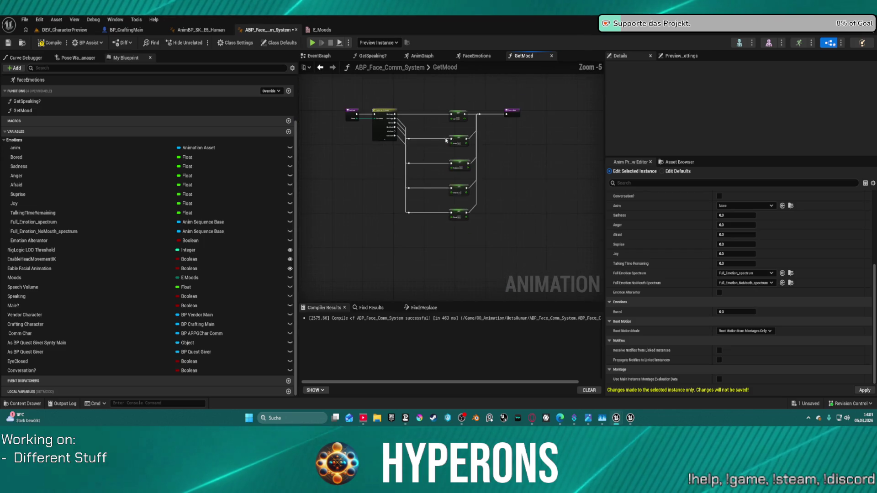
Paste copies of the emotion SET nodes and wire them from Idle Stare into one straightened chain.
key(ctrl+v)
drag(488, 225, 539, 147)
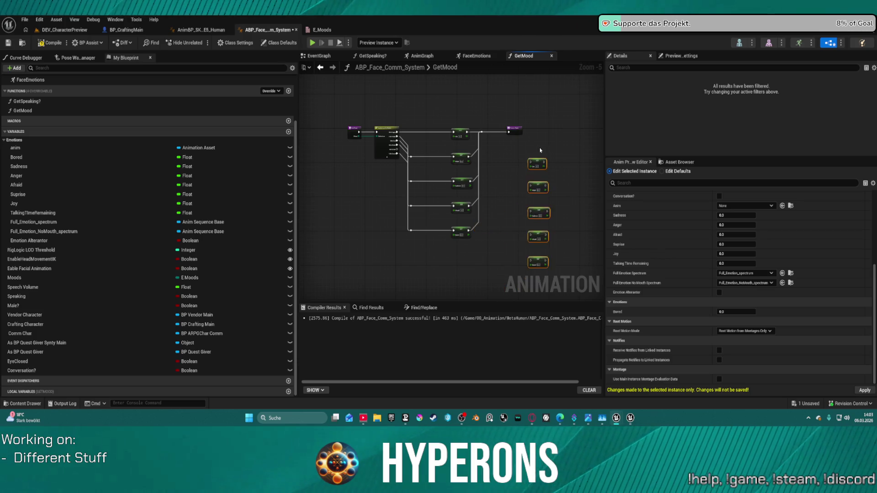
scroll(539, 147, up, 1)
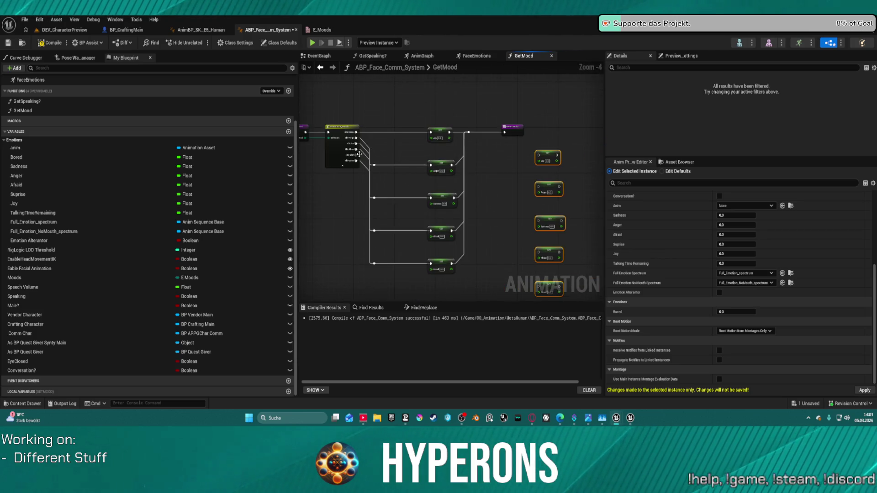
mouse_move(360, 155)
mouse_down()
mouse_move(548, 158)
mouse_move(538, 155)
mouse_up()
click(538, 155)
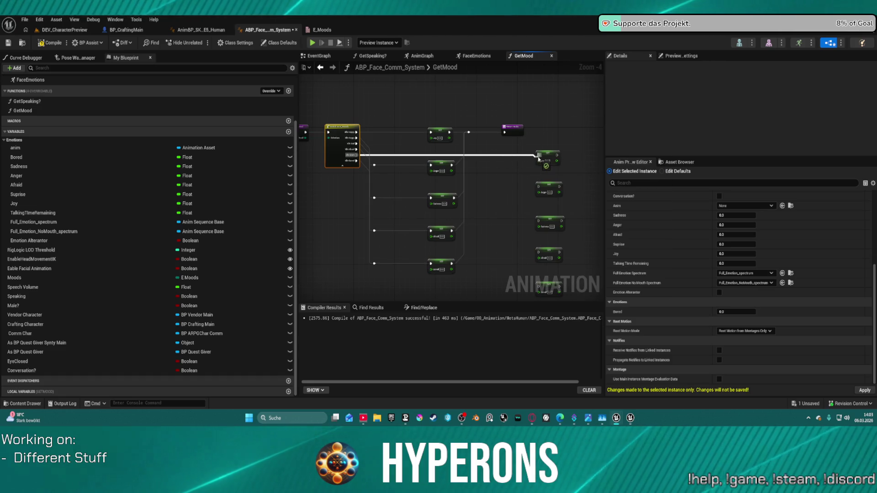
mouse_move(546, 153)
mouse_down()
mouse_move(506, 180)
mouse_move(573, 196)
mouse_move(539, 221)
mouse_move(536, 255)
mouse_move(555, 265)
mouse_move(540, 285)
mouse_up()
key(f)
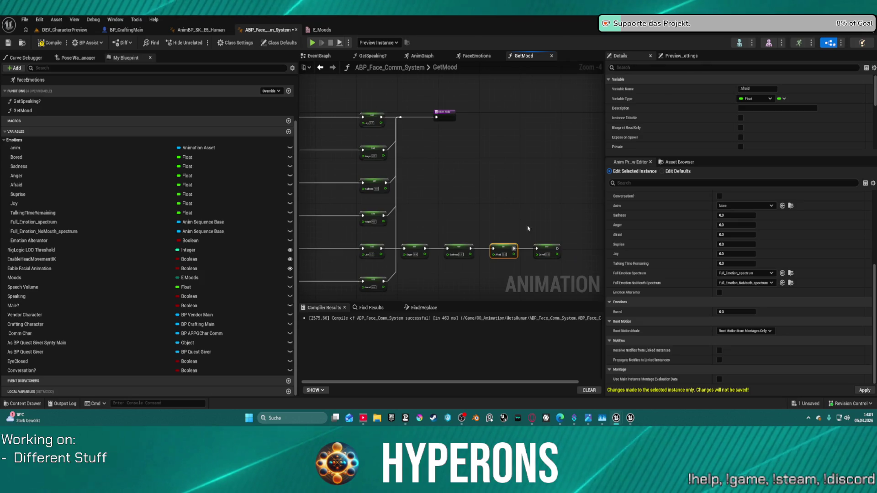
mouse_move(562, 248)
mouse_down()
mouse_move(463, 159)
mouse_move(437, 117)
mouse_up()
scroll(503, 166, up, 3)
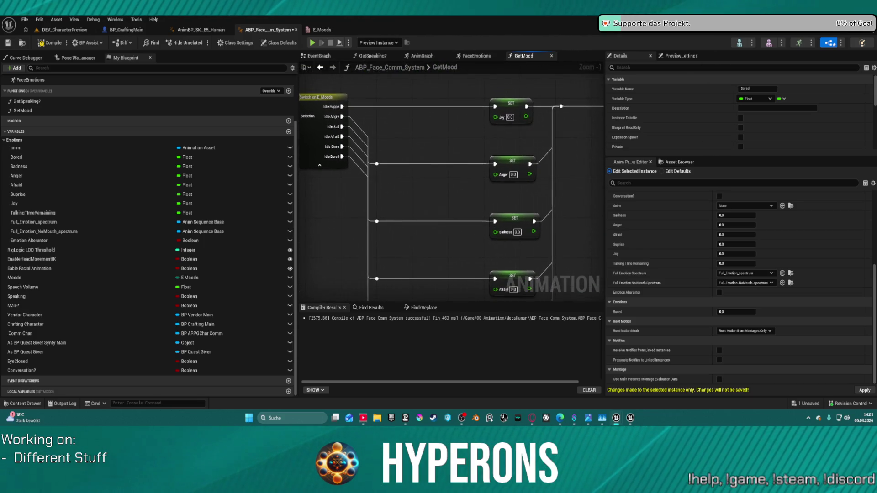
Enter 1 as the Joy, Anger, Sadness, Afraid and Bored SET node values.
click(509, 117)
text(1)
click(512, 175)
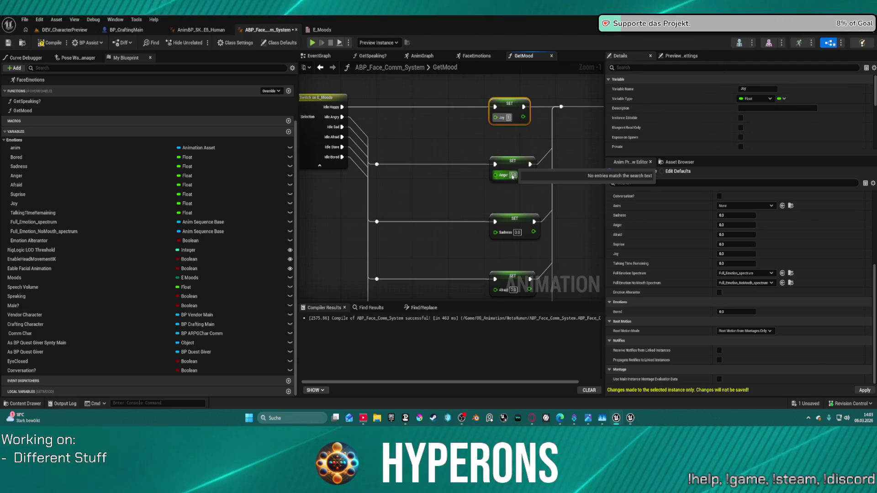
text(1)
click(517, 233)
text(1)
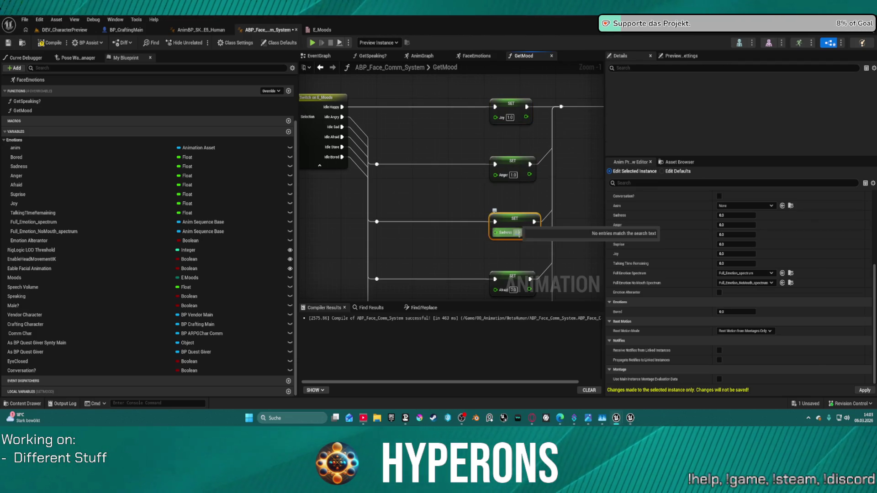
click(515, 226)
drag(537, 260, 544, 143)
click(519, 171)
text(1)
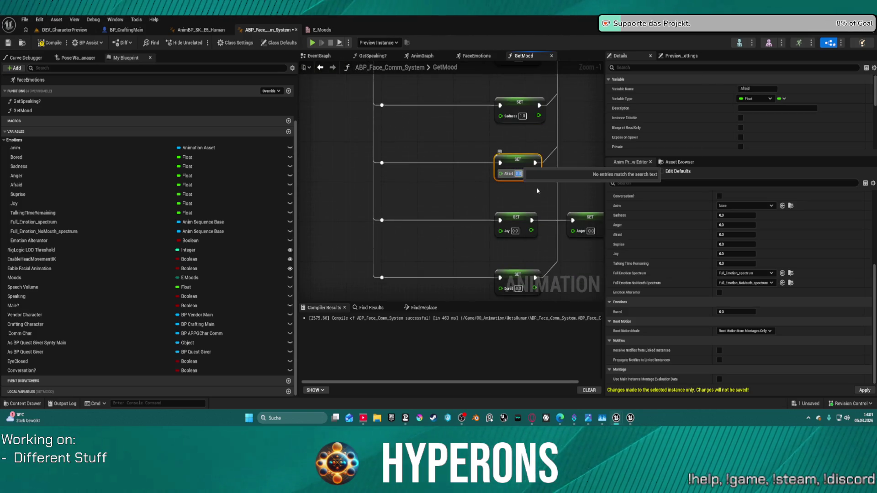
drag(534, 256, 541, 194)
click(524, 230)
text(1)
Set the Idle Stare chain's Joy value to 1.0 and compile the blueprint.
click(522, 174)
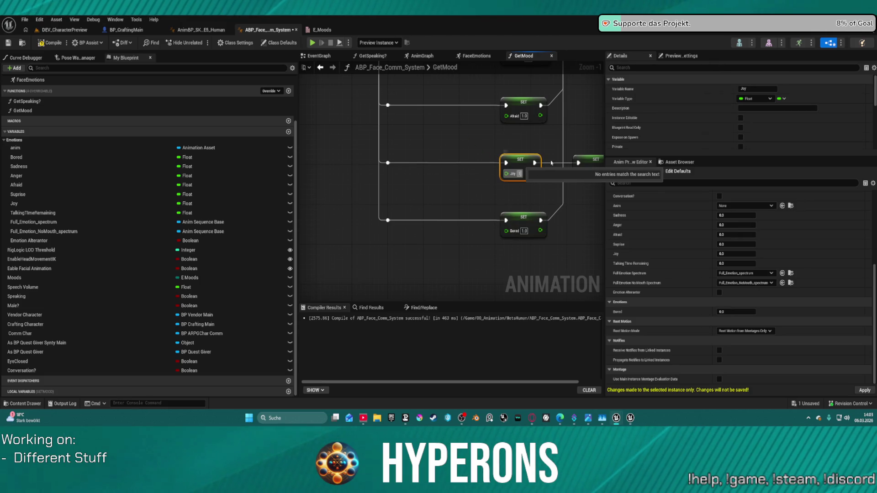
key(Return)
click(567, 137)
drag(560, 139, 397, 189)
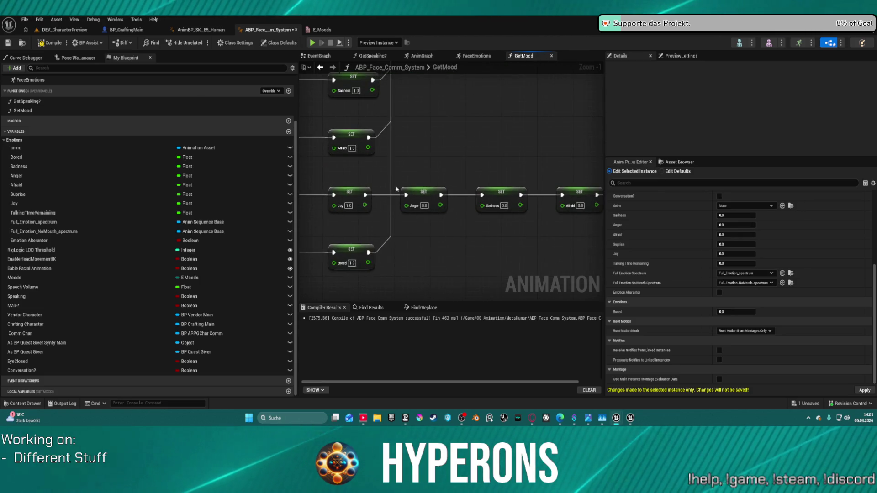
click(350, 197)
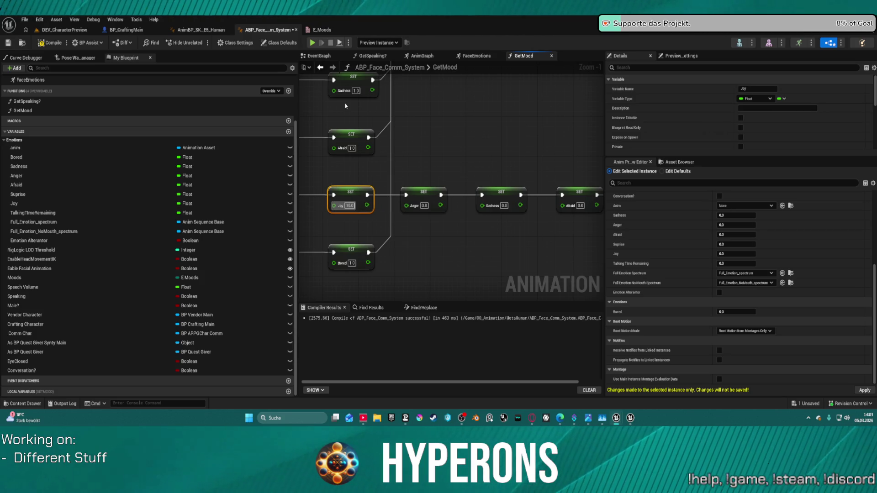
click(350, 205)
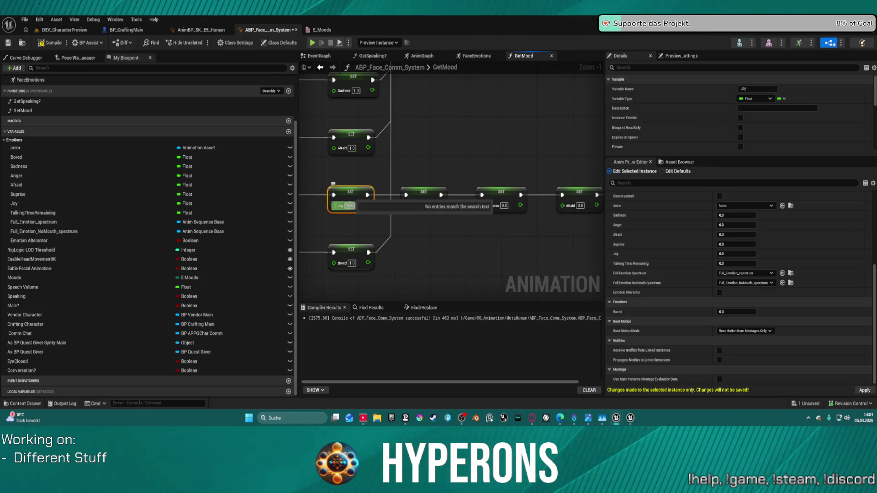
click(397, 151)
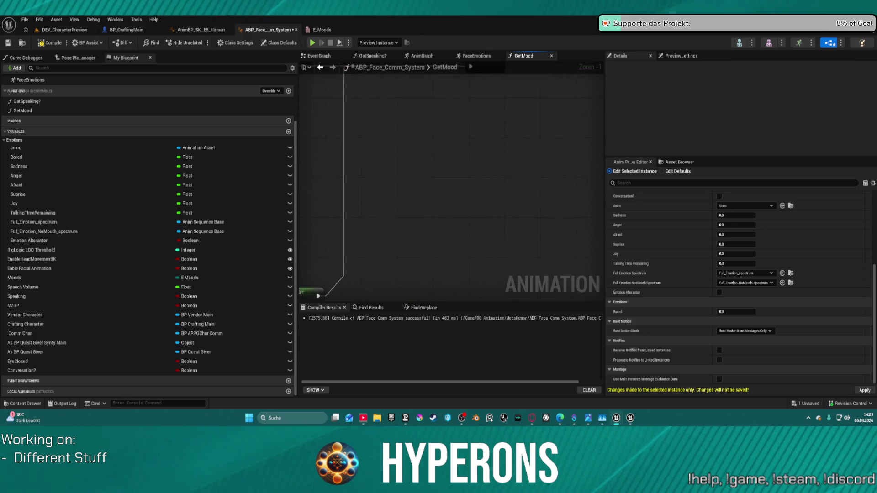
click(54, 43)
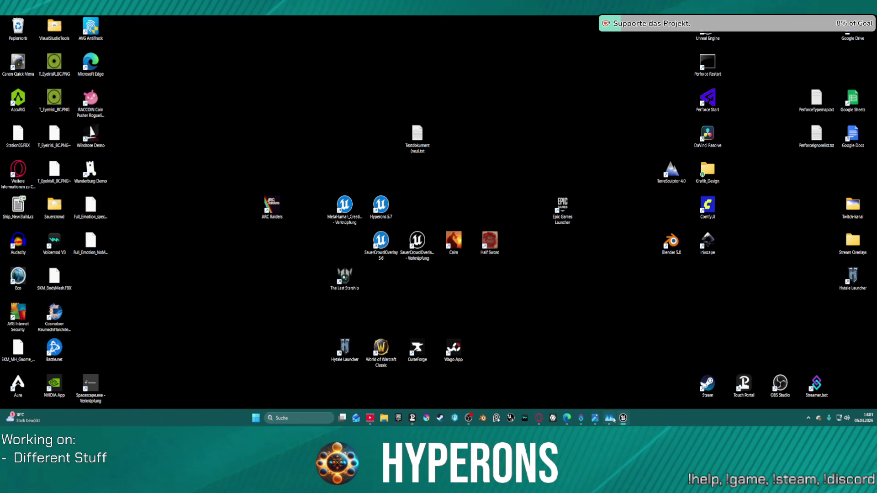
Send the crash report and restart Unreal Engine.
click(541, 311)
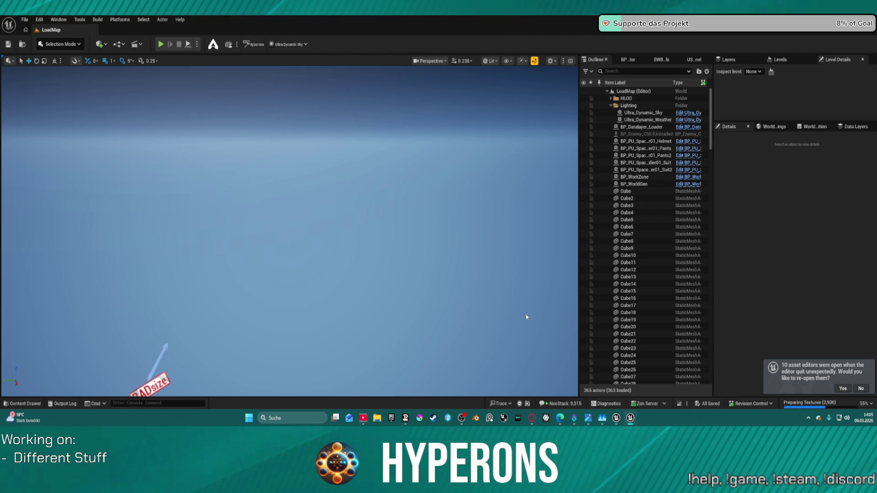
Reopen the pre-crash editors, move the BP_ARPGCharComm tab, and close DialogueSystem and the crowd head AnimBP.
click(843, 388)
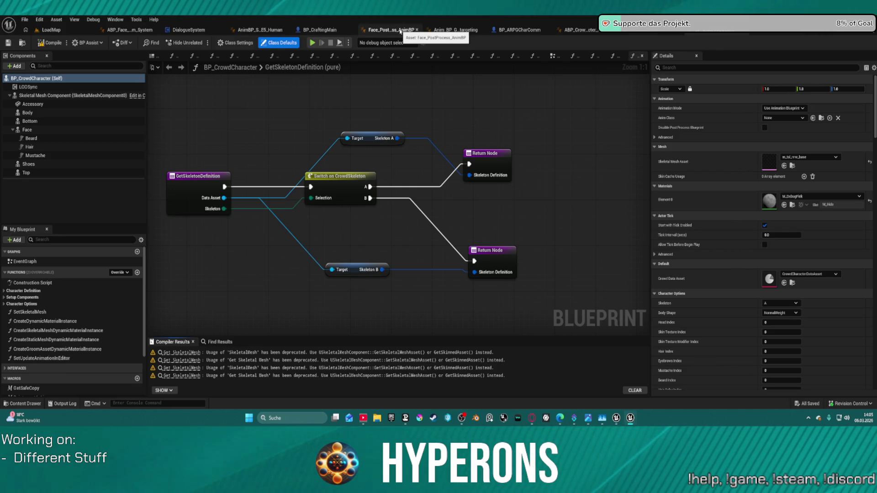
click(498, 30)
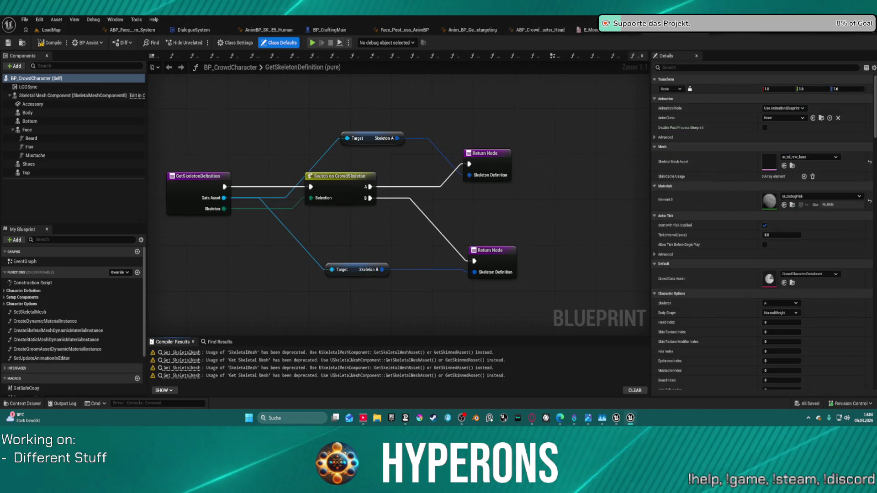
mouse_move(498, 29)
mouse_down()
mouse_move(274, 98)
mouse_move(238, 30)
mouse_up()
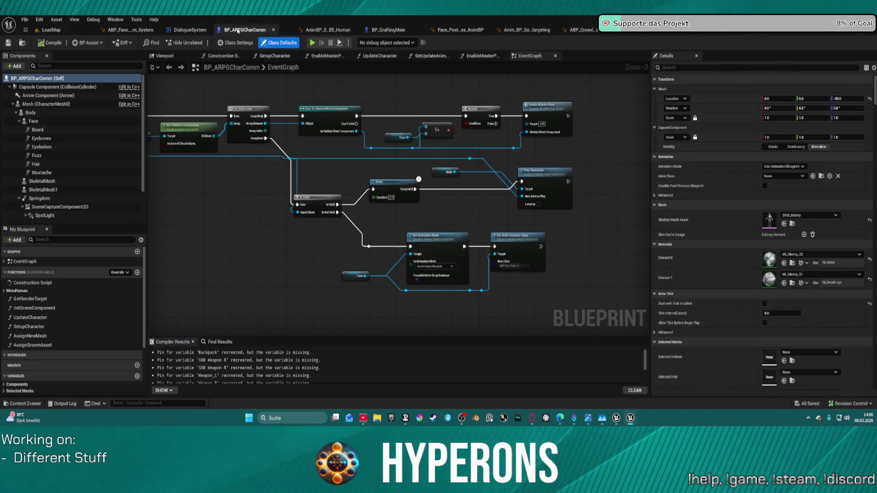
click(621, 30)
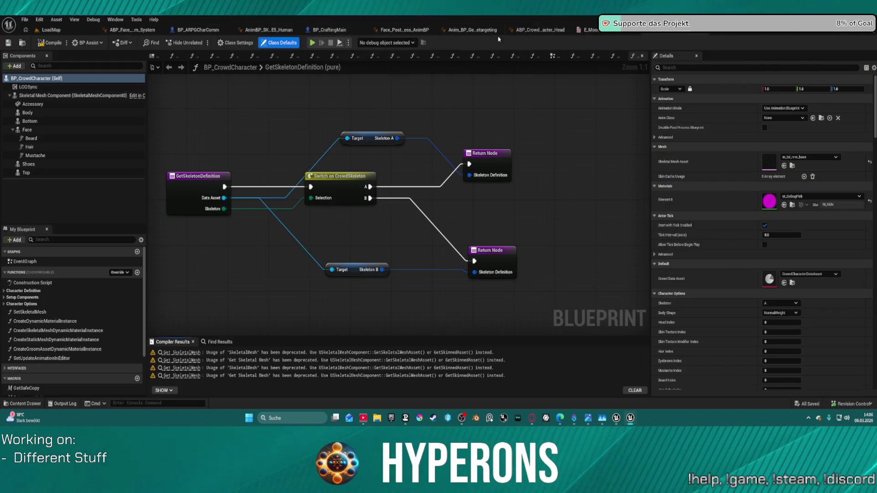
click(568, 30)
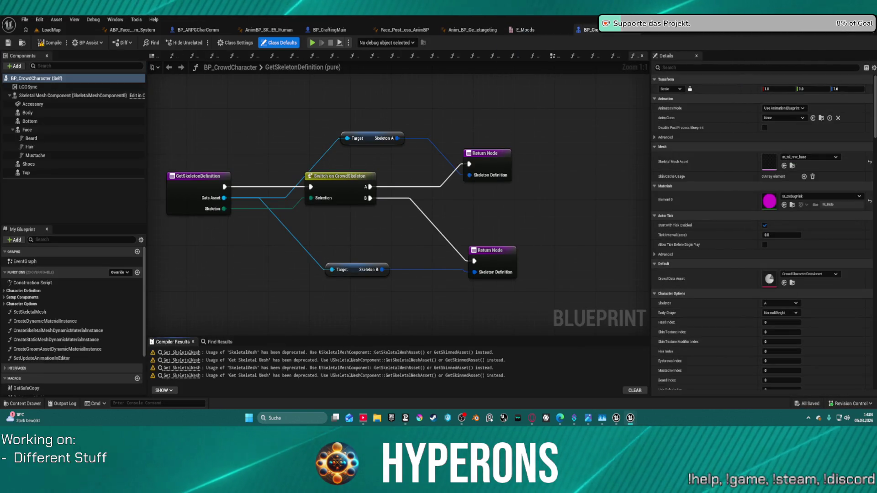
Close the Anim_BP_GenericRetargeting and Face_PostProcess_AnimBP editors and return to ABP_Face_Comm_System's GetMood.
click(525, 29)
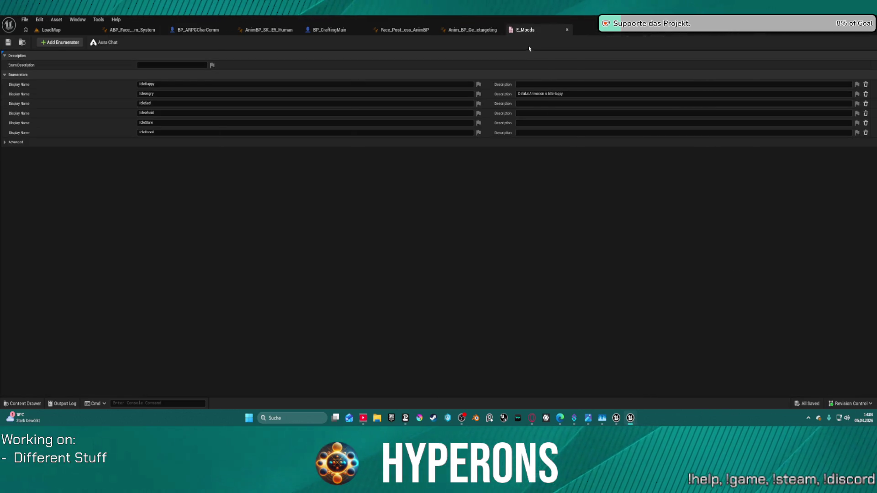
click(464, 31)
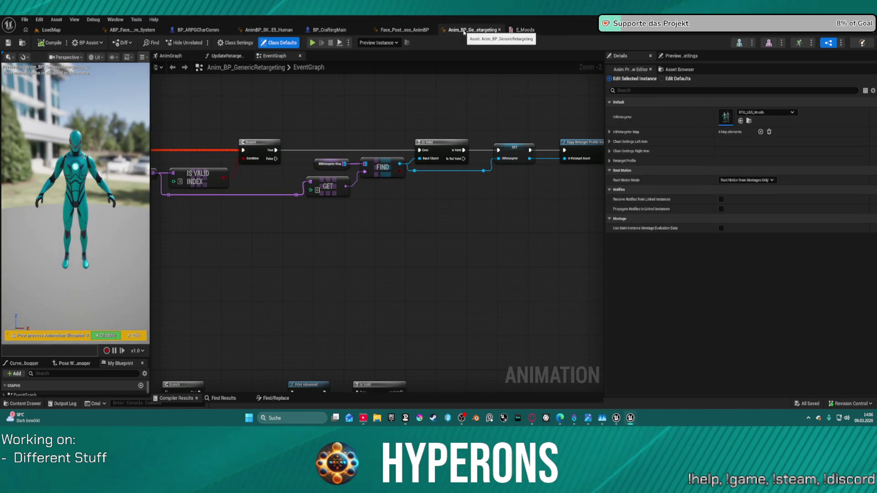
middle_click(424, 33)
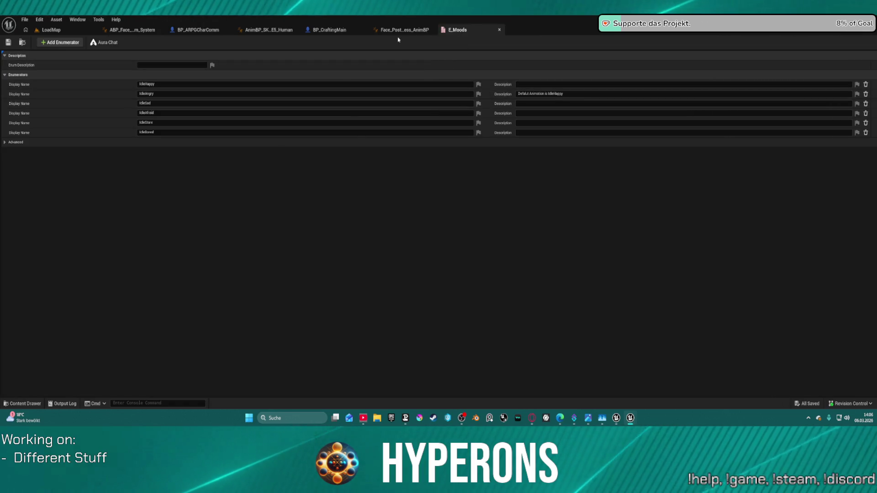
click(397, 30)
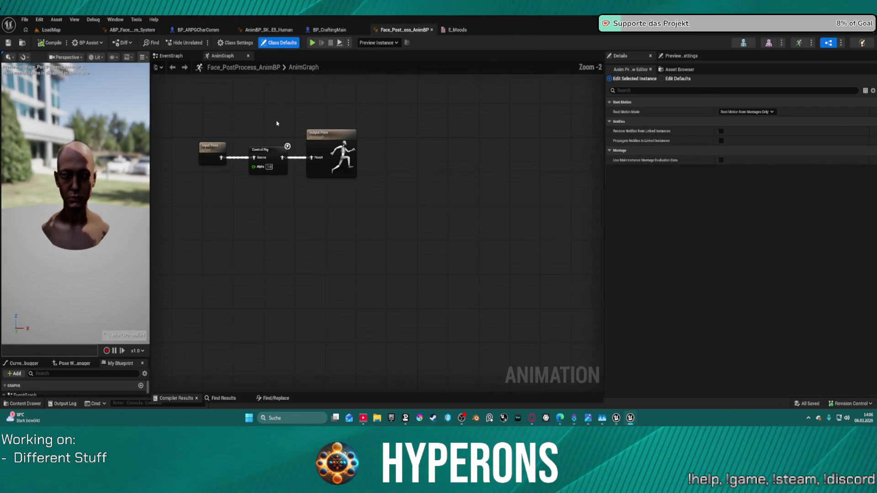
click(432, 30)
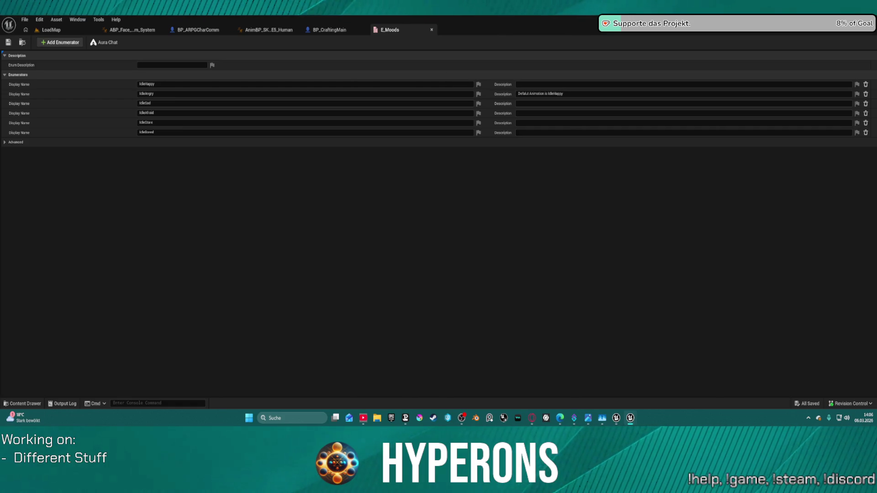
click(269, 30)
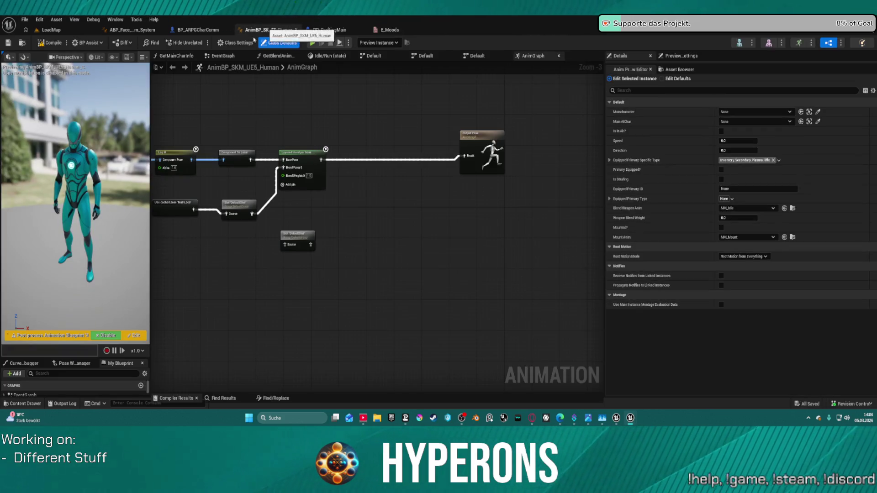
click(131, 31)
Set the Joy, Anger, Afraid, Sadness and Bored SET node values to 1.0.
scroll(287, 157, down, 1)
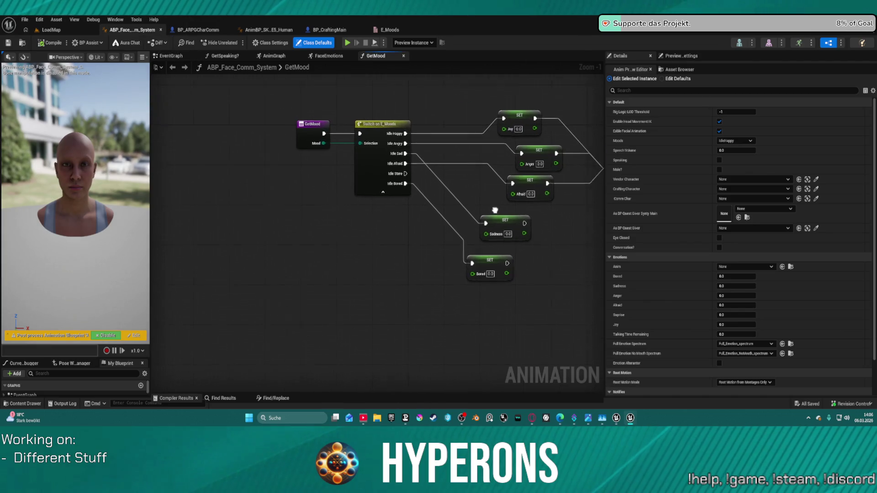
scroll(424, 222, down, 4)
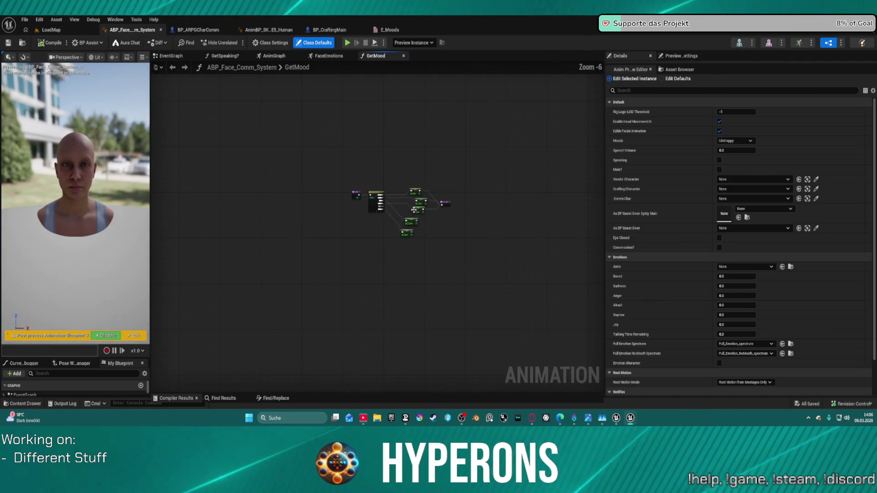
scroll(442, 163, up, 6)
scroll(442, 164, down, 1)
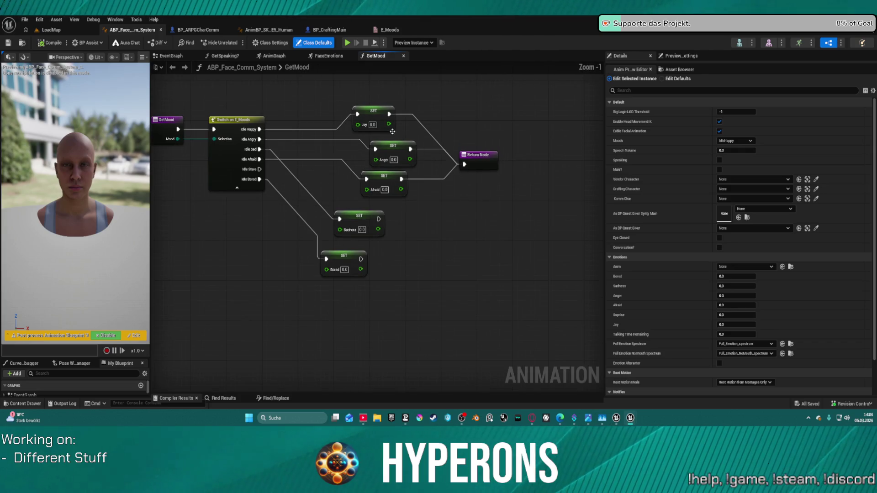
drag(392, 145, 361, 141)
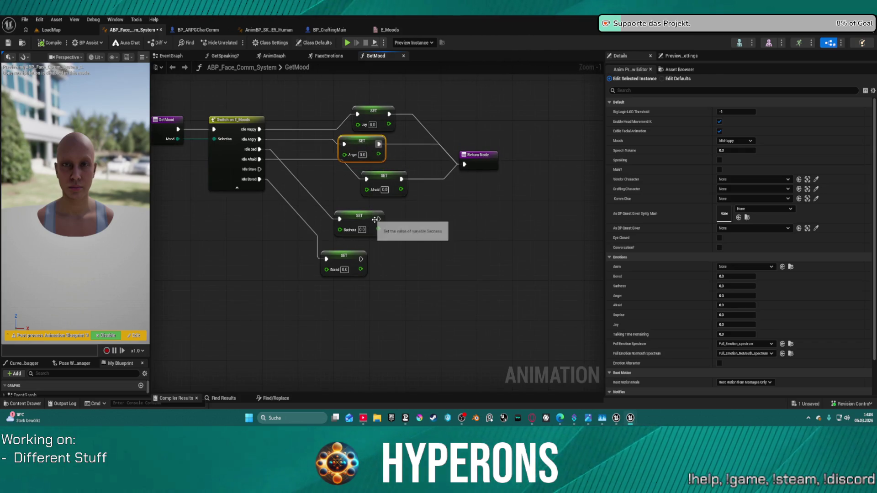
click(372, 125)
text(1)
key(Return)
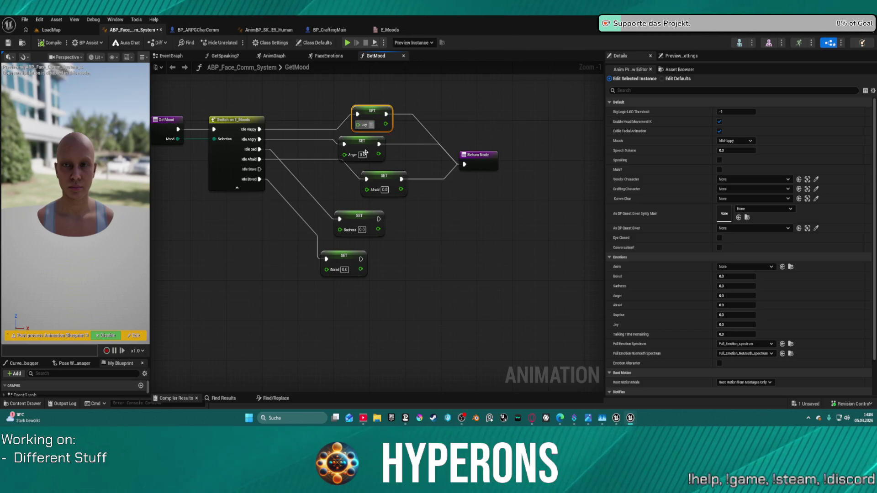
text(1)
key(Return)
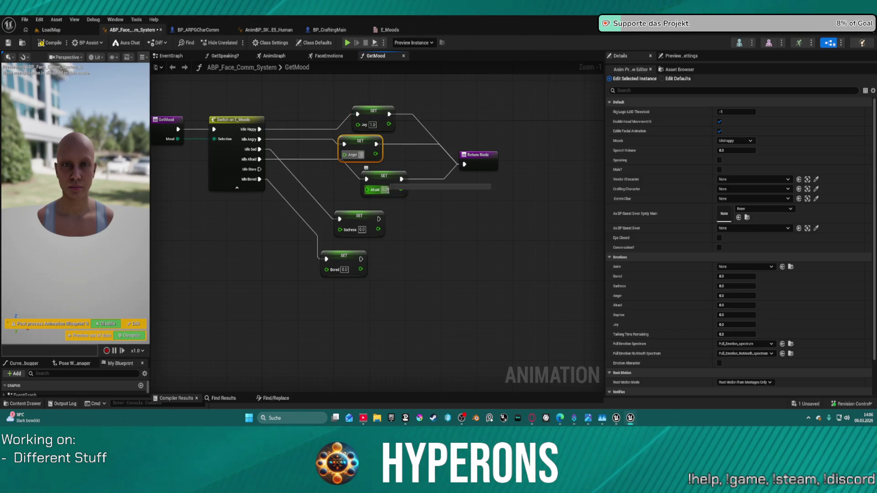
click(385, 190)
text(1)
key(Return)
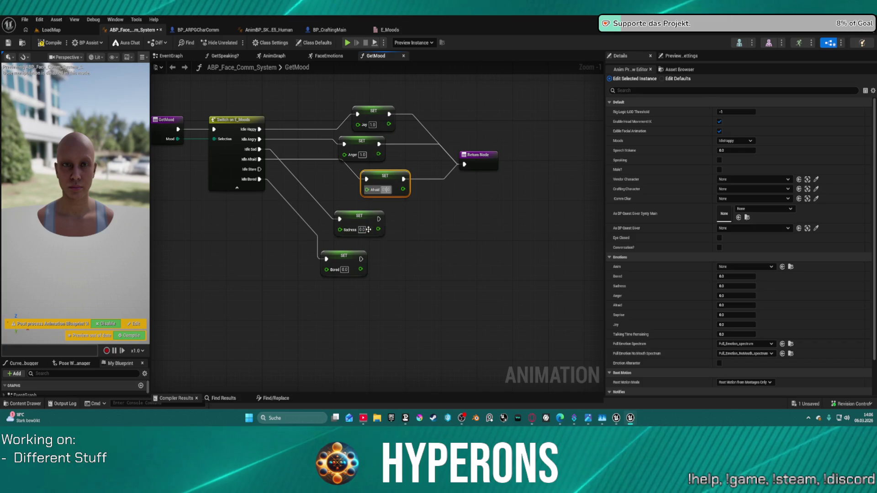
click(362, 230)
text(1)
key(Return)
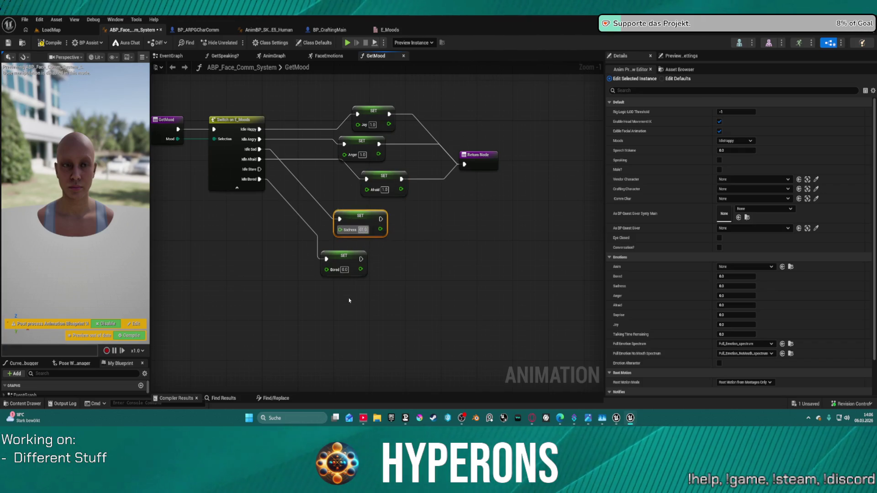
click(344, 269)
text(1)
key(Return)
click(397, 228)
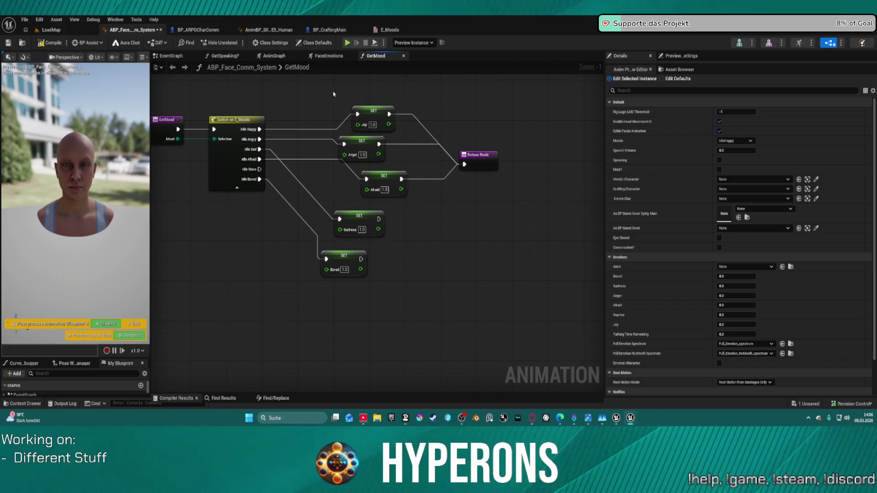
Duplicate the five SET nodes and set the copies' Joy, Anger, Afraid, Sadness and Bored to 0.0.
drag(333, 94, 371, 303)
key(ctrl+c)
key(ctrl+v)
click(470, 216)
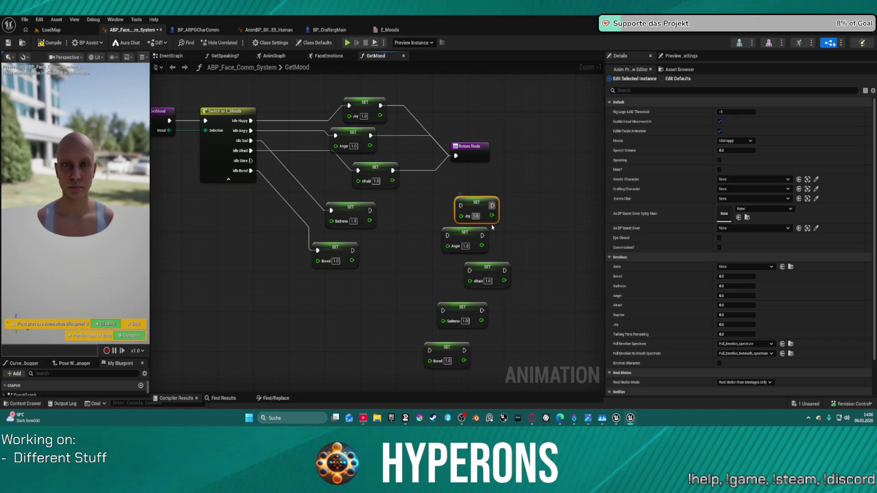
text(0)
click(466, 246)
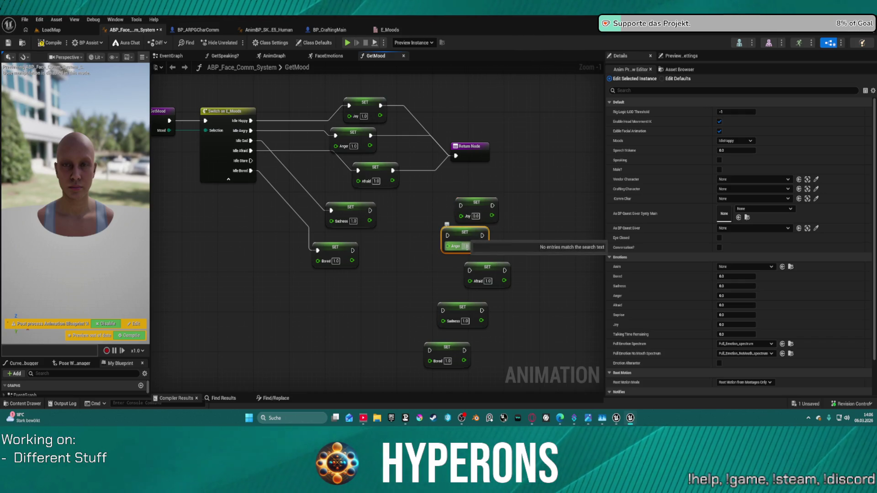
text(0)
key(Return)
click(488, 281)
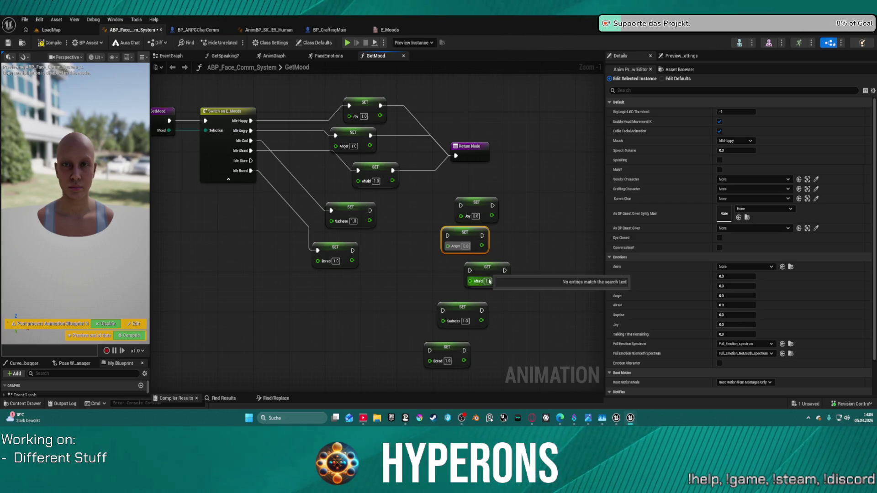
text(0)
key(Return)
click(465, 321)
text(0)
key(Return)
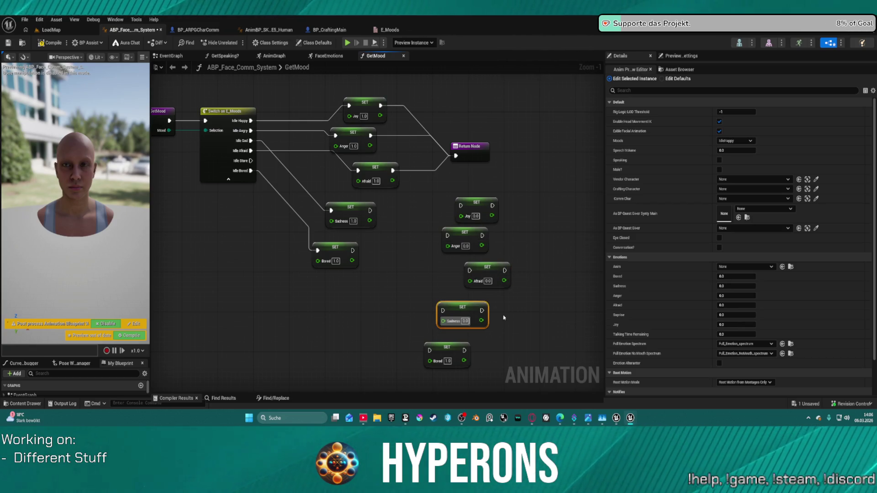
click(448, 361)
click(447, 361)
text(0)
key(Return)
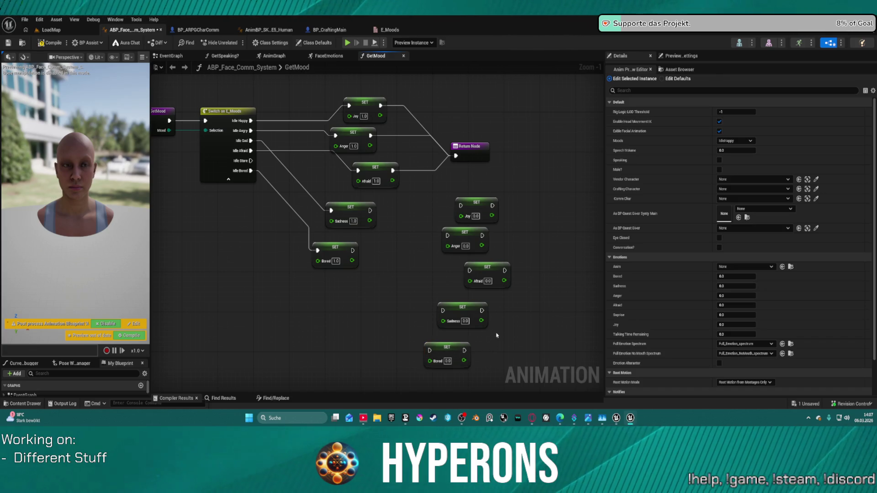
Chain the zeroing SET nodes and connect the Bored and Sadness setters to the Return Node.
mouse_move(492, 206)
mouse_down()
mouse_move(449, 236)
mouse_move(546, 247)
mouse_move(481, 267)
mouse_move(443, 311)
mouse_move(489, 315)
mouse_move(430, 351)
mouse_up()
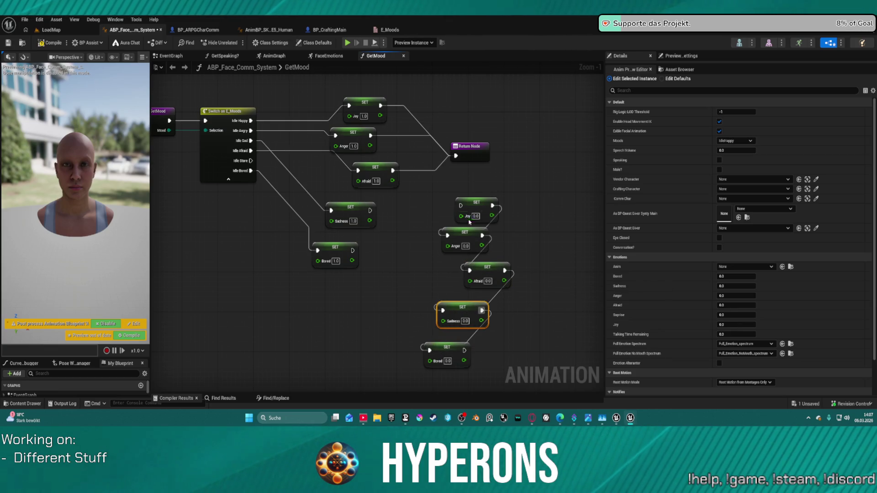
mouse_move(461, 205)
mouse_down()
mouse_move(338, 193)
mouse_move(251, 172)
mouse_move(251, 161)
mouse_up()
mouse_move(466, 351)
mouse_down()
mouse_move(519, 234)
mouse_move(455, 156)
mouse_up()
drag(355, 250, 456, 155)
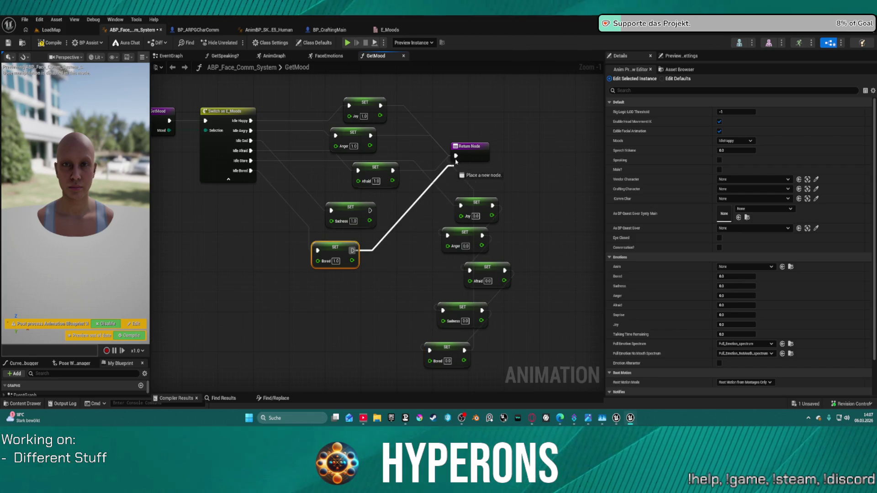
drag(369, 210, 470, 172)
Auto-arrange and save GetMood, then go back to the level editor's File menu.
key(f)
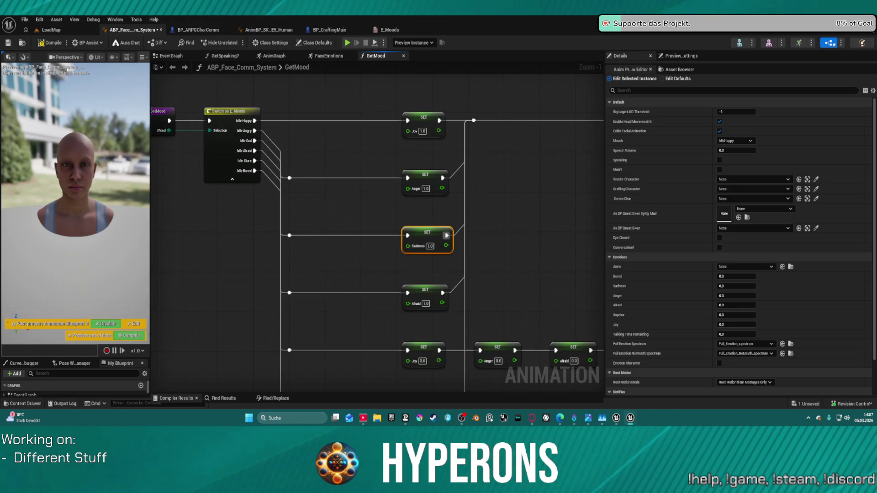
click(7, 44)
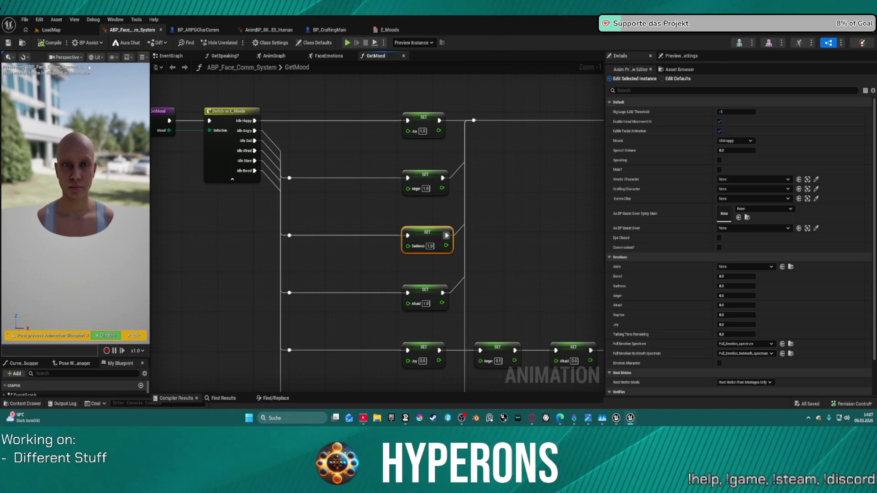
click(50, 30)
click(25, 20)
Load DEV_CharacterPreview from Recent Levels and start Play In Editor.
mouse_move(50, 72)
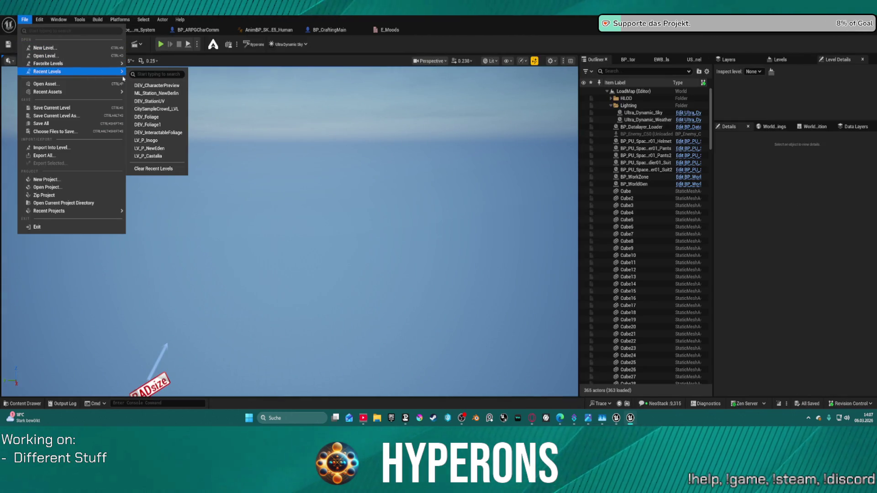
click(158, 87)
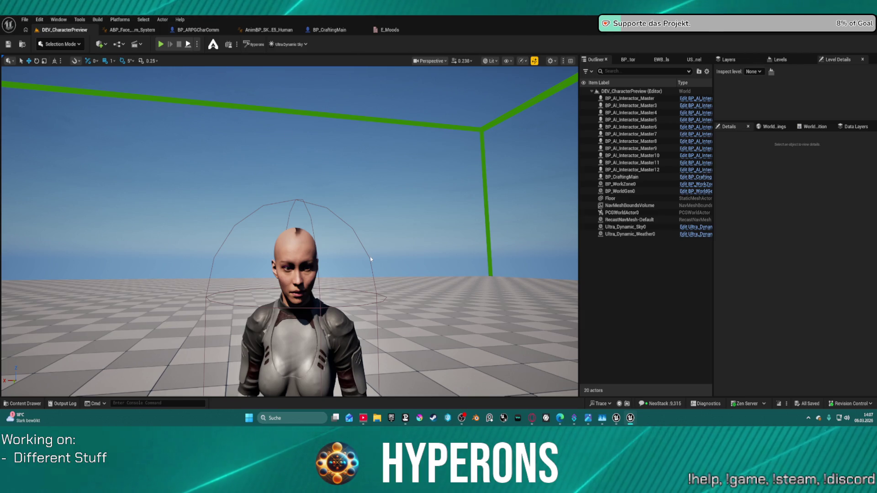
key(alt+p)
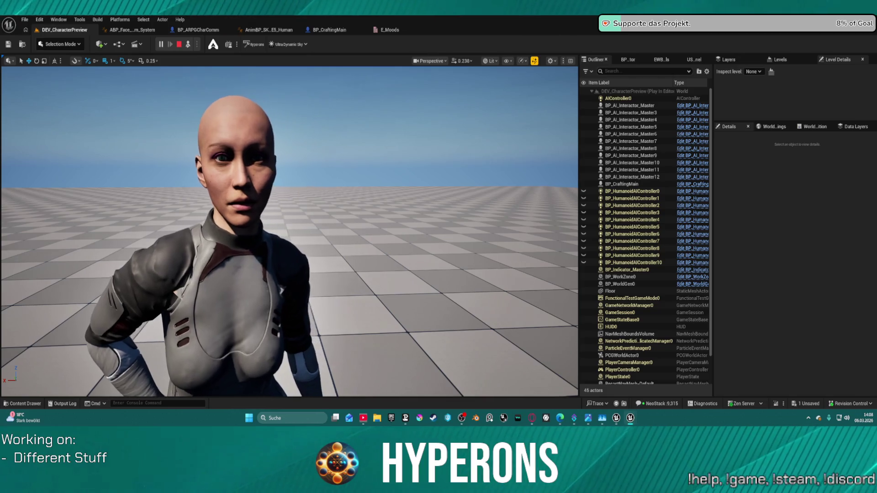
Stop the play session and return to ABP_Face_Comm_System's GetMood graph.
key(Escape)
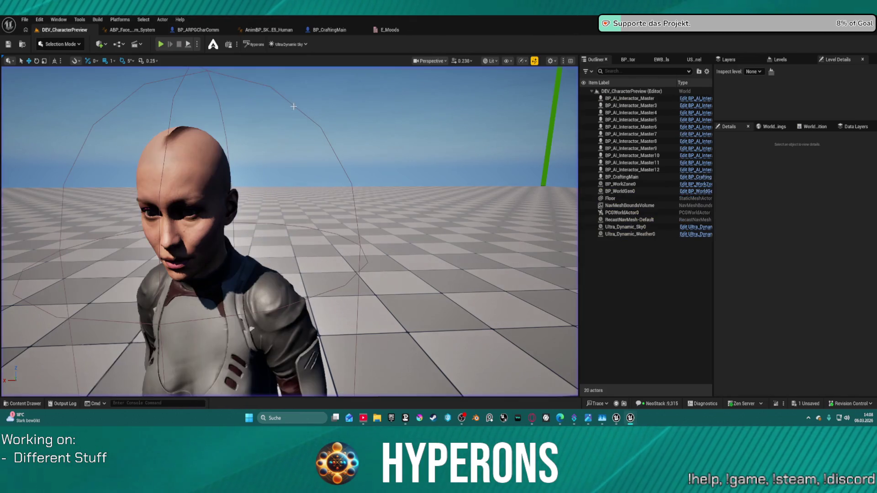
click(268, 30)
click(132, 29)
scroll(298, 166, down, 5)
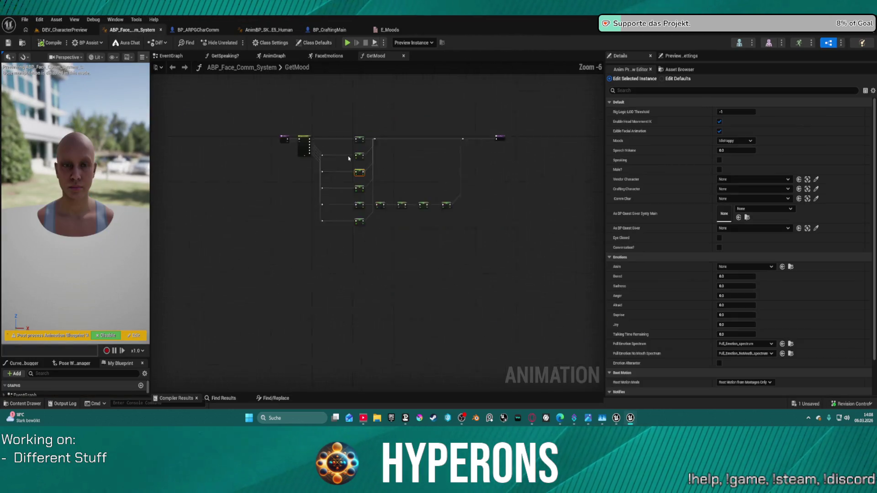
Inspect the FaceEmotions graph up to Output Pose, recheck GetMood, then return to DEV_CharacterPreview.
click(330, 58)
mouse_move(358, 162)
mouse_down()
mouse_move(558, 237)
mouse_move(506, 186)
mouse_up()
scroll(506, 186, up, 4)
mouse_move(532, 280)
mouse_down()
mouse_move(476, 265)
mouse_move(402, 273)
mouse_move(452, 247)
mouse_up()
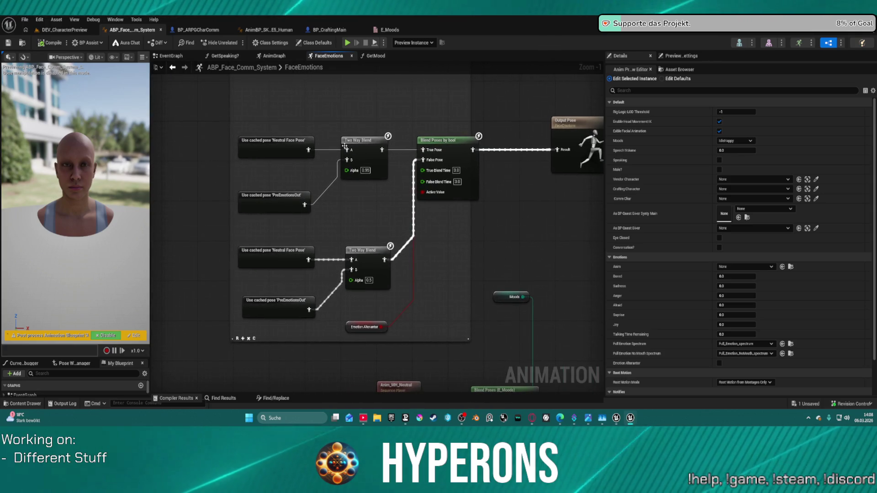
click(378, 58)
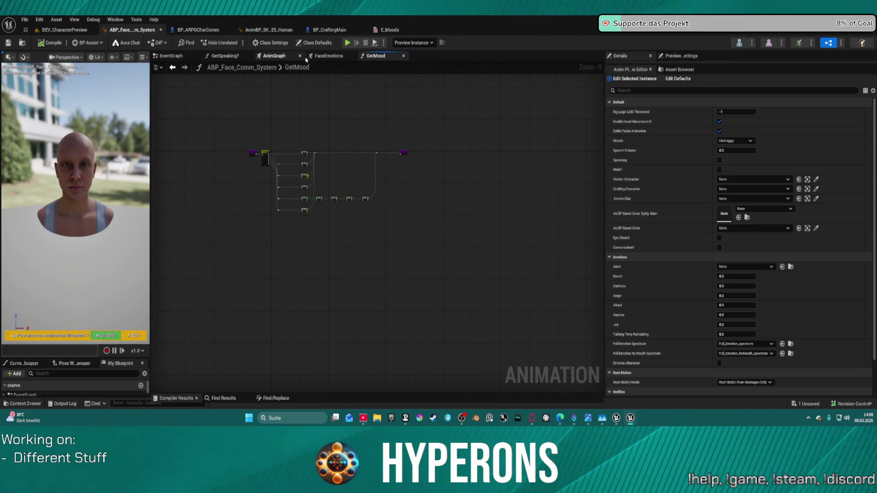
scroll(327, 197, up, 8)
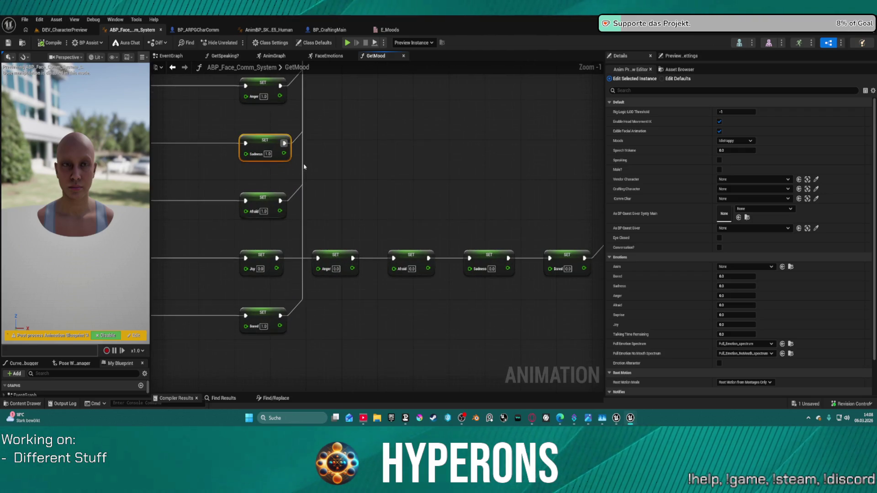
click(73, 30)
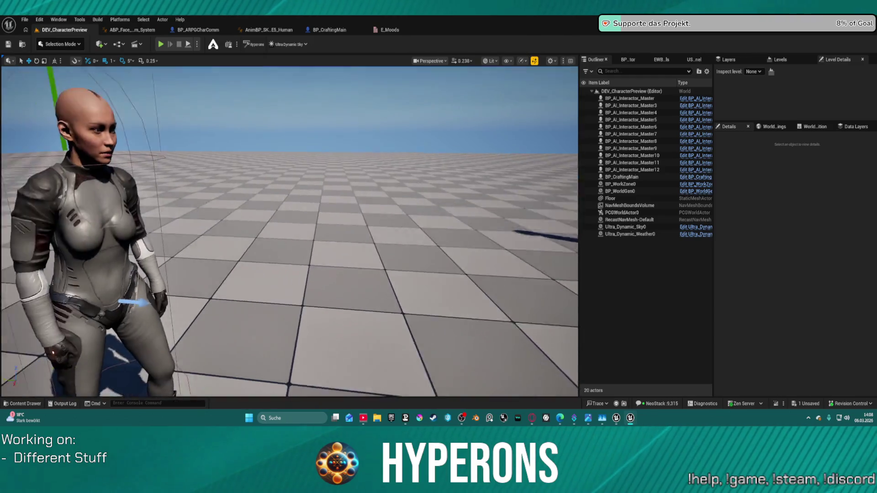
Set BP_CraftingMain's DialogueSystem Moods to IdleAngry and start Play In Editor.
click(623, 177)
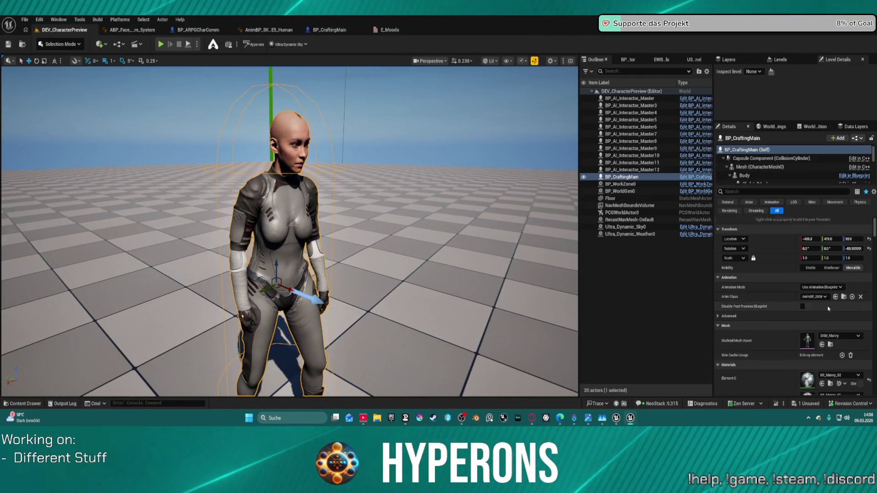
scroll(786, 169, down, 5)
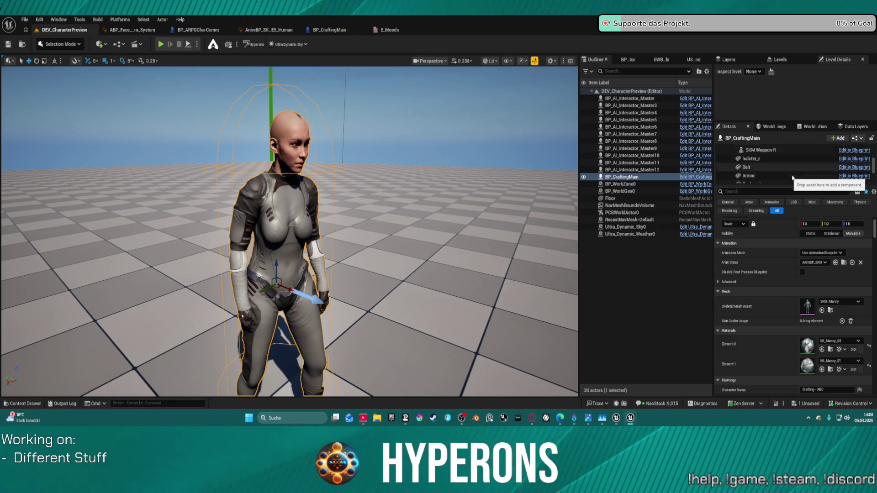
click(778, 162)
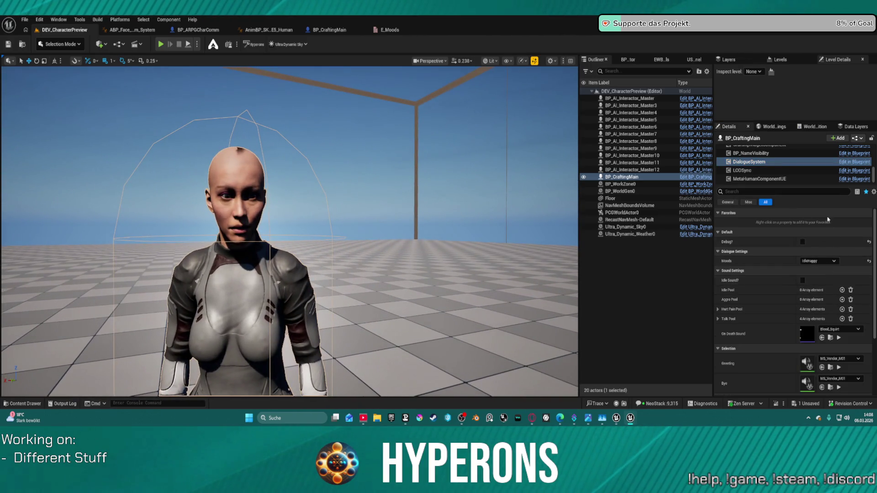
click(818, 261)
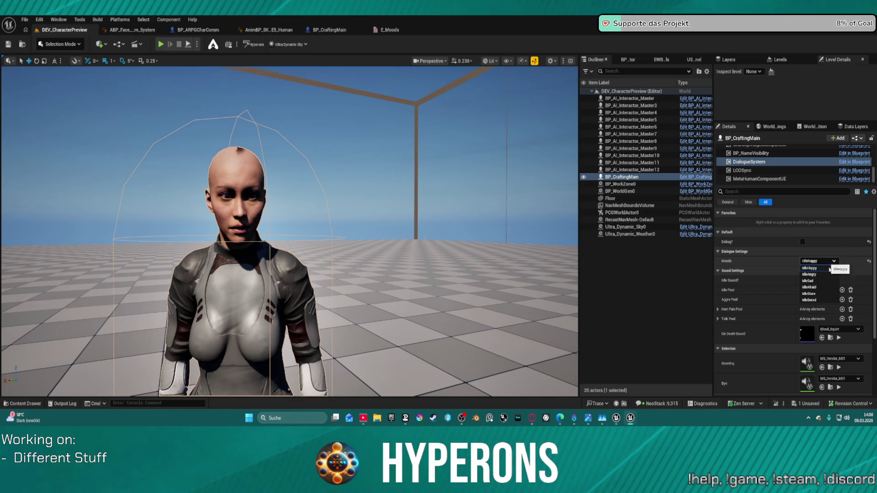
click(824, 276)
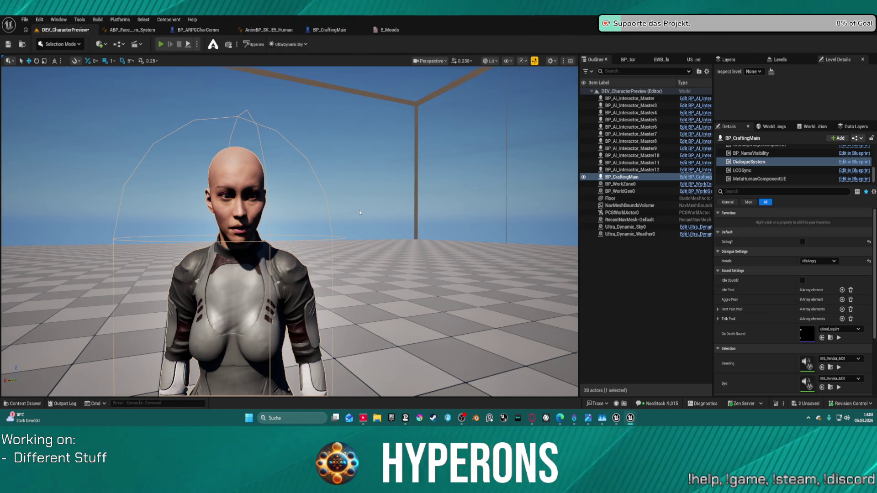
key(alt+p)
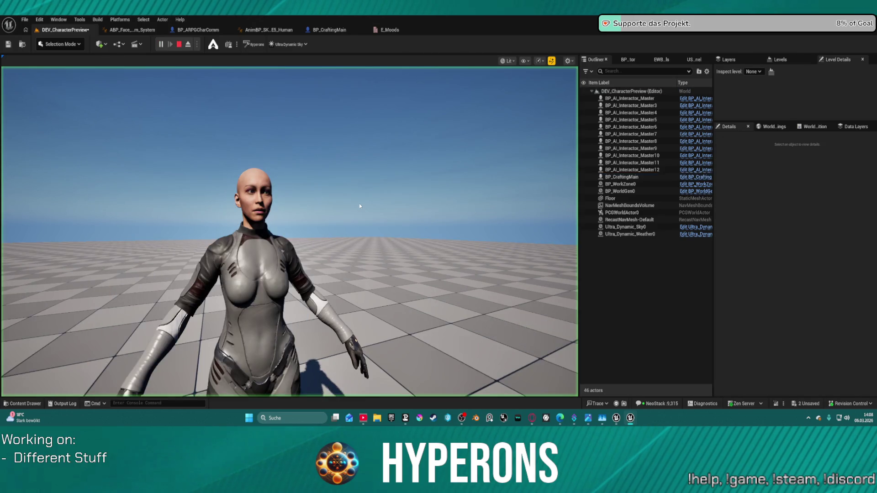
Stop the game, rerun r.Streaming.PoolSize 8000 in the console, and play-test the preview level again.
click(398, 190)
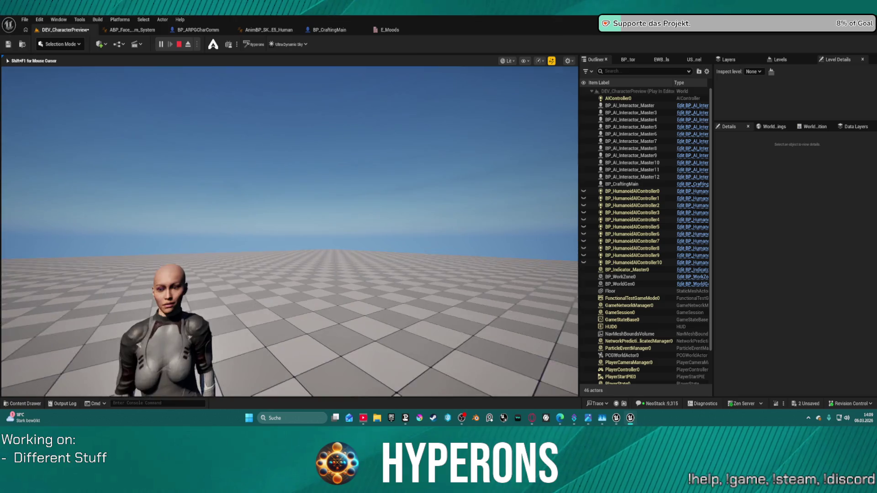
key(Escape)
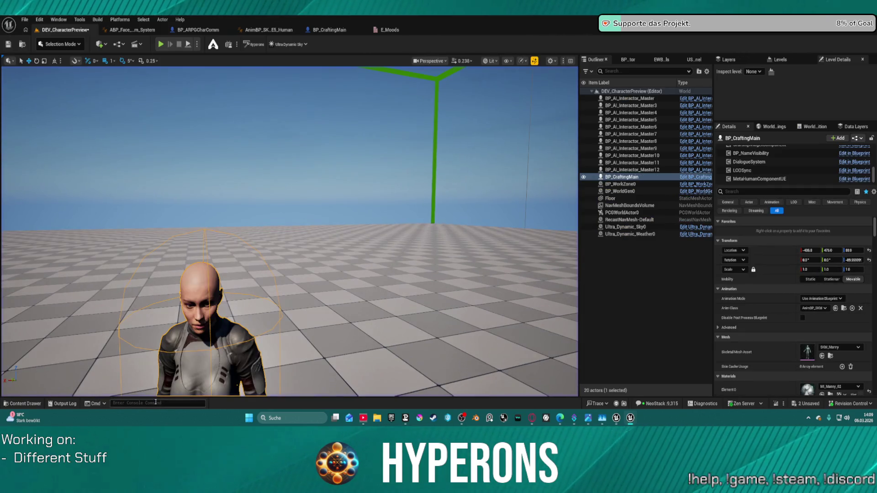
key(Up)
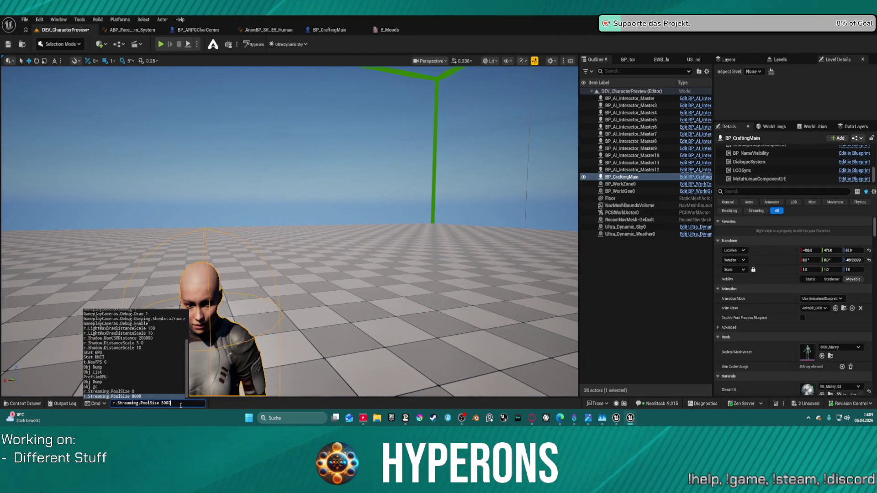
key(Return)
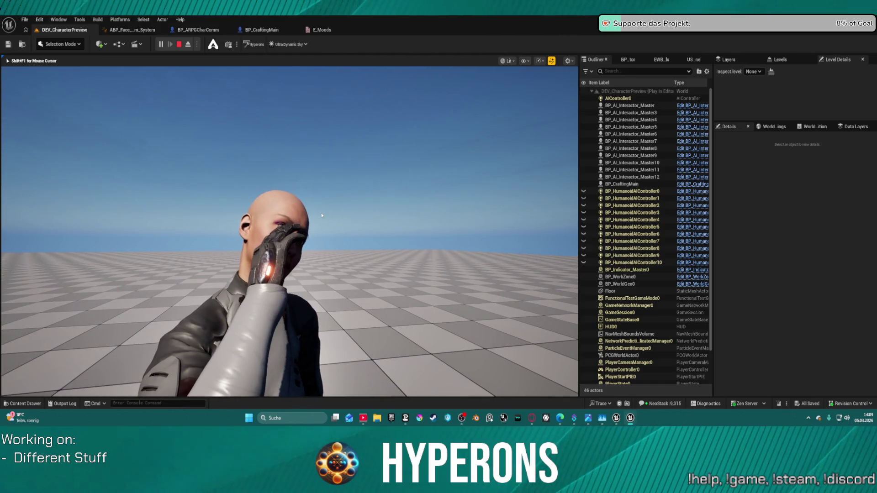
key(Escape)
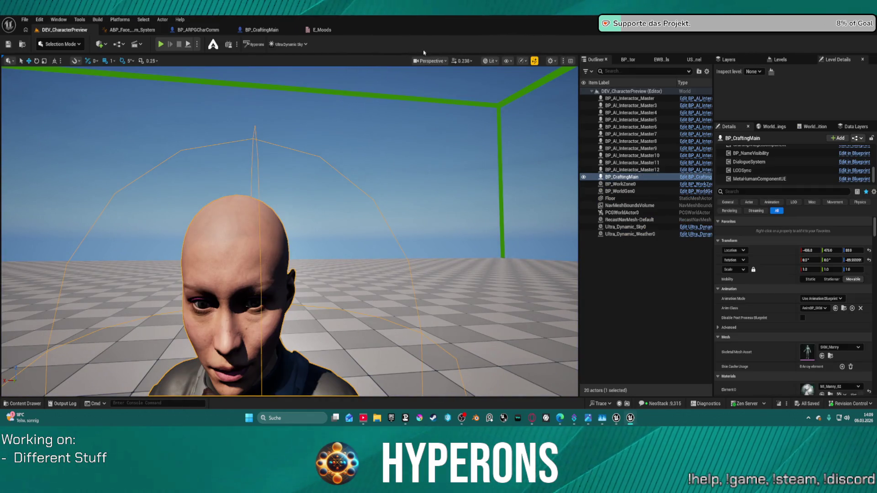
Float ABP_Face_Comm_System into its own right-hand window, with DEV_CharacterPreview shown on the left.
click(132, 30)
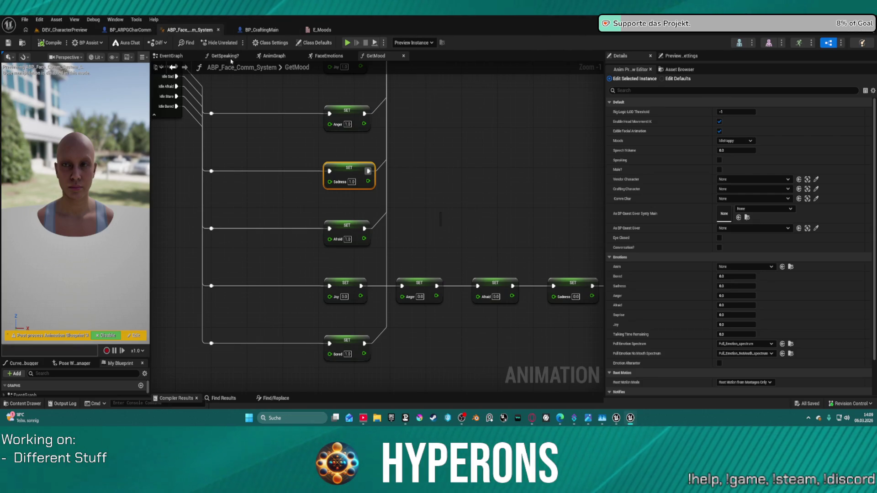
mouse_move(203, 33)
mouse_down()
mouse_move(361, 91)
mouse_move(402, 91)
mouse_move(440, 181)
mouse_move(875, 183)
mouse_up()
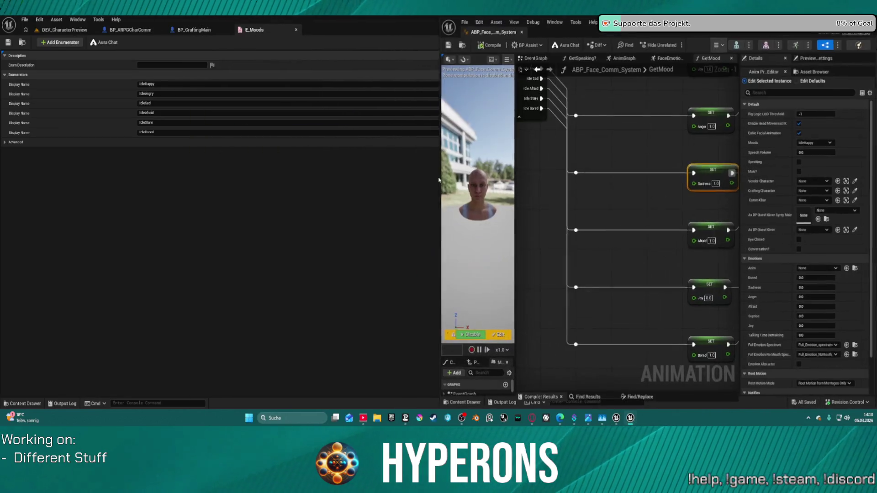
click(124, 157)
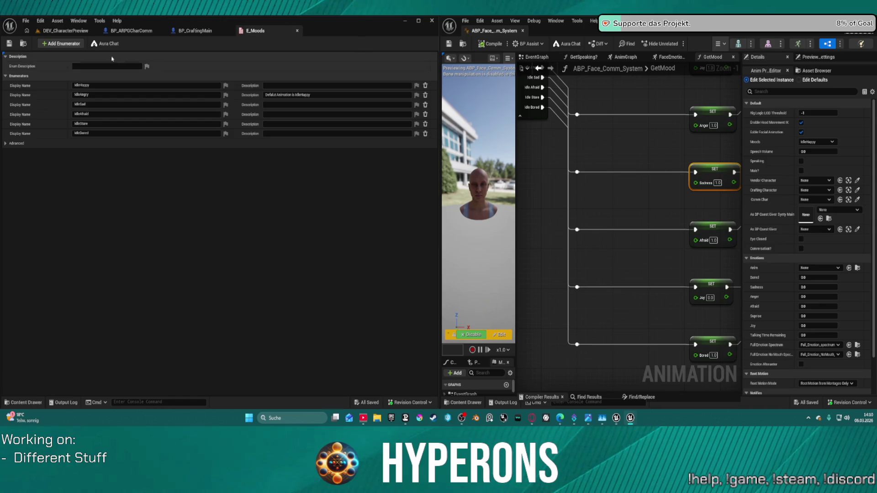
click(69, 33)
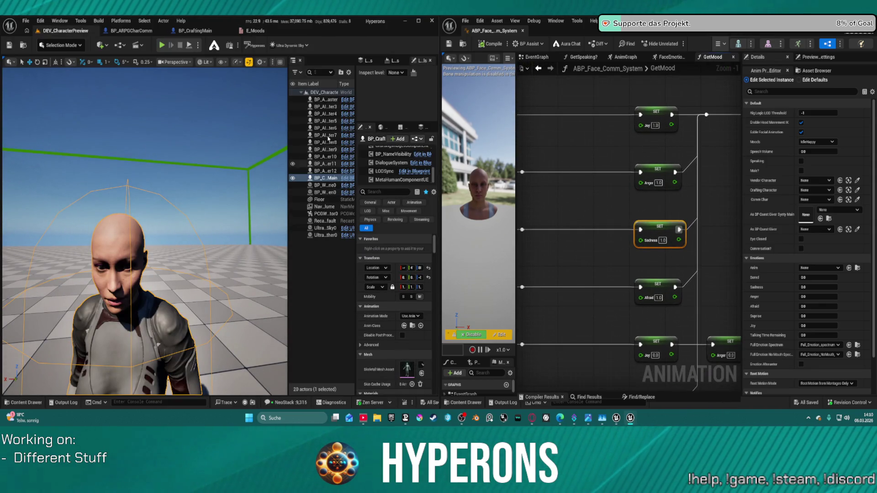
Set the blueprint's debug object to ABP_Face_Comm_System_C_0 on BP_CraftingMain.
click(721, 44)
click(740, 126)
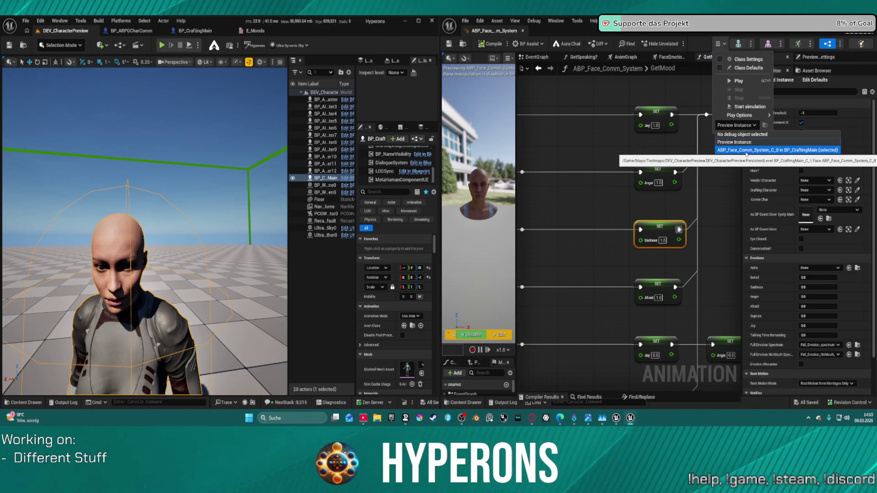
click(746, 150)
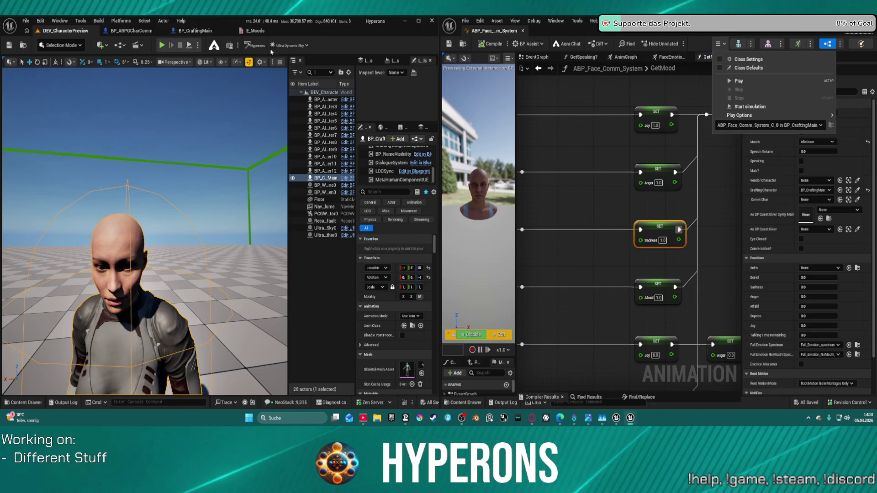
click(608, 90)
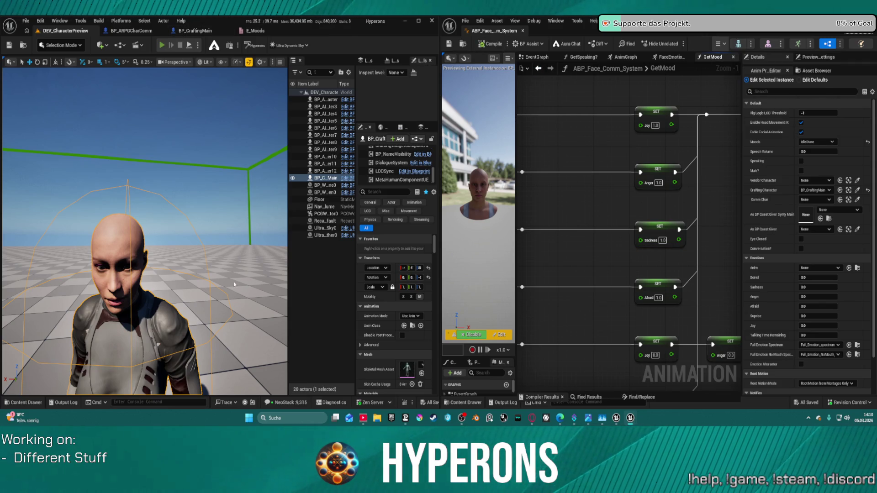
Run a brief play test with Alt+P, stop it, and switch to the FaceEmotions graph.
key(alt+p)
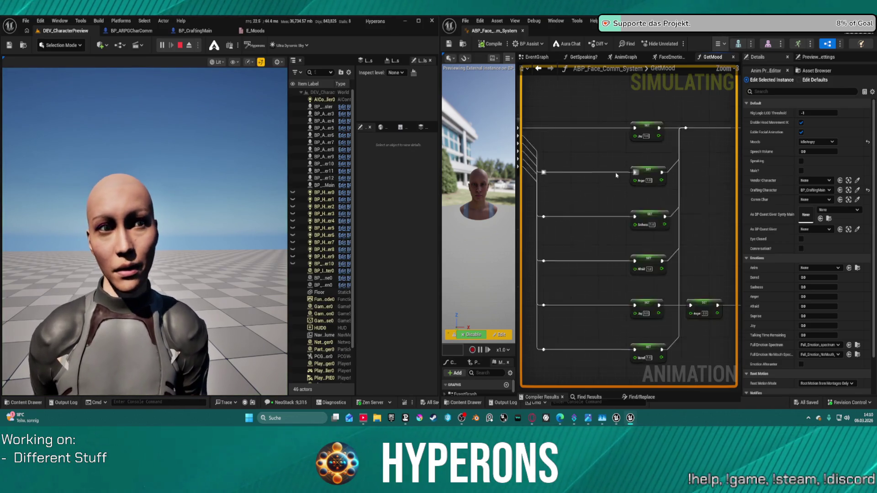
scroll(616, 175, down, 2)
key(Escape)
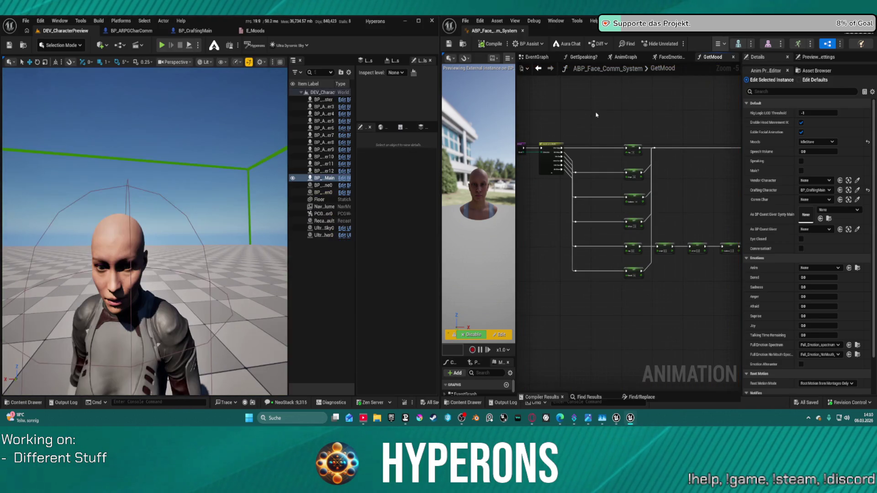
click(657, 57)
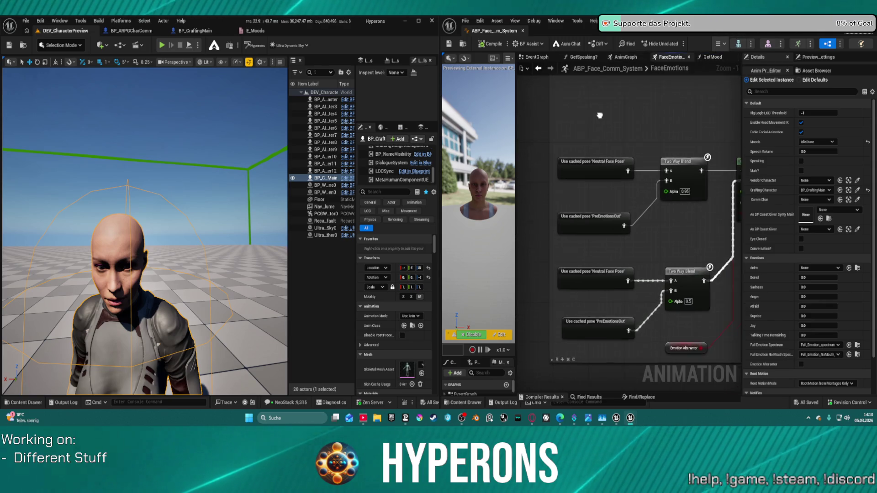
Show the AnimGraph, widen the blueprint window, and open the DialogueSystem blueprint.
click(630, 57)
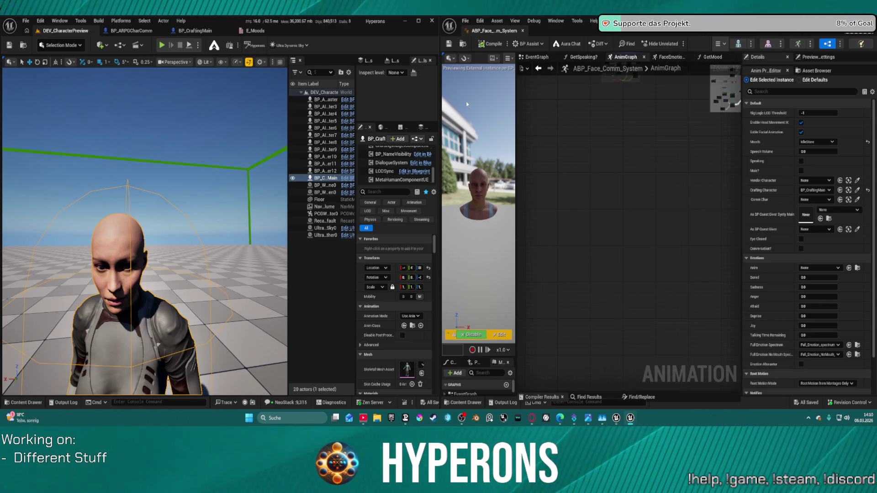
drag(439, 93, 299, 93)
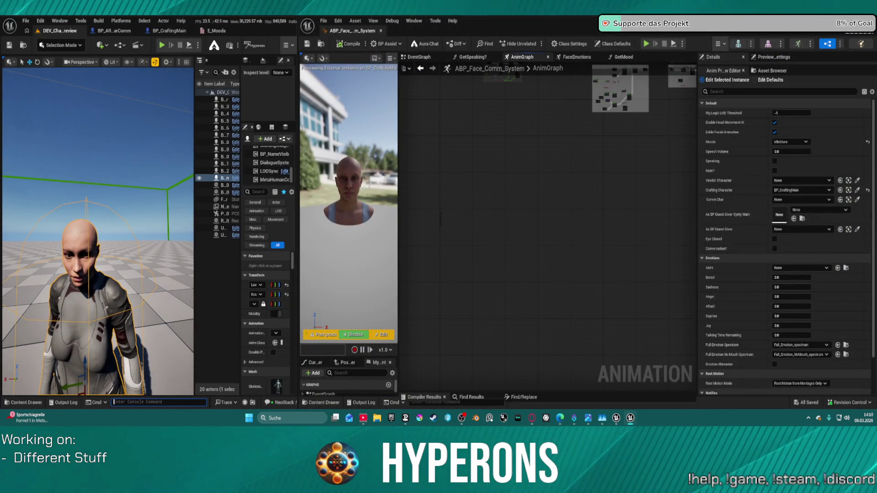
double_click(274, 162)
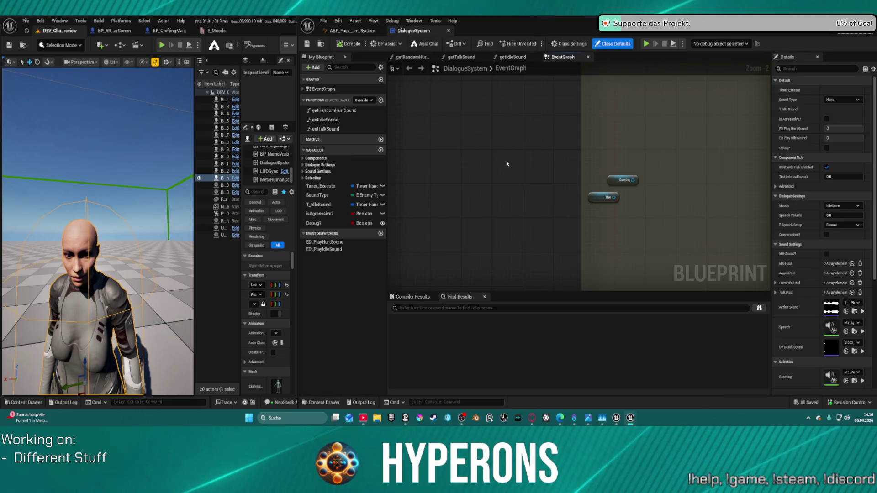
Return to ABP_Face_Comm_System and show its EventGraph.
scroll(509, 179, up, 5)
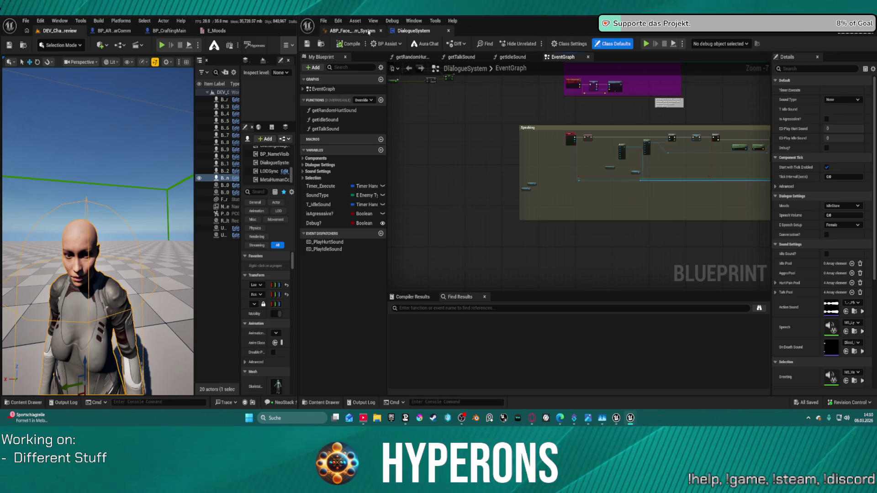
click(368, 31)
scroll(470, 247, up, 3)
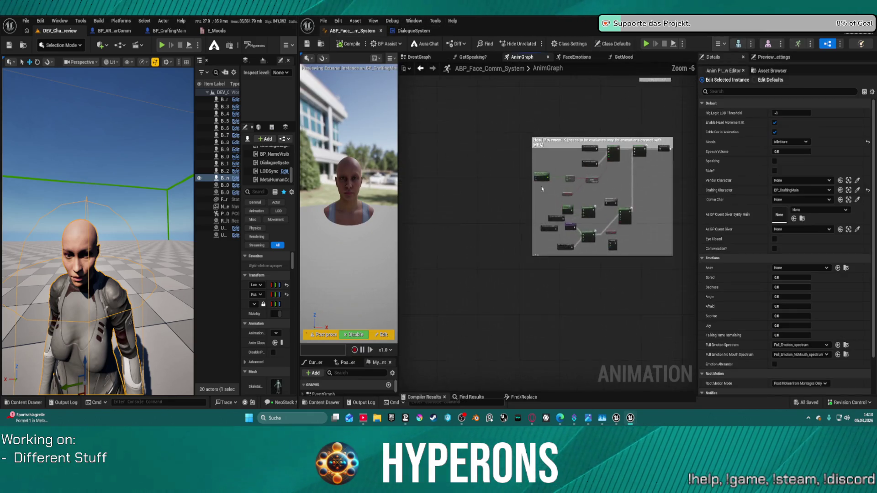
scroll(542, 188, up, 2)
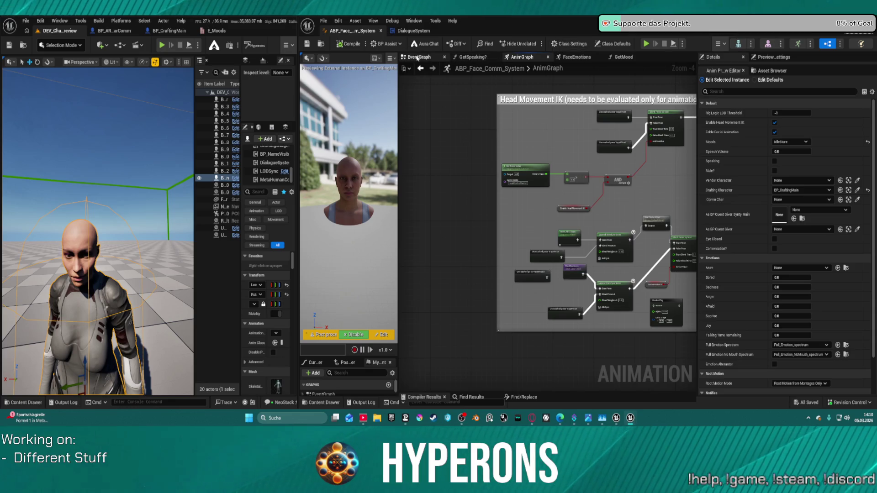
click(417, 58)
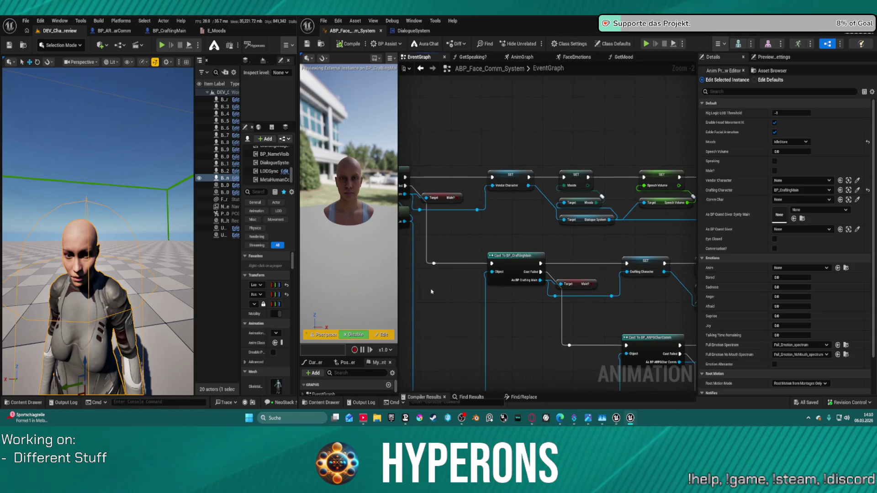
Enlarge the bottom panel, showing the animation curves and then the My Blueprint list.
mouse_move(331, 363)
mouse_down()
mouse_move(352, 278)
mouse_move(322, 370)
mouse_up()
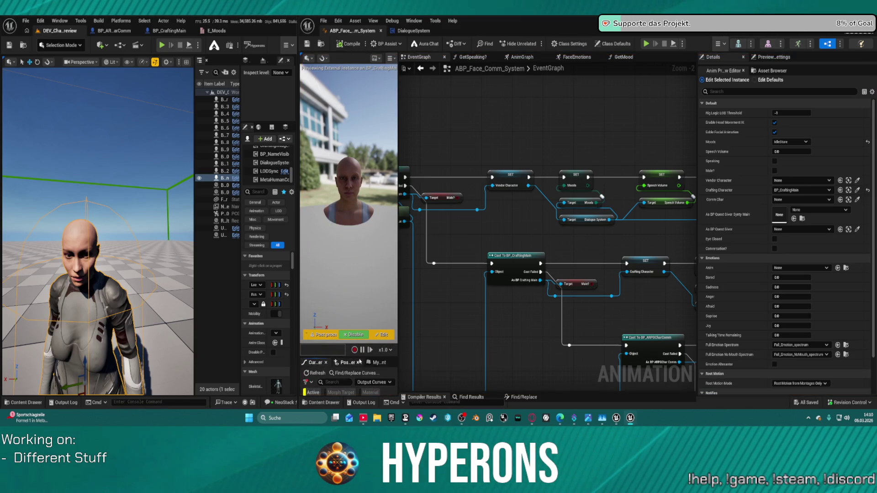
drag(387, 358, 386, 167)
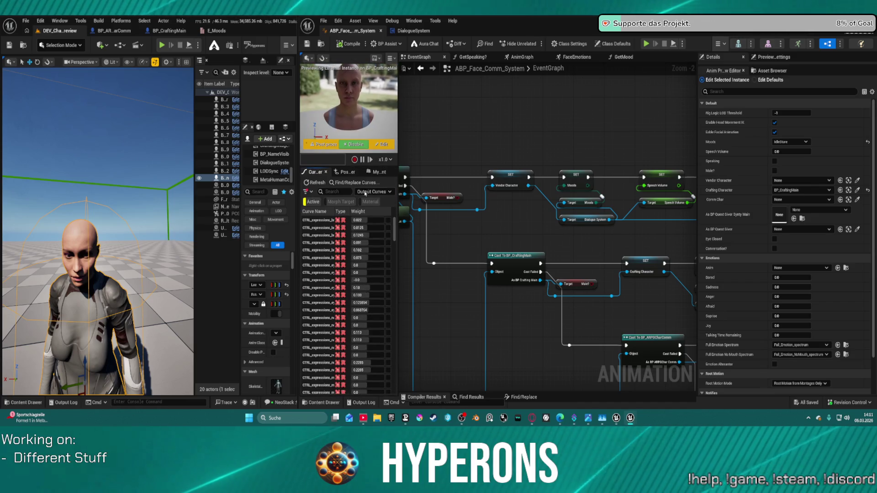
click(352, 173)
click(375, 172)
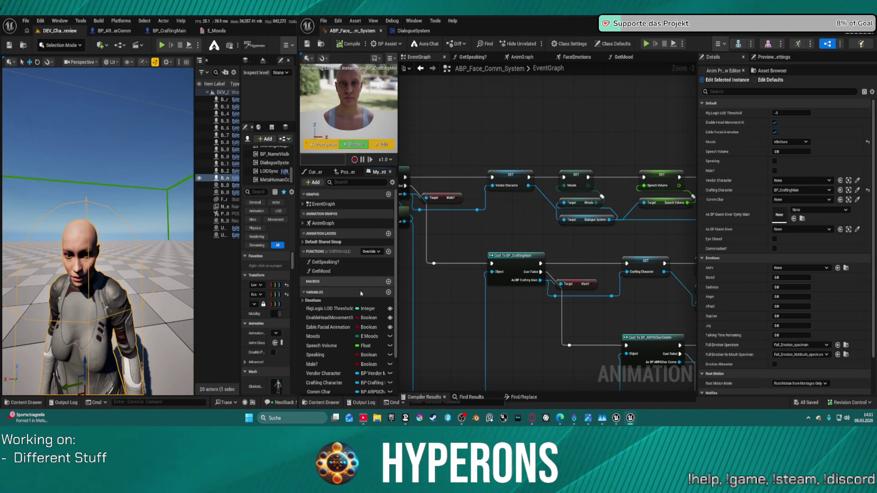
Bring the character cast branches into view and select the GetMood function.
scroll(360, 294, down, 2)
mouse_move(525, 231)
mouse_down()
mouse_move(671, 240)
mouse_move(562, 249)
mouse_move(632, 249)
mouse_up()
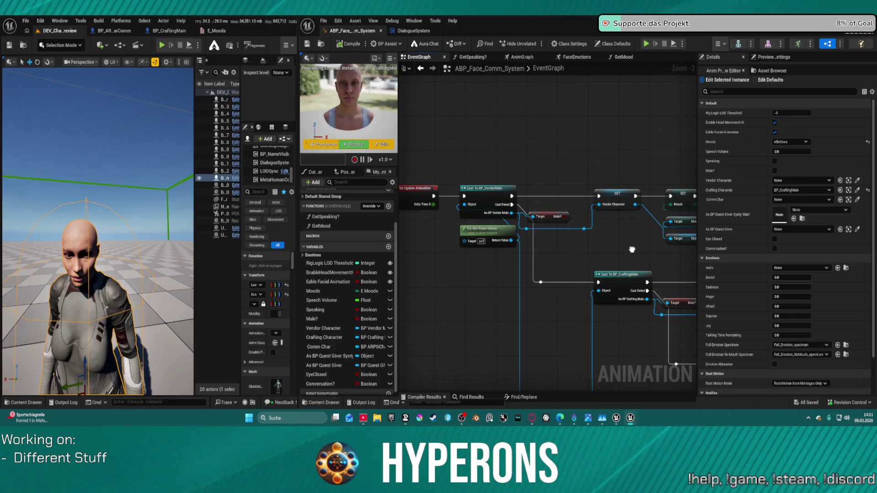
mouse_move(632, 250)
mouse_down()
mouse_move(642, 249)
mouse_move(537, 252)
mouse_up()
scroll(346, 293, down, 1)
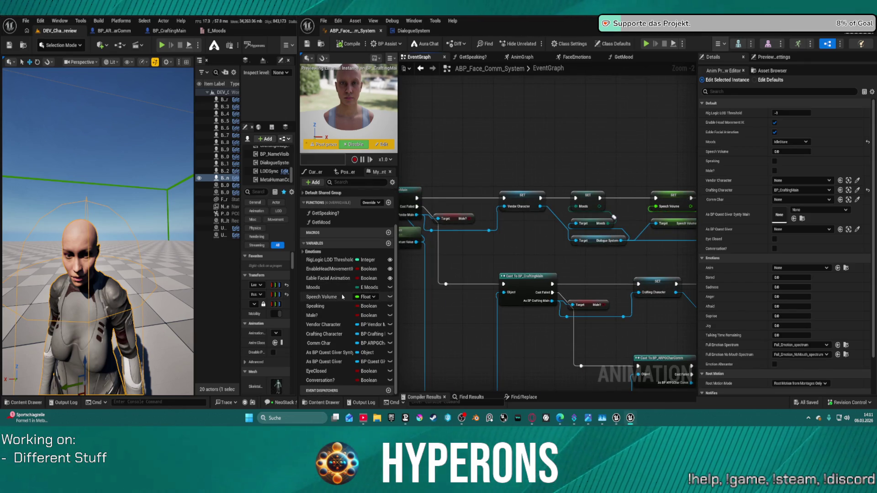
scroll(305, 247, up, 3)
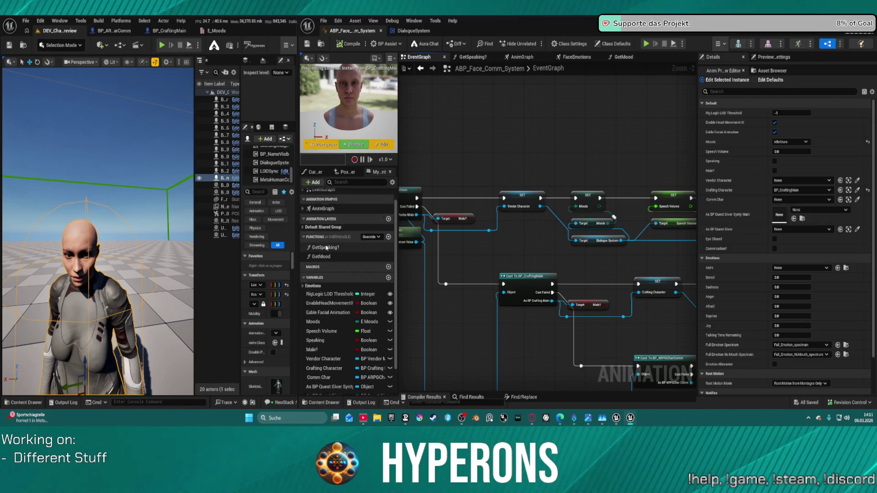
click(316, 269)
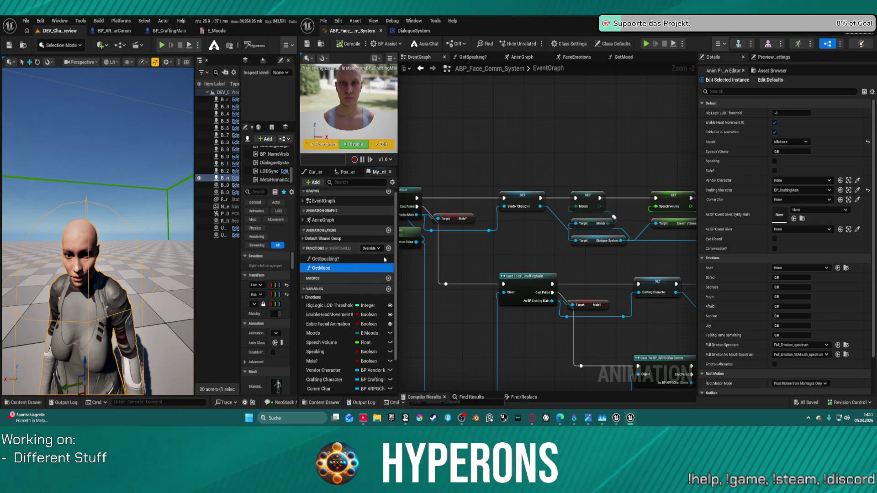
Add a Get Mood call after the Vendor Character SET, fed by Moods and wired into execution.
drag(523, 173, 523, 171)
drag(557, 184, 580, 132)
drag(647, 186, 600, 188)
click(497, 198)
drag(490, 198, 498, 153)
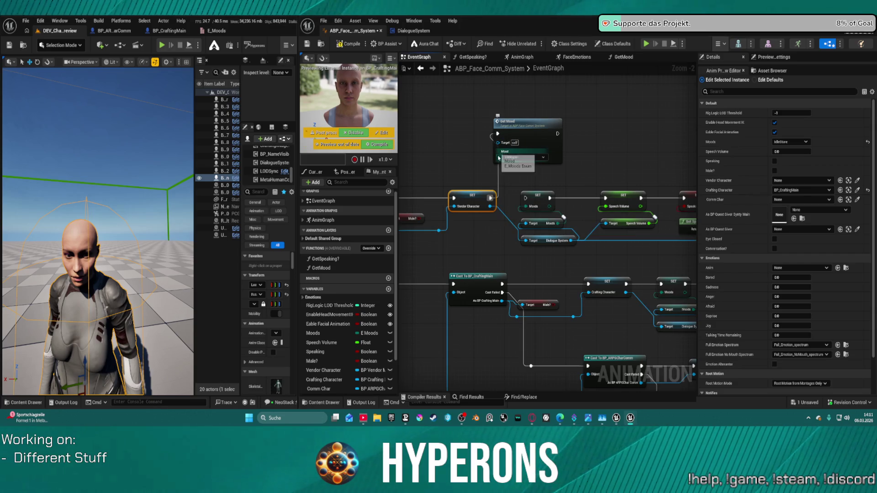
click(525, 158)
click(510, 242)
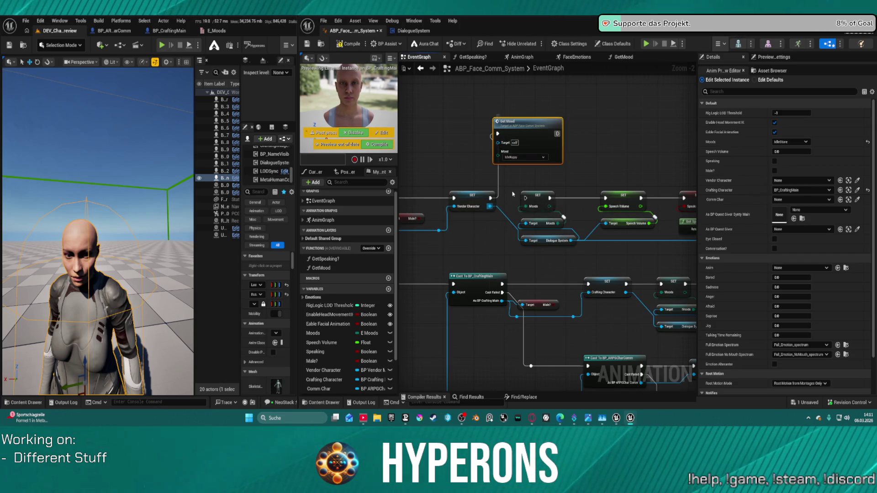
drag(557, 224, 550, 198)
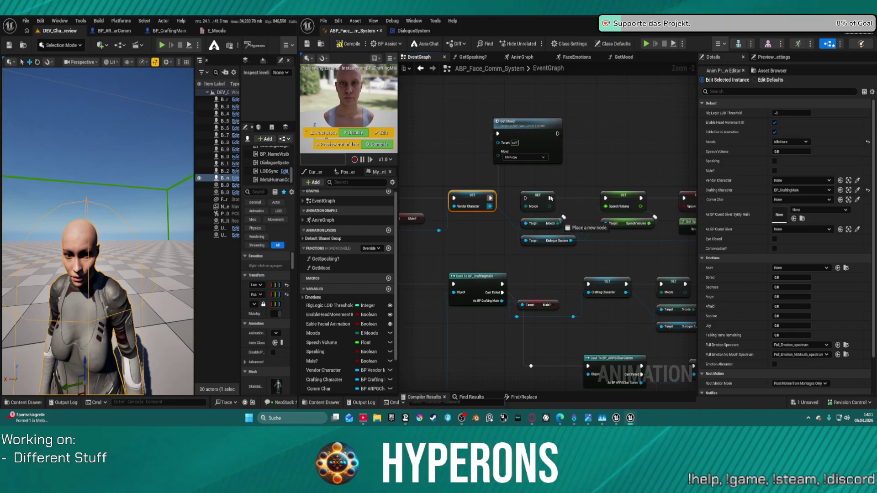
drag(500, 158, 499, 156)
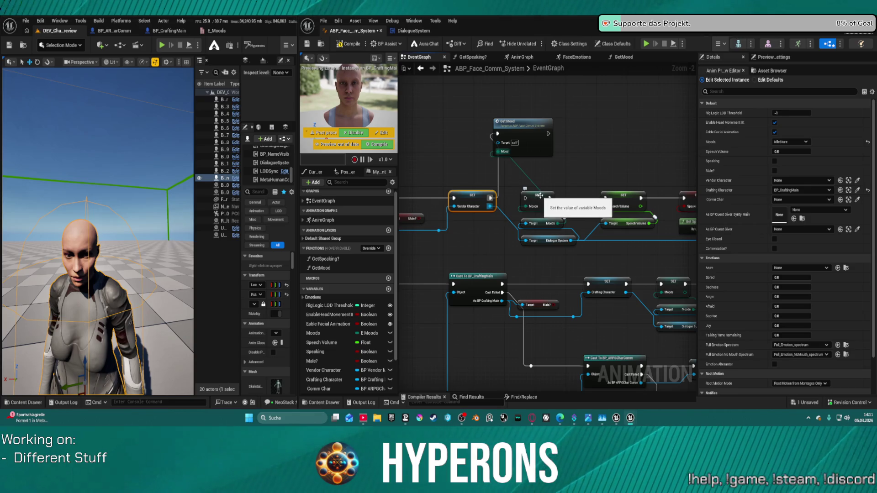
mouse_move(548, 134)
mouse_down()
mouse_move(599, 202)
mouse_move(606, 198)
mouse_up()
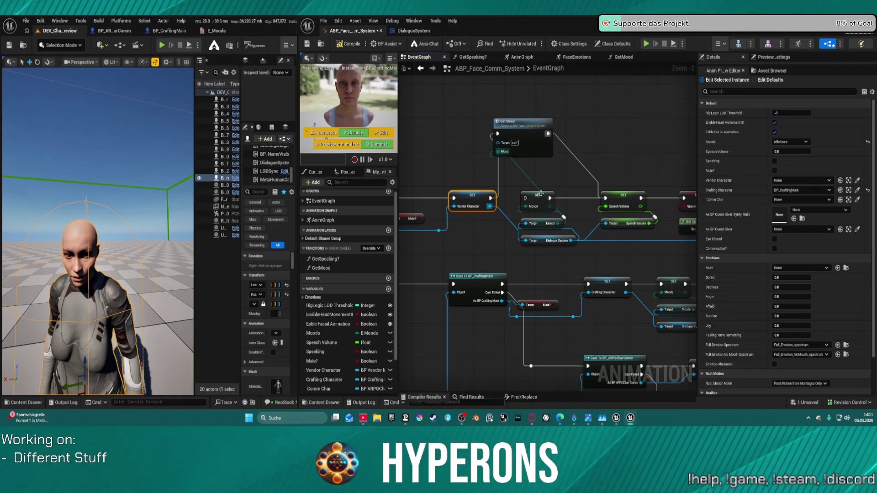
mouse_move(525, 142)
mouse_down()
mouse_move(555, 185)
mouse_move(550, 196)
mouse_move(503, 155)
mouse_up()
click(490, 181)
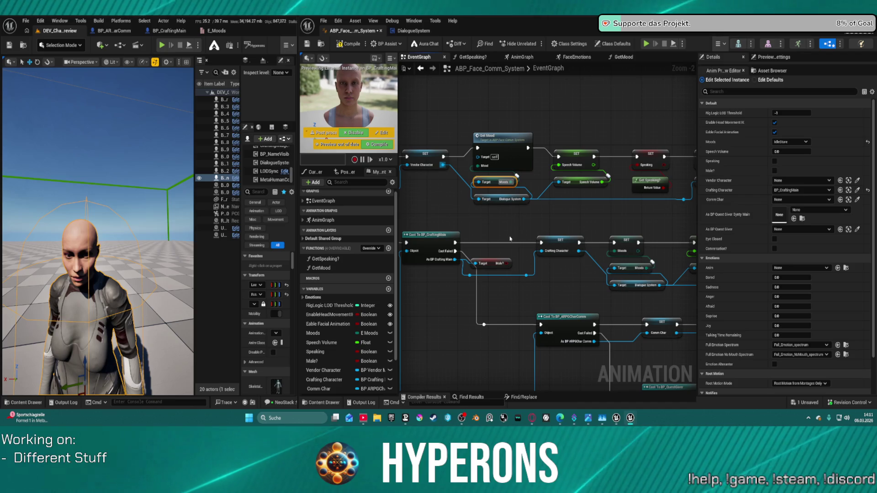
Paste a Get Mood into the Crafting Character branch, fed by Moods, before SET Speech Volume.
drag(532, 264, 556, 195)
key(ctrl+v)
mouse_move(562, 235)
mouse_down()
mouse_move(562, 215)
mouse_move(543, 201)
mouse_move(557, 189)
mouse_up()
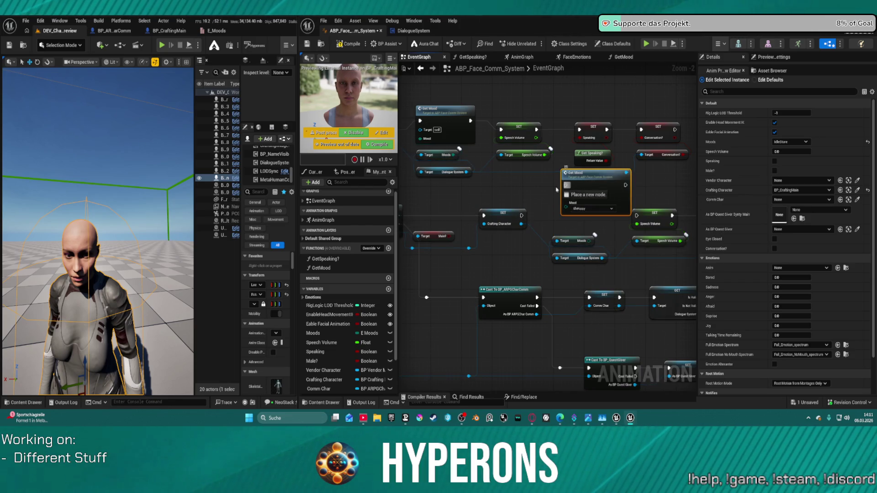
click(592, 240)
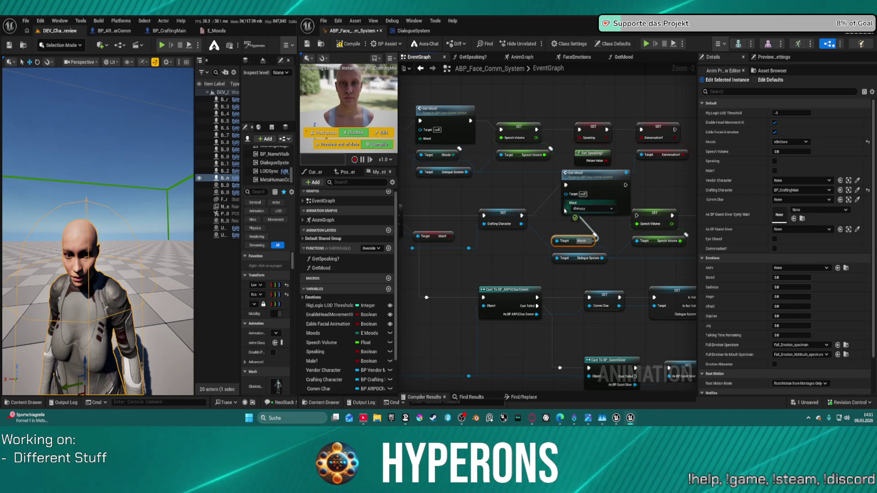
drag(566, 210, 589, 241)
drag(616, 186, 638, 215)
drag(594, 194, 596, 221)
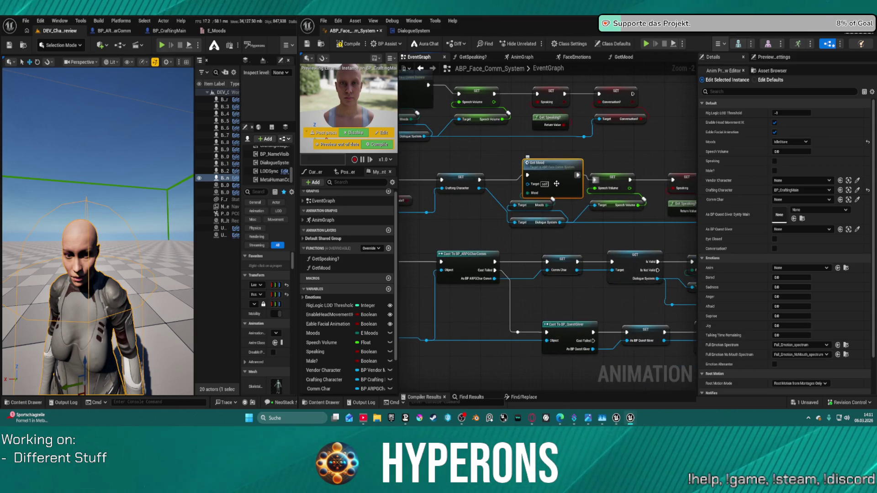
Paste a Get Mood into the Comm Char branch, running after Is Valid passes.
drag(549, 314, 505, 196)
key(ctrl+v)
mouse_move(551, 211)
mouse_down()
mouse_move(551, 197)
mouse_move(574, 193)
mouse_up()
drag(499, 216, 553, 185)
mouse_move(612, 185)
mouse_down()
mouse_move(587, 217)
mouse_move(555, 203)
mouse_move(547, 221)
mouse_up()
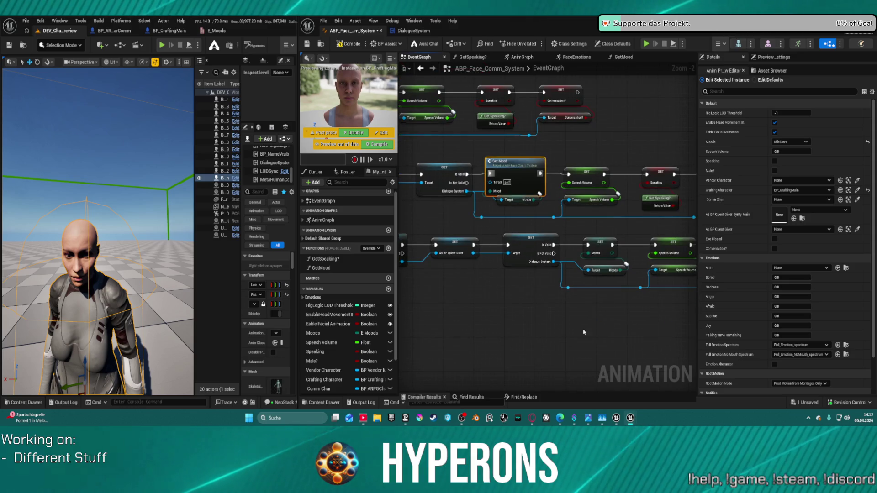
Add a Get Mood call to the quest giver branch and save the animation blueprint.
key(ctrl+c)
key(ctrl+v)
mouse_move(548, 356)
mouse_down()
mouse_move(530, 251)
mouse_move(569, 253)
mouse_up()
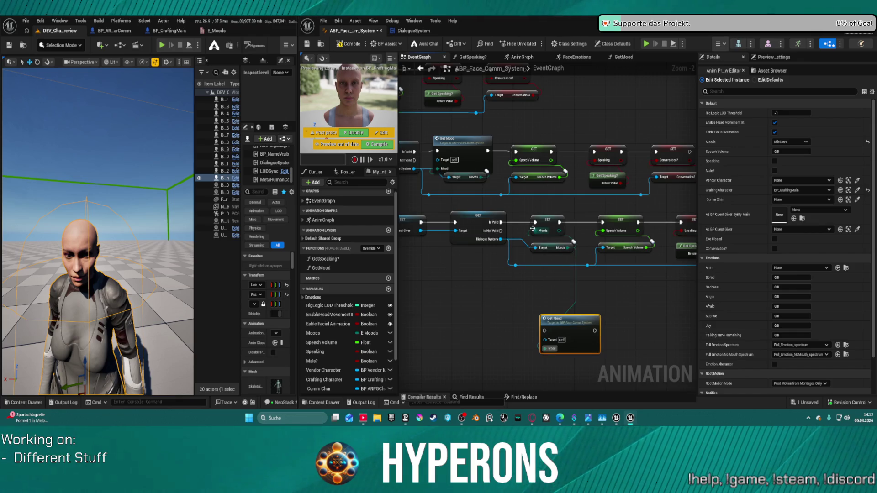
drag(507, 223, 561, 223)
mouse_move(545, 324)
mouse_down()
mouse_move(594, 328)
mouse_move(591, 277)
mouse_up()
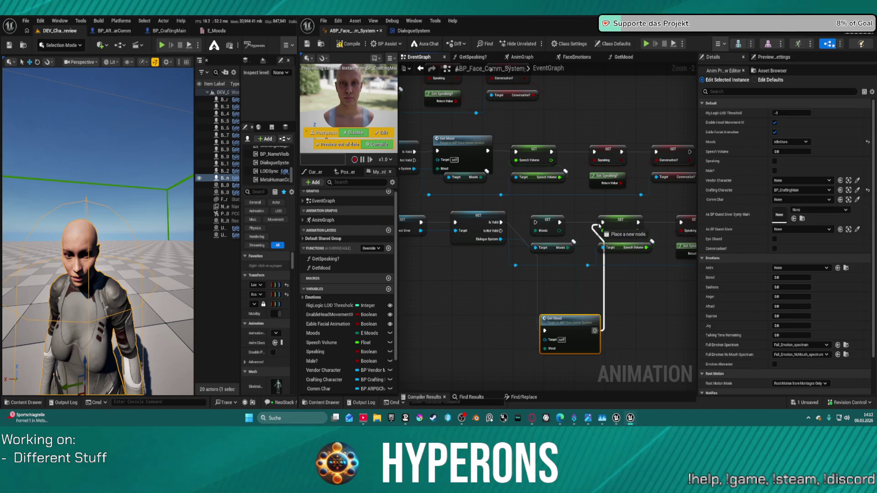
drag(599, 224, 601, 223)
drag(562, 319, 554, 217)
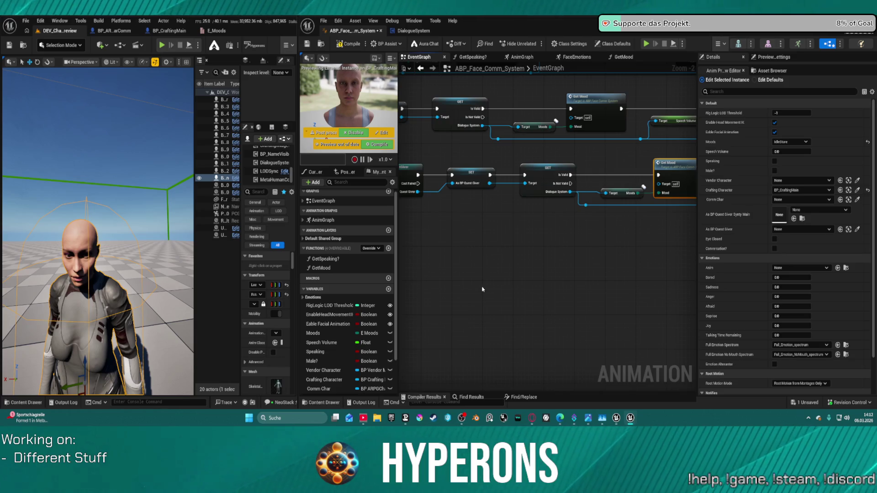
key(ctrl+s)
double_click(665, 175)
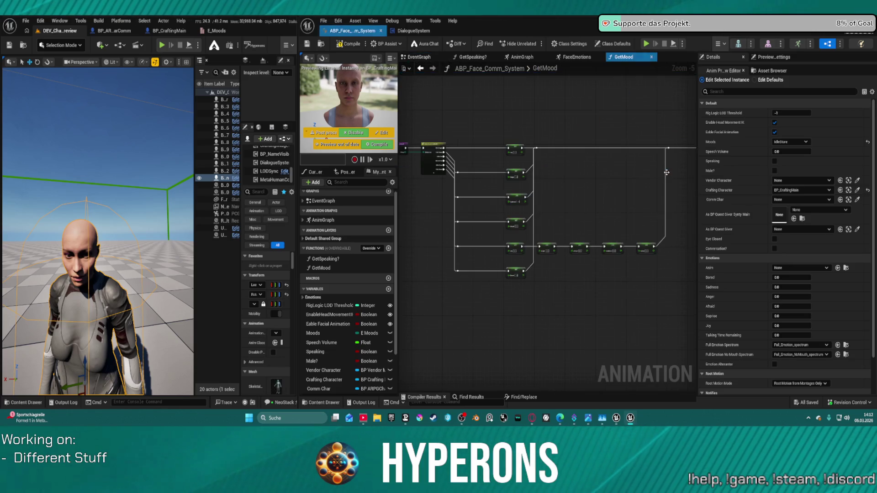
Add a SET Moods node in GetMood, fed by the function's Mood input.
mouse_move(338, 329)
mouse_down()
mouse_move(461, 313)
mouse_move(447, 147)
mouse_move(413, 127)
mouse_up()
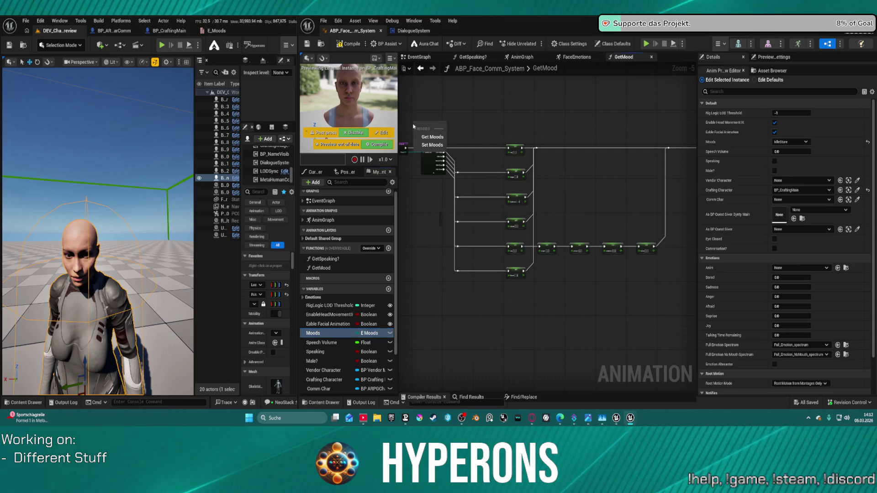
click(426, 145)
scroll(427, 146, up, 5)
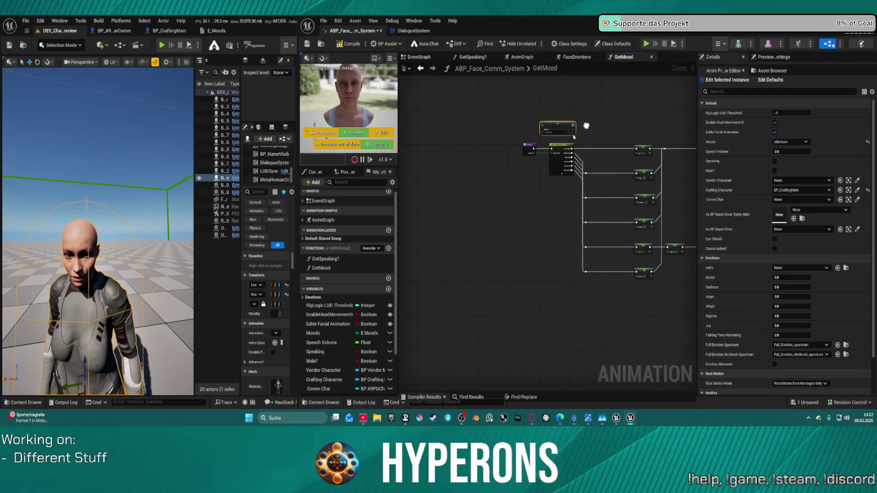
click(429, 142)
mouse_move(429, 142)
mouse_down()
mouse_move(406, 160)
mouse_move(525, 128)
mouse_move(533, 107)
mouse_move(561, 167)
mouse_up()
click(556, 173)
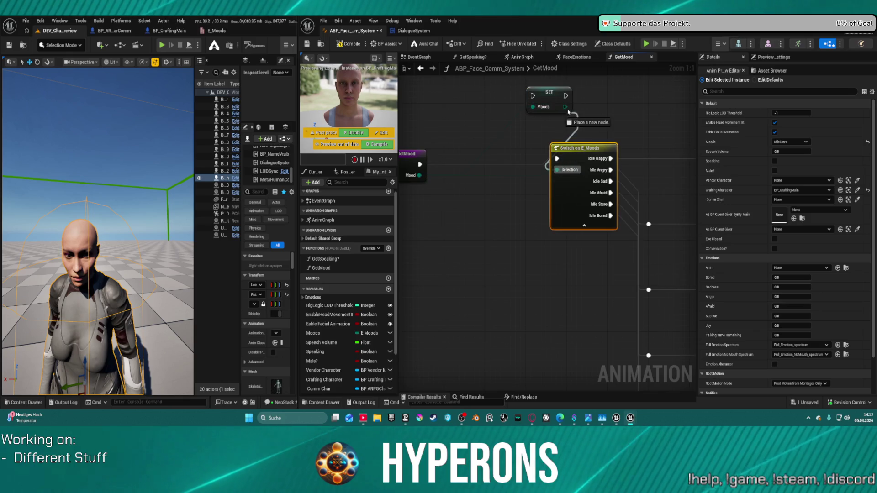
Wire execution from the entry through SET Moods into Switch on E_Moods, then compile.
drag(532, 96, 478, 134)
drag(417, 167, 419, 165)
drag(565, 95, 557, 160)
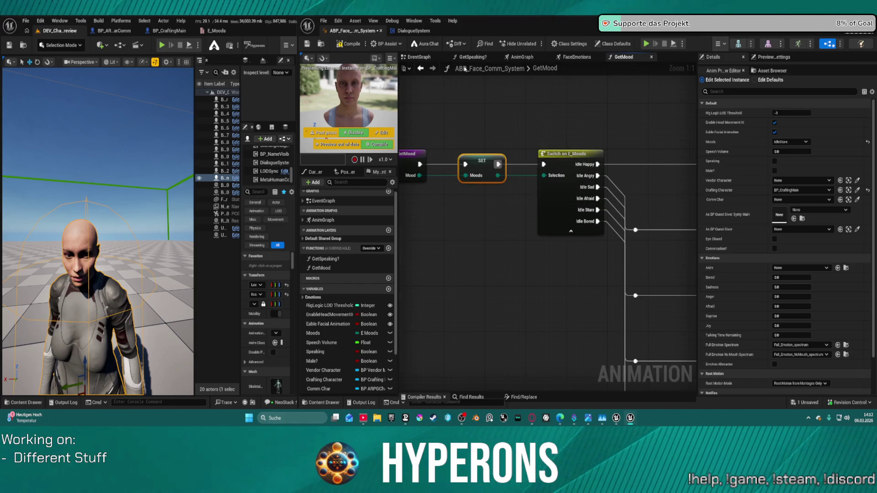
key(F7)
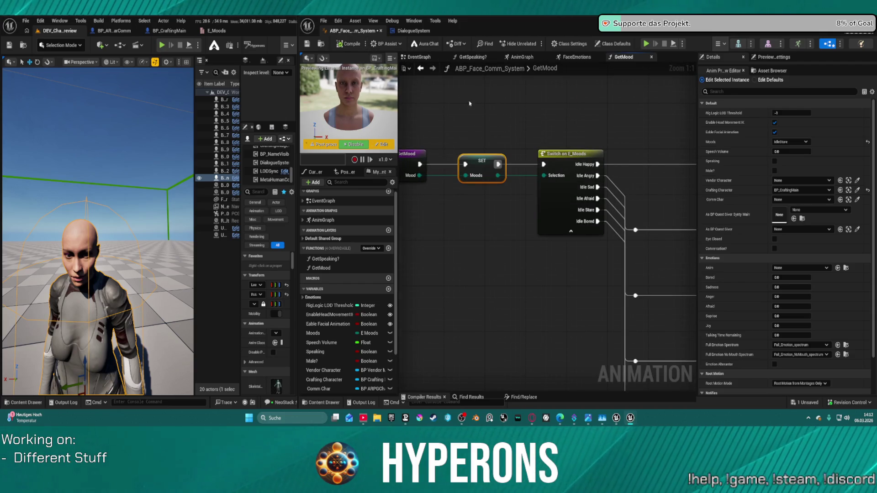
drag(297, 31, 545, 30)
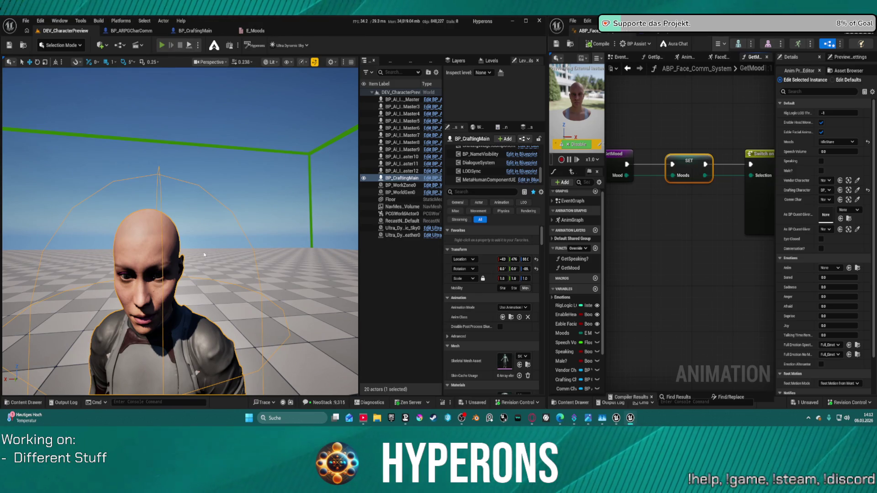
During play, eject and set BP_CraftingMain's DialogueSystem mood at runtime, then stop.
key(alt+p)
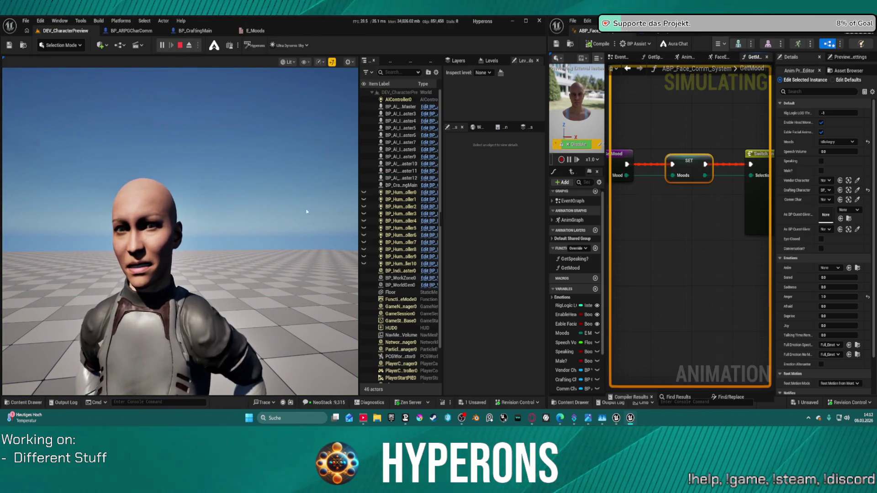
click(341, 224)
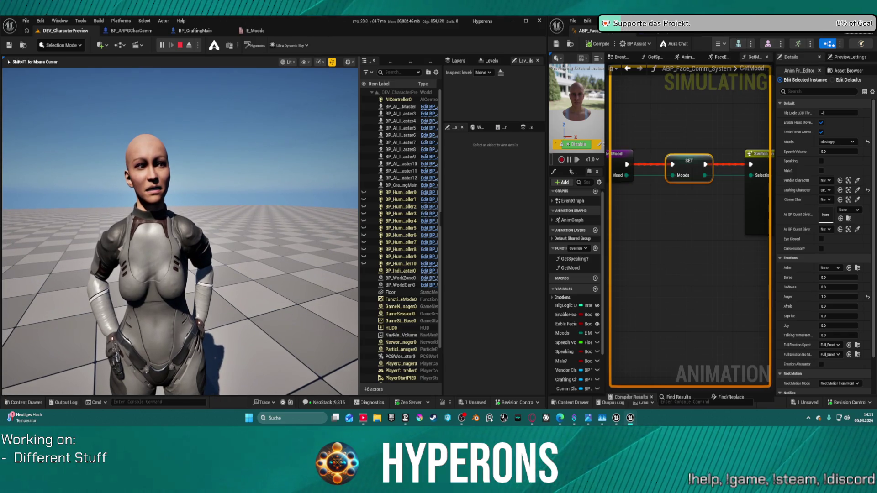
key(F8)
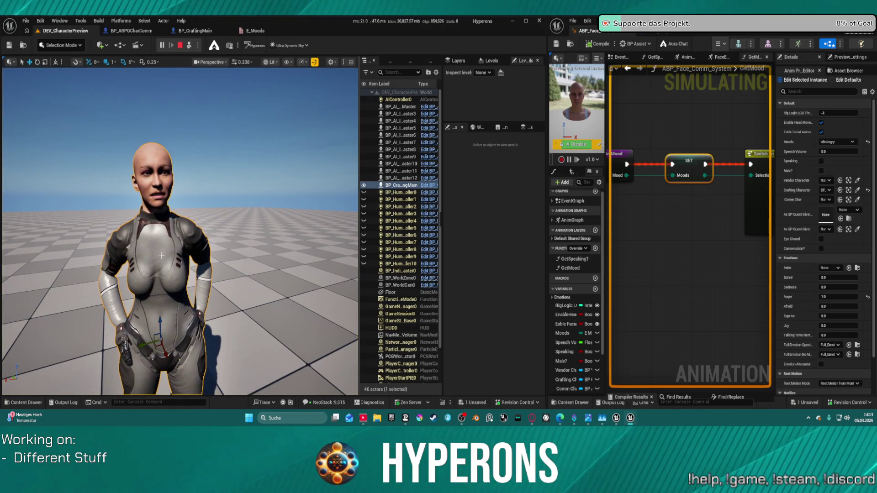
click(397, 185)
scroll(491, 297, down, 1)
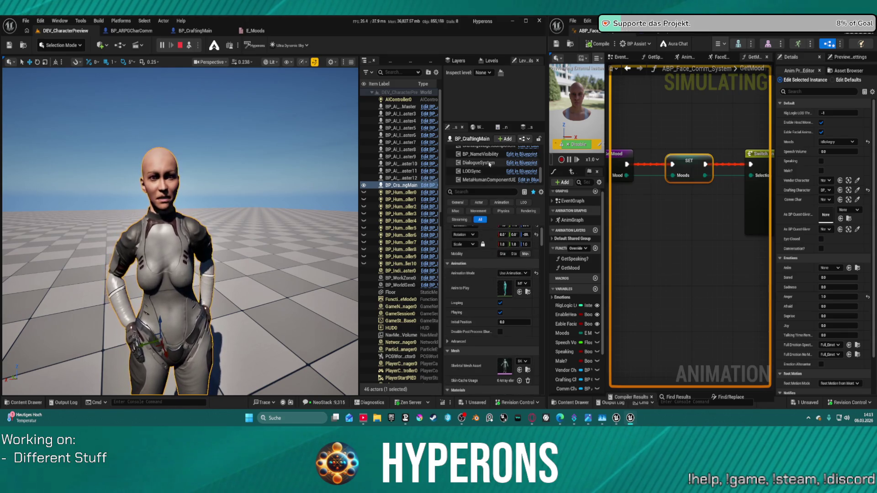
click(485, 164)
click(513, 227)
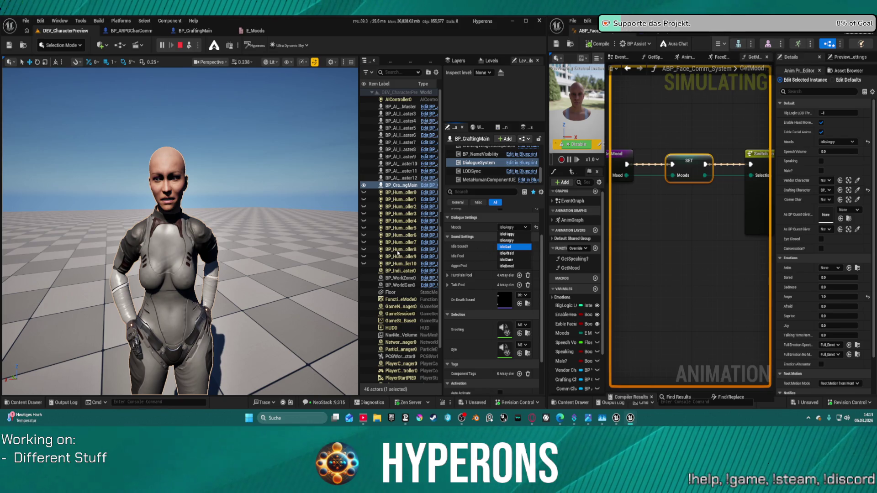
key(Return)
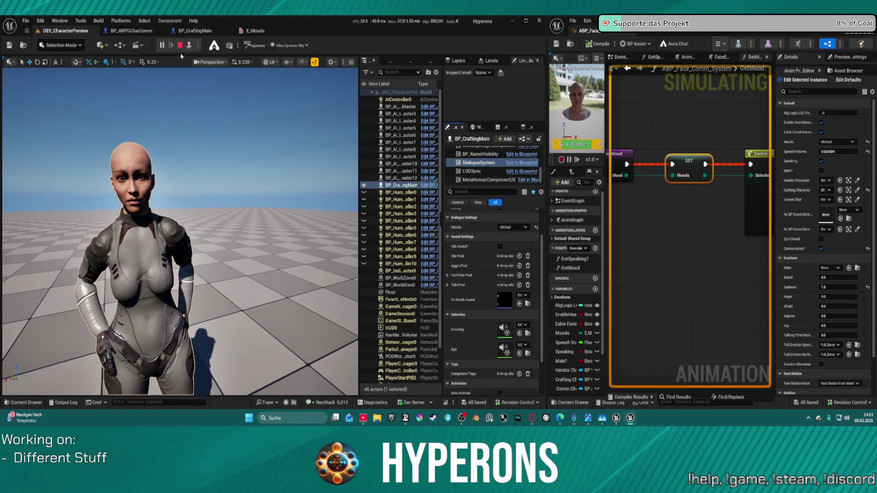
key(Escape)
Set the DialogueSystem Moods to IdleAfraid and play-test the level.
click(479, 162)
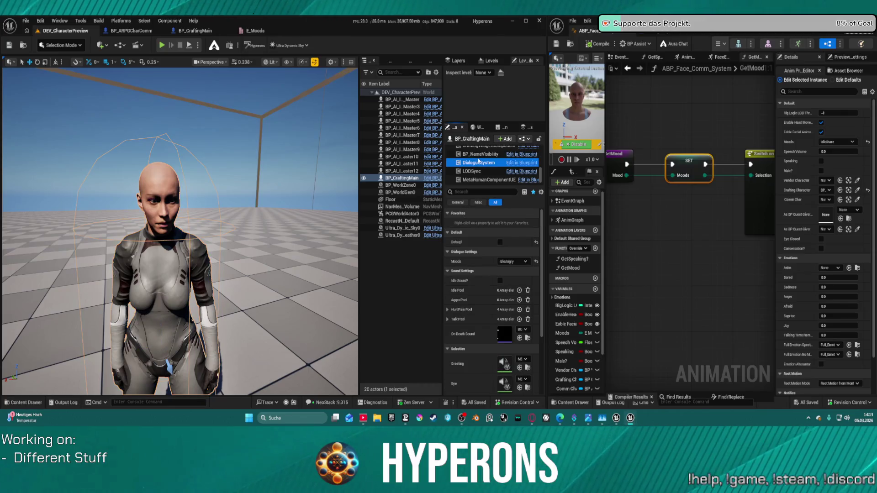
click(516, 260)
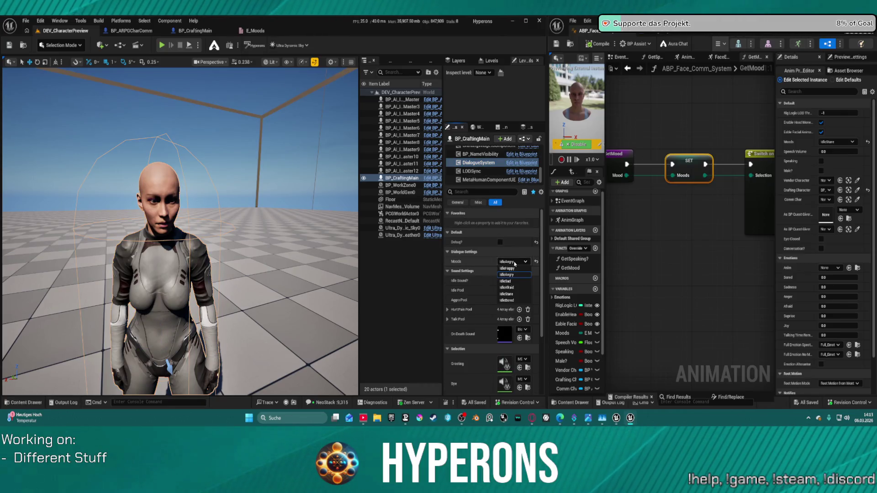
click(507, 287)
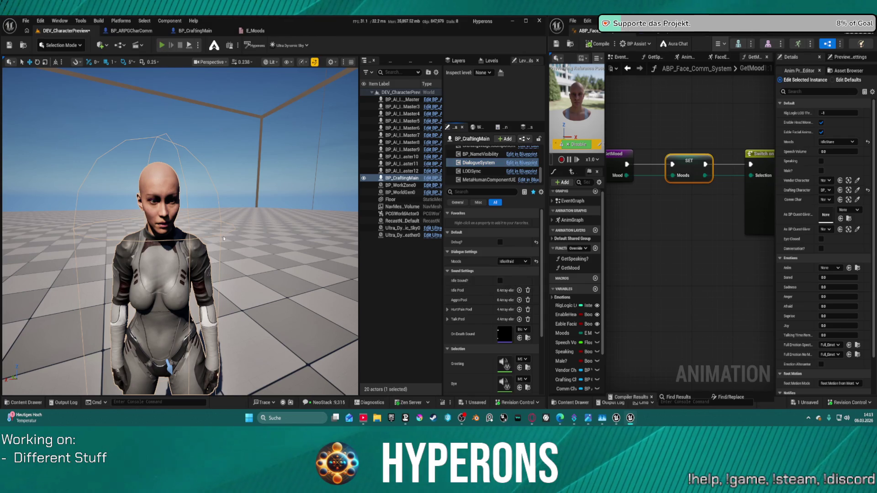
key(alt+p)
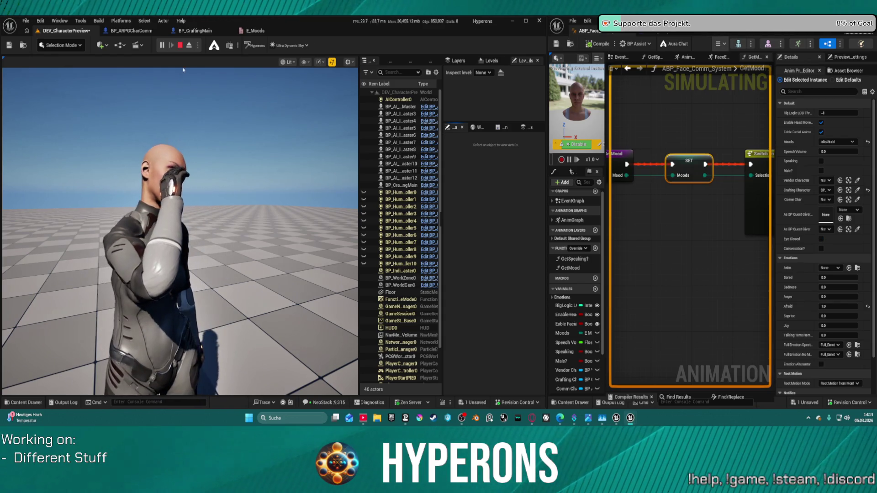
click(180, 45)
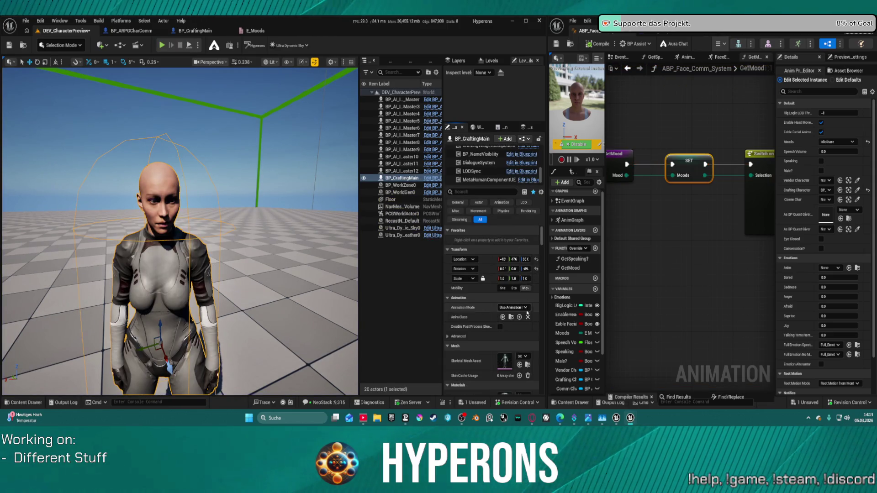
Change the DialogueSystem Moods to IdleSad.
click(486, 166)
click(514, 261)
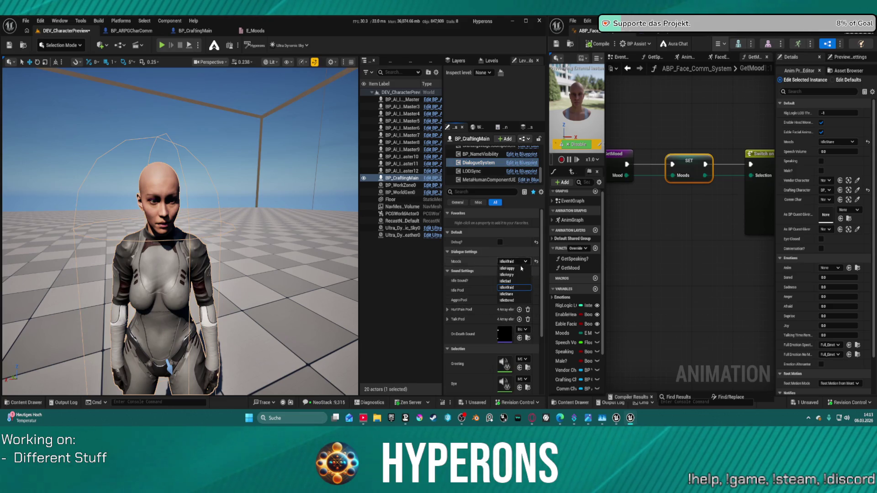
click(506, 281)
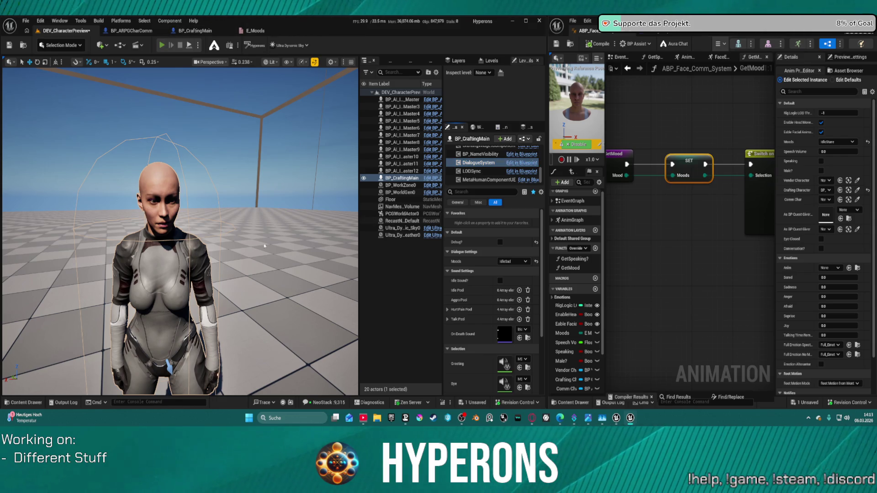
Play-test the IdleSad mood, then switch Moods to IdleStare and play-test again.
key(alt+p)
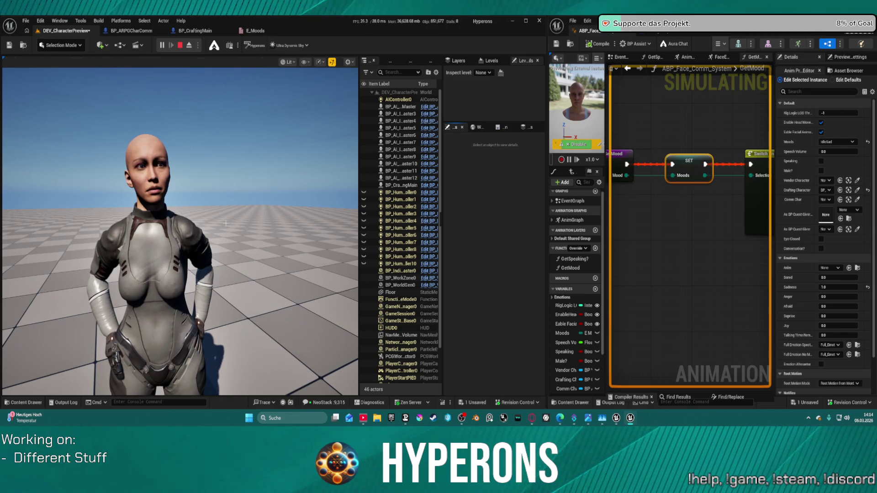
key(Escape)
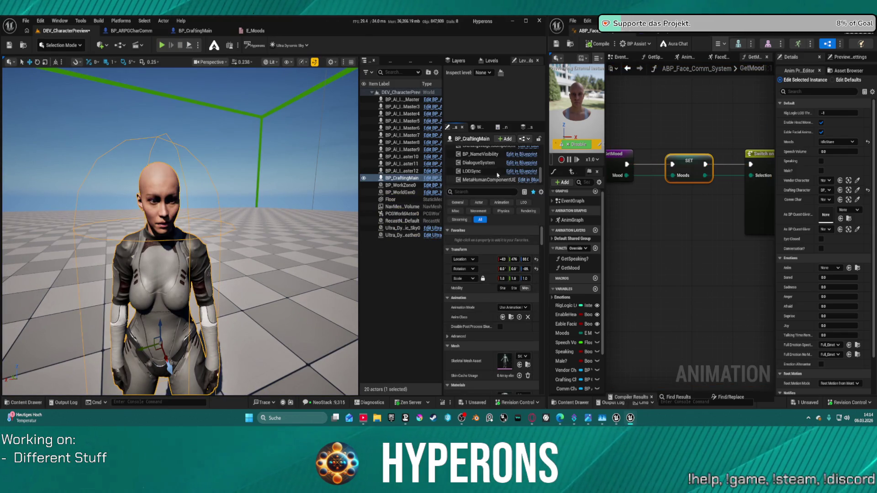
click(495, 163)
click(516, 262)
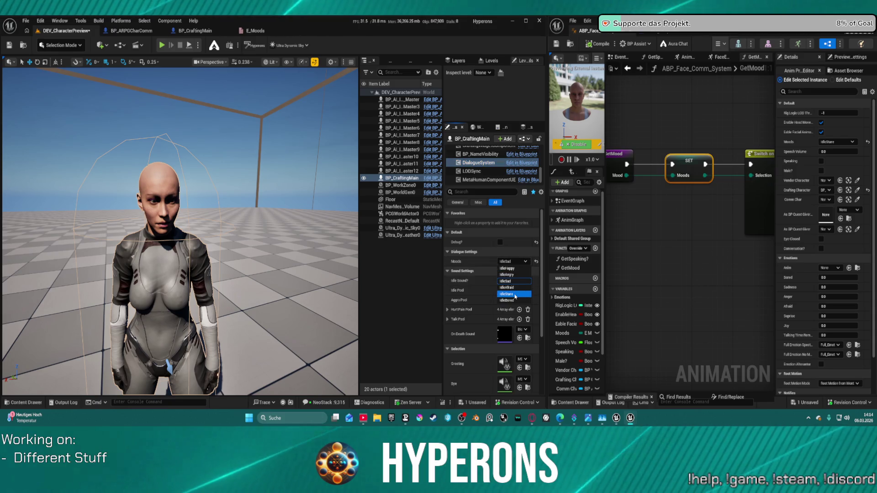
click(514, 294)
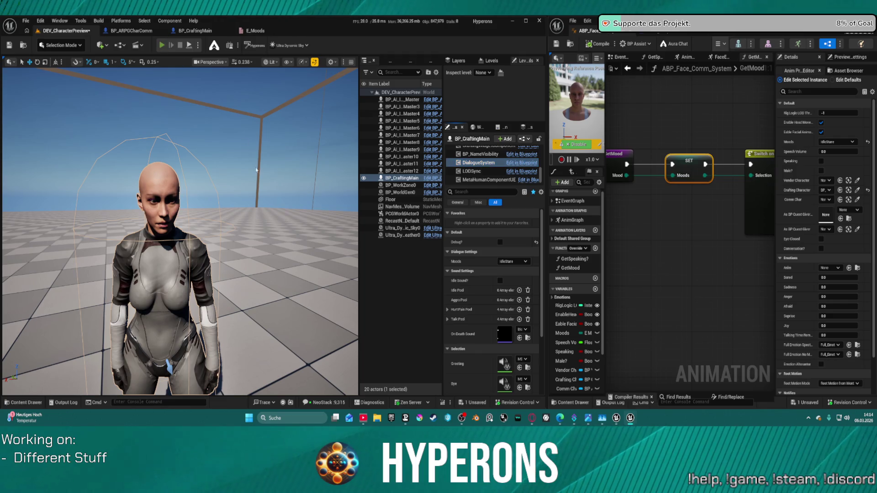
key(alt+p)
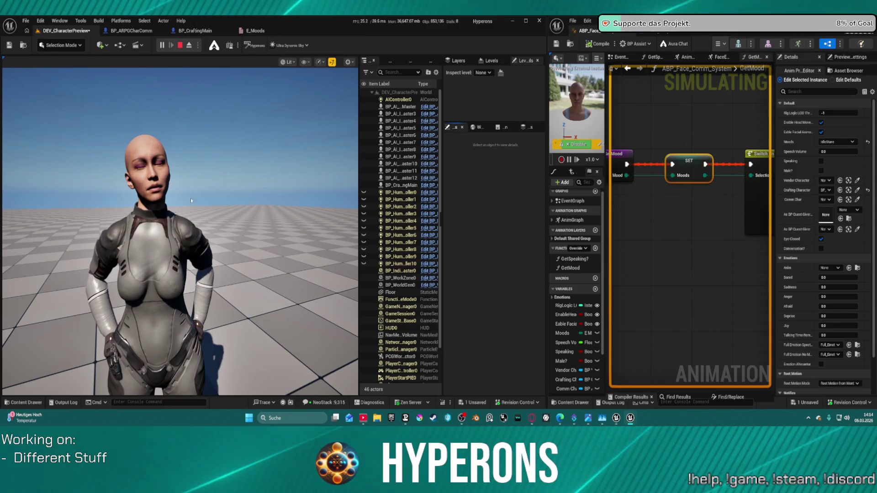
key(Escape)
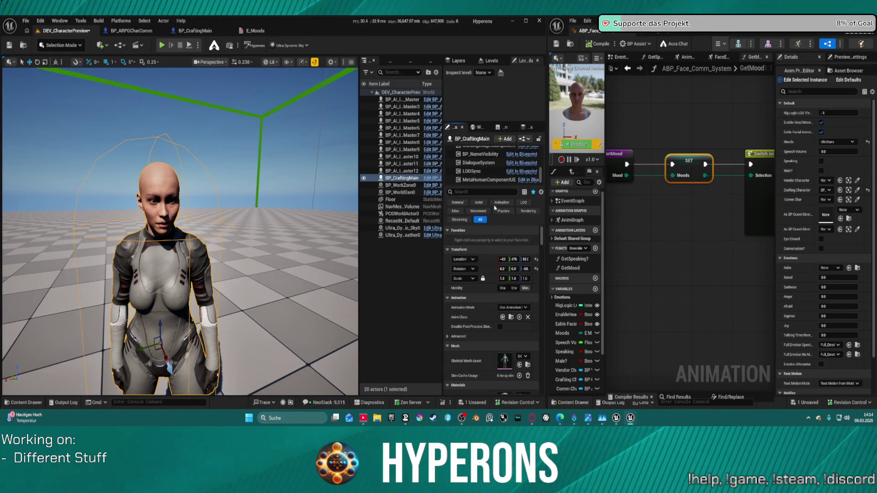
Set Moods to IdleHappy, play-test it, and widen the actor list.
click(476, 164)
click(523, 260)
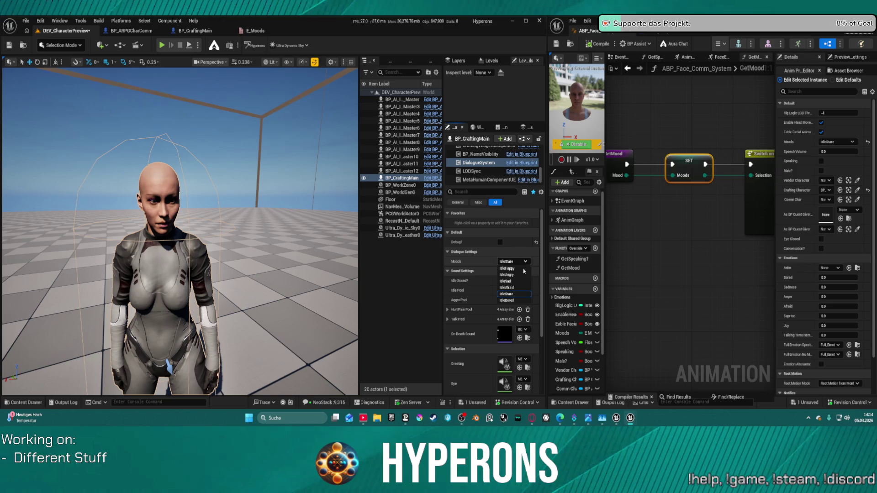
click(521, 271)
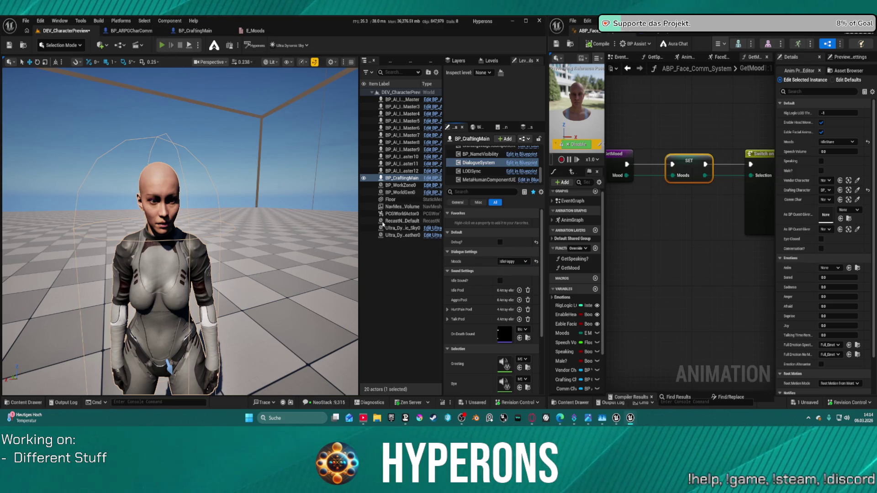
key(alt+p)
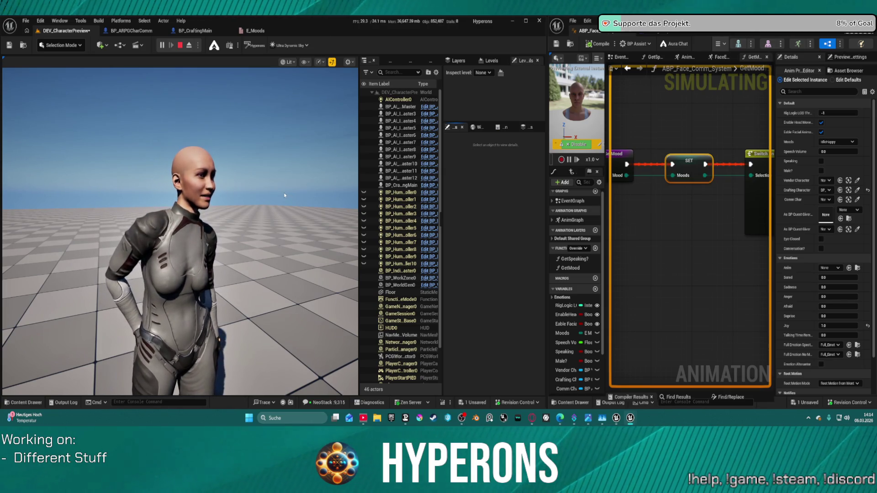
key(Escape)
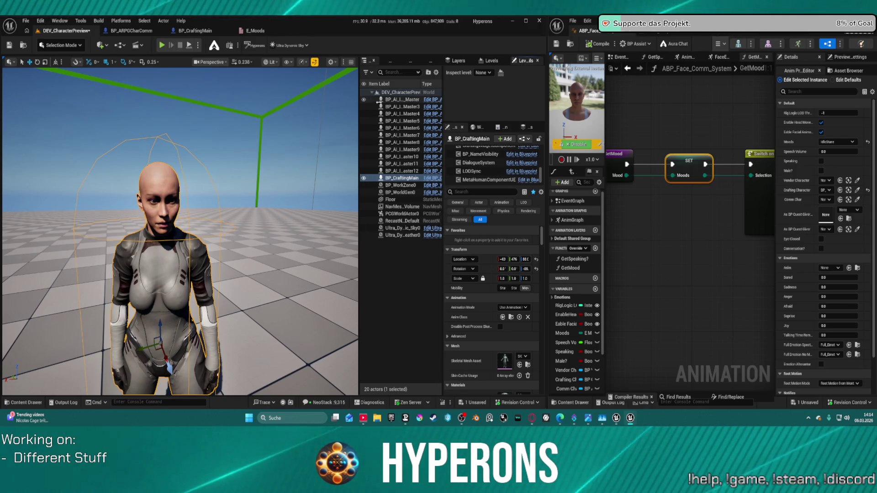
drag(360, 123, 220, 123)
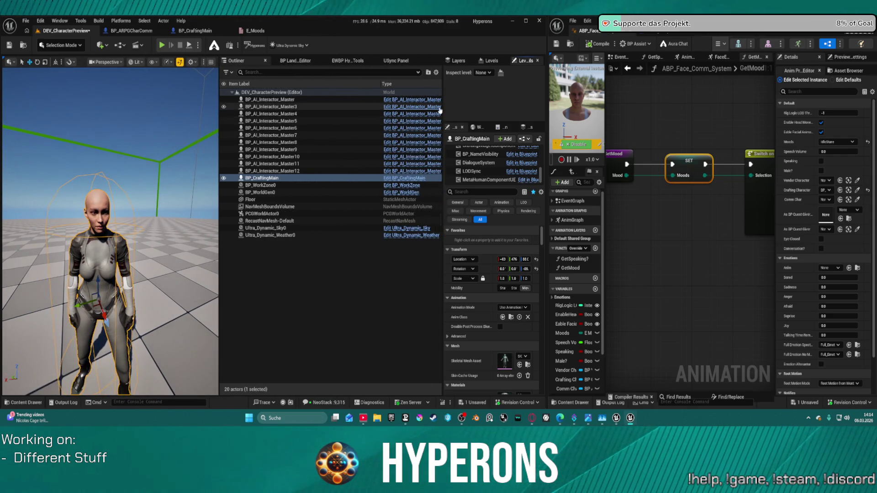
Resize the level editor's details area and level view.
drag(443, 130, 371, 114)
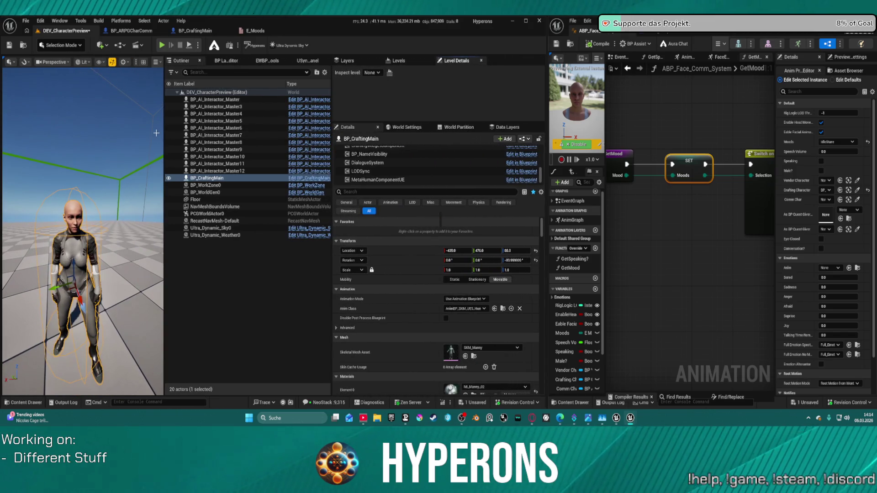
drag(167, 135, 222, 136)
mouse_move(189, 144)
mouse_down()
mouse_move(215, 169)
mouse_move(190, 144)
mouse_up()
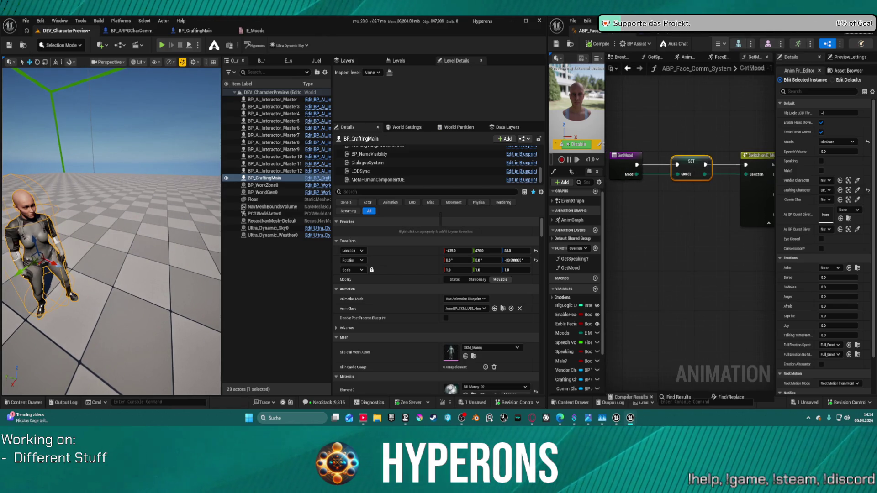
Maximize ABP_Face_Comm_System on its AnimGraph and save the level and modified assets.
double_click(825, 35)
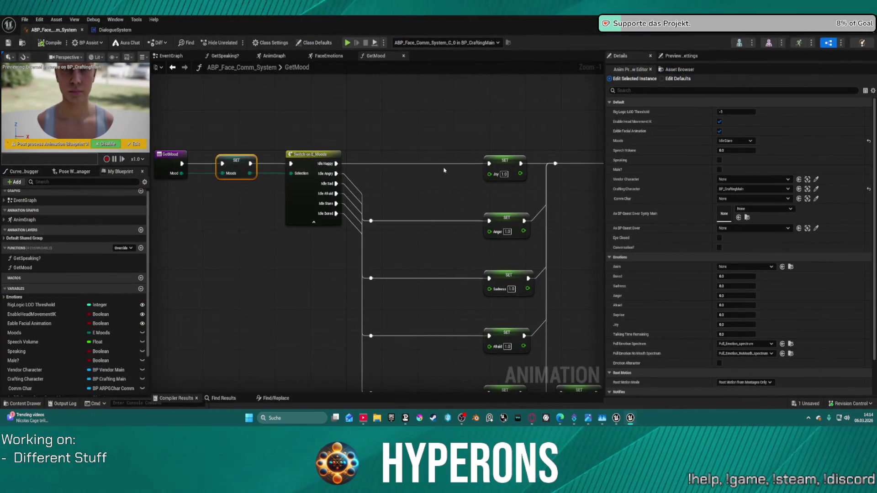
scroll(445, 171, down, 10)
click(327, 56)
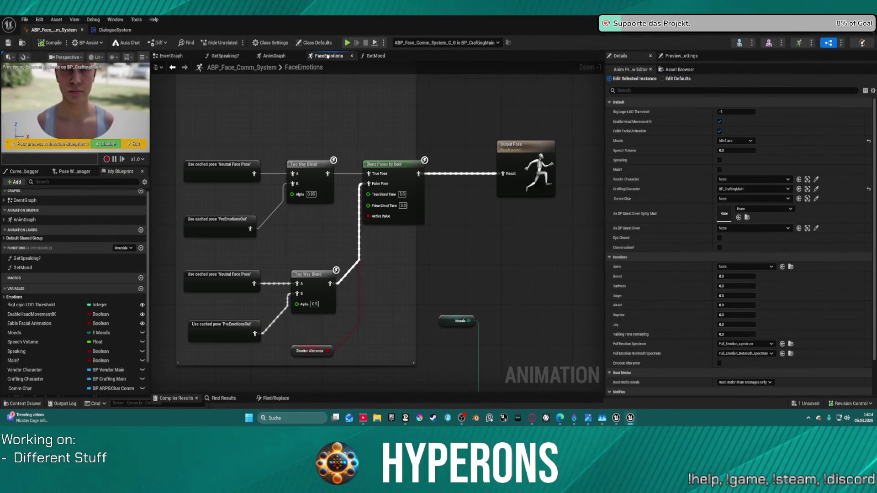
click(274, 55)
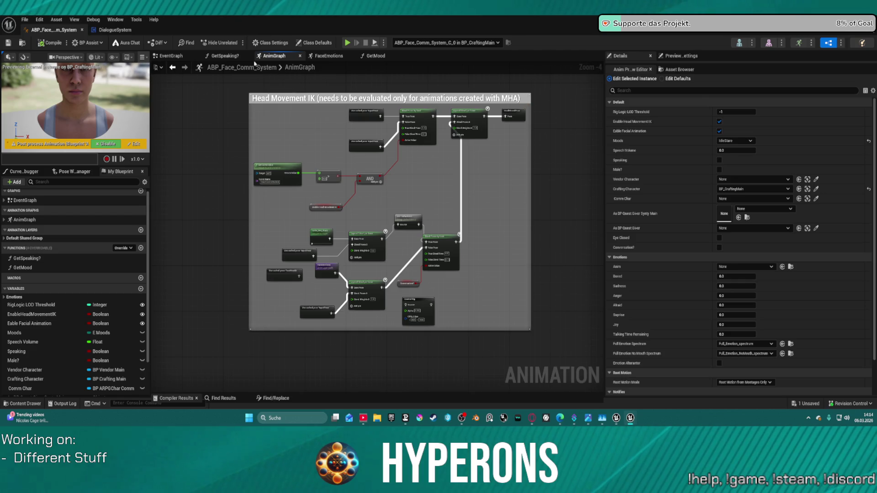
key(ctrl+shift+s)
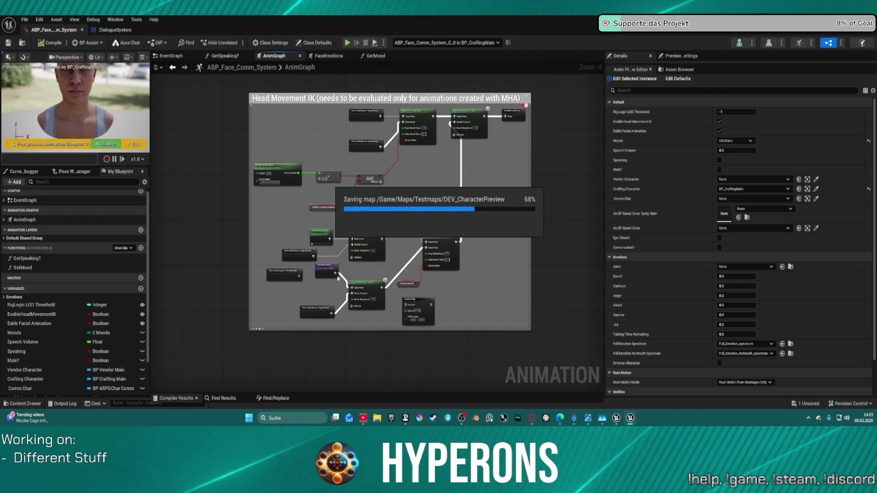
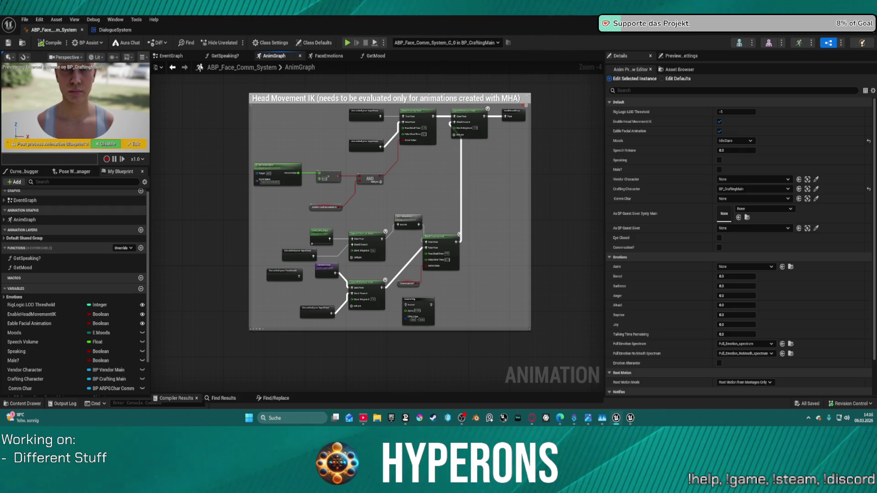
Switch to the ABP_Face_Comm_System EventGraph and box-select a block of its update nodes to inspect them.
click(171, 56)
scroll(314, 143, down, 2)
scroll(489, 182, up, 4)
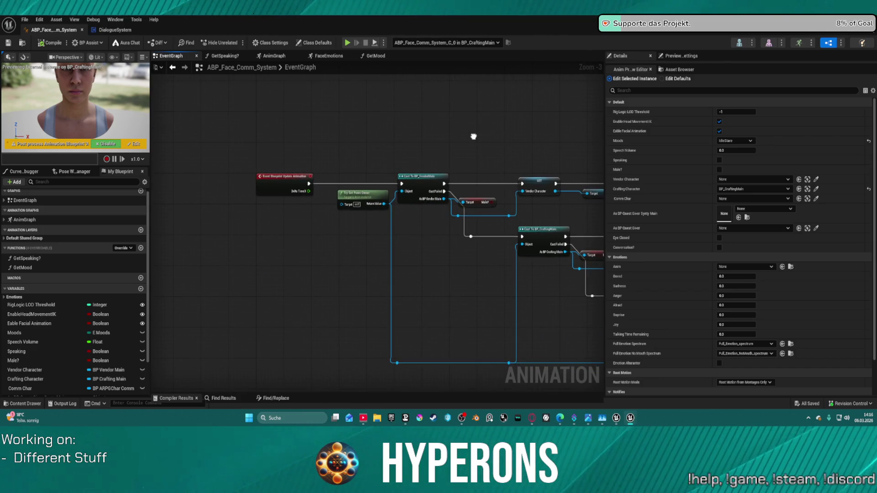
scroll(364, 133, down, 5)
mouse_move(265, 113)
mouse_down()
mouse_move(289, 161)
mouse_move(357, 189)
mouse_move(571, 205)
mouse_move(566, 194)
mouse_up()
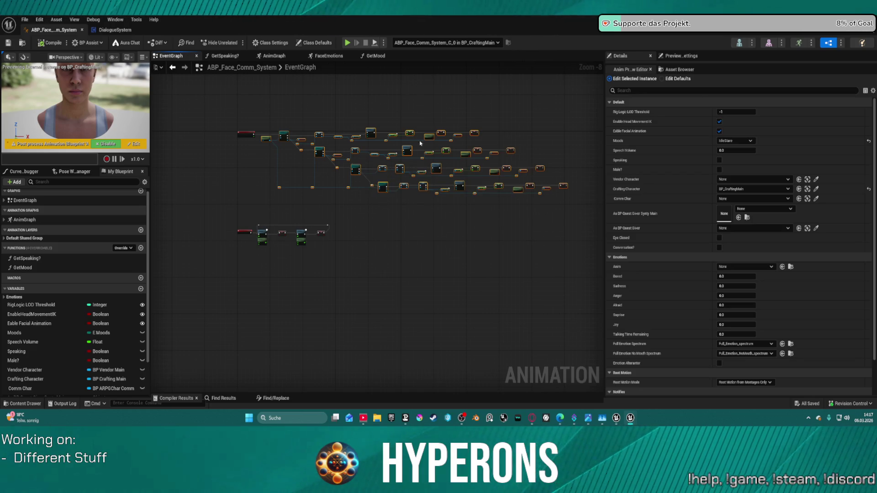
scroll(448, 134, up, 5)
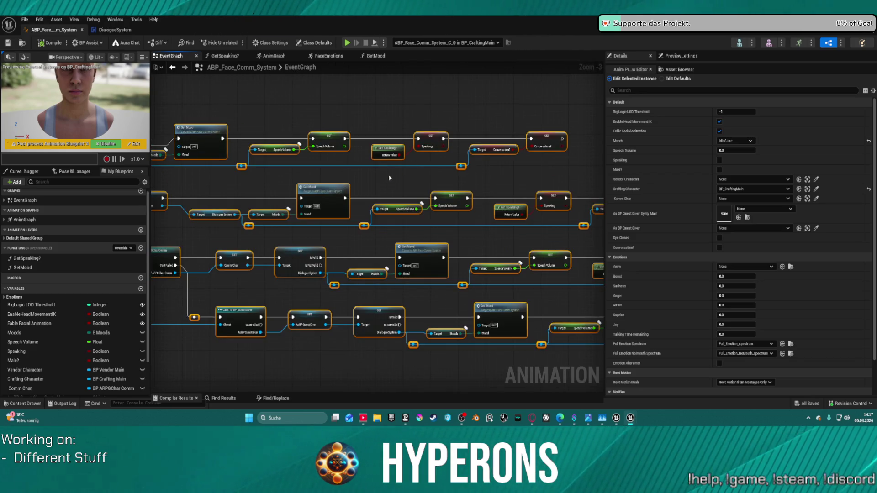
Check the Get Mood node's available actions, then dismiss them.
right_click(321, 190)
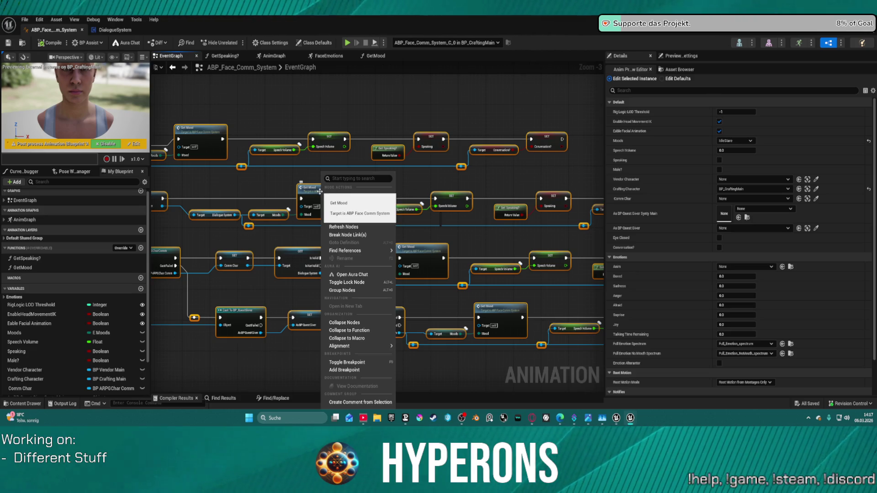
mouse_move(356, 251)
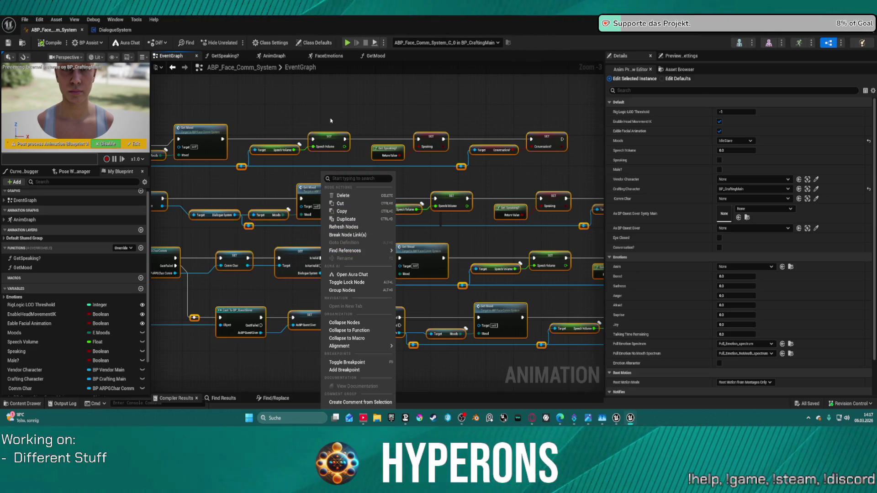
click(356, 216)
scroll(516, 118, down, 3)
scroll(516, 118, up, 1)
Select all four rows of update nodes and collapse them into a new function.
drag(407, 208, 543, 249)
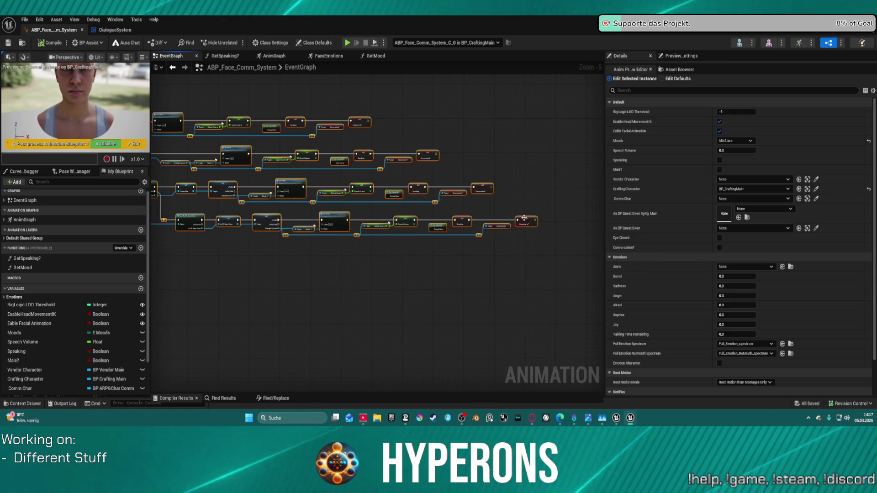
right_click(525, 222)
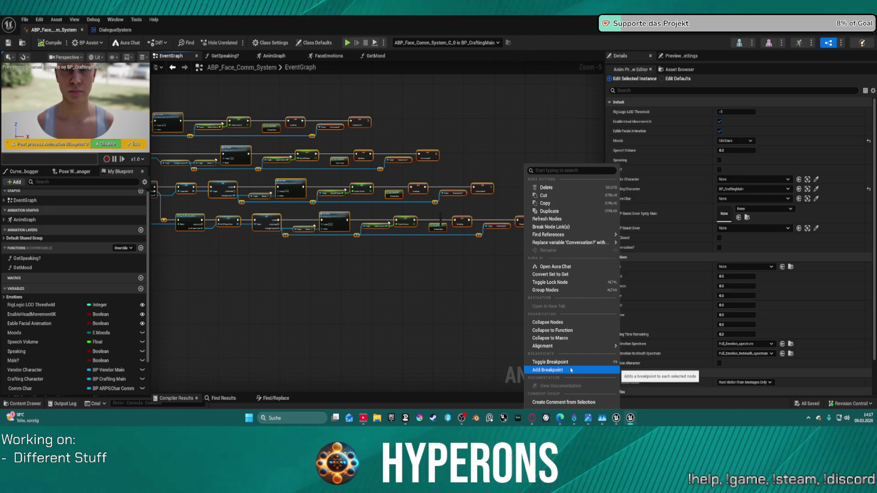
mouse_move(575, 349)
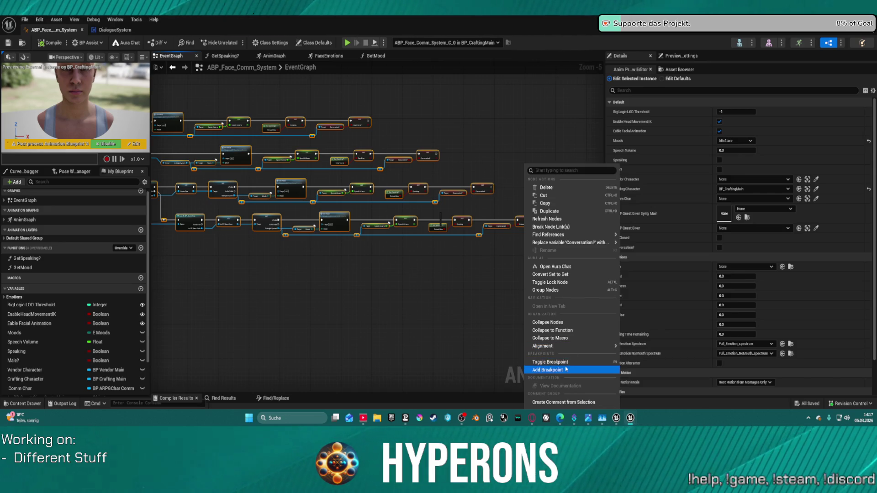
click(569, 331)
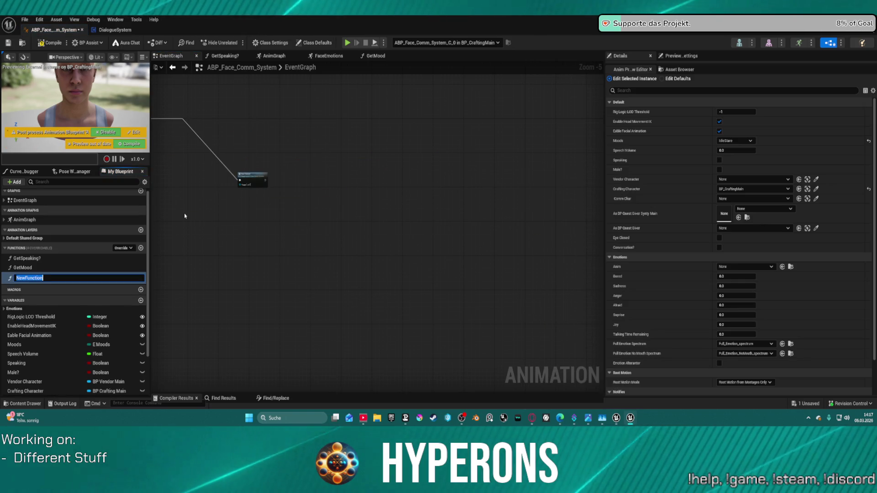
Name the collapsed function Validation and reposition its call node.
text(Valida)
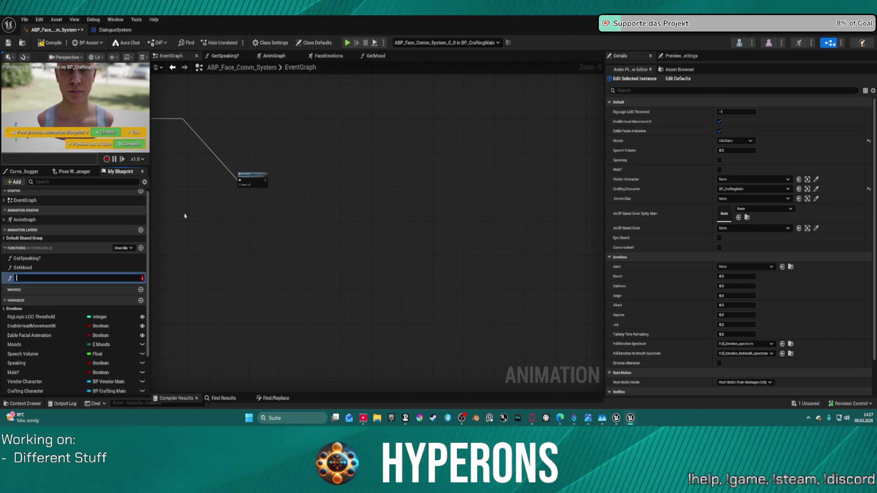
text(tion)
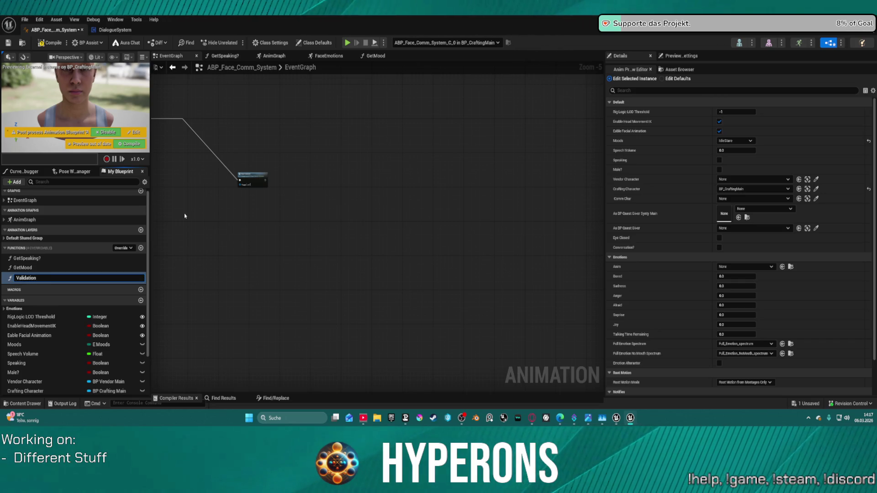
key(Return)
mouse_move(469, 234)
mouse_down()
mouse_move(318, 196)
mouse_move(205, 182)
mouse_move(391, 192)
mouse_up()
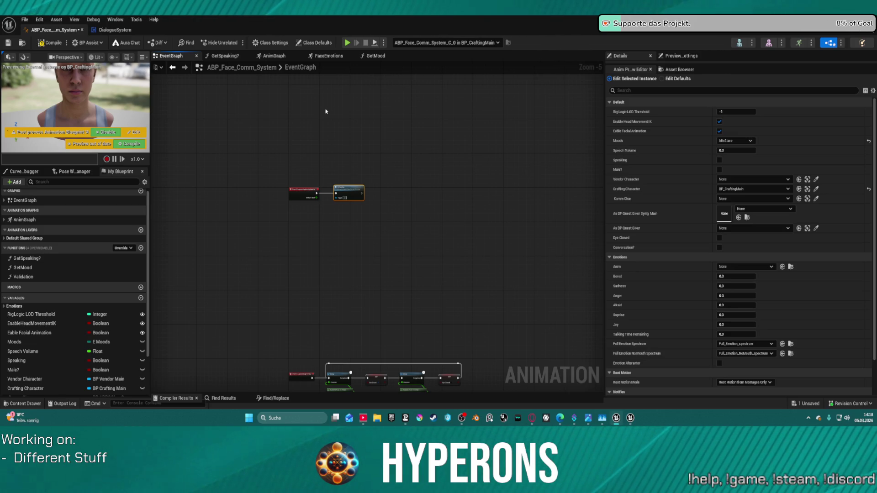
Open the Validation graph, peek into GetSpeaking?, then return and select the SET Speaking node.
double_click(341, 193)
scroll(481, 228, up, 5)
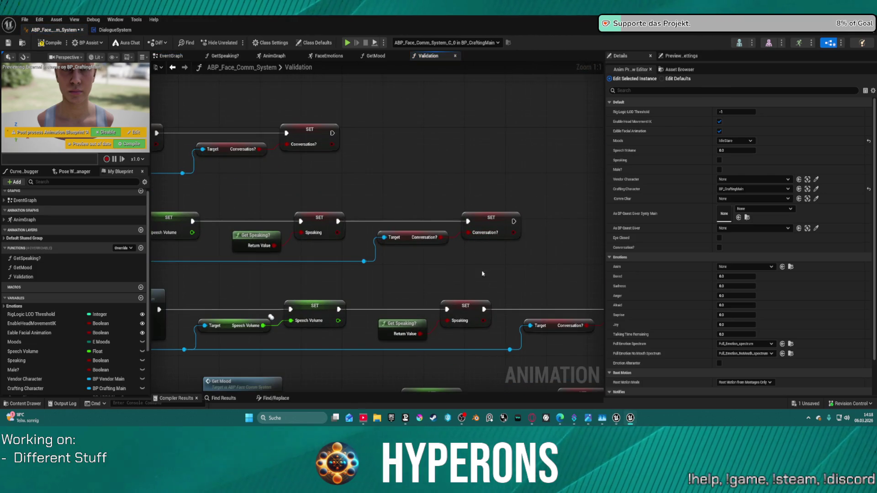
drag(459, 247, 442, 170)
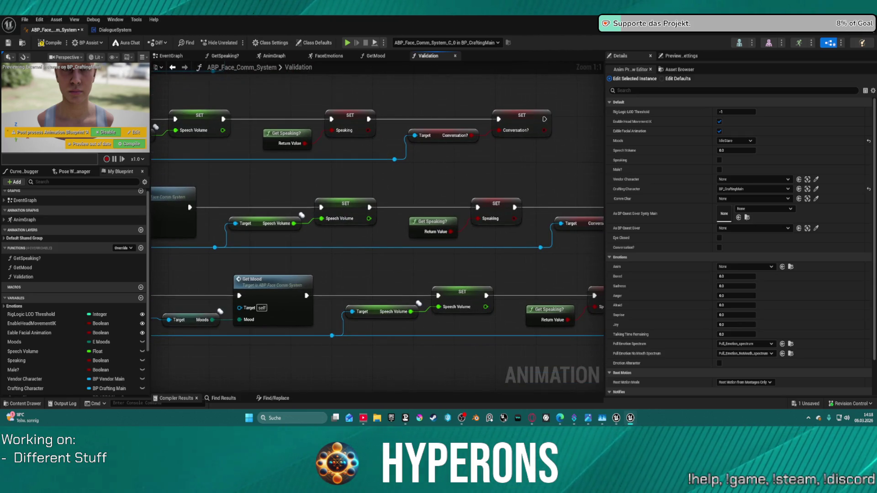
drag(425, 220, 375, 195)
double_click(383, 197)
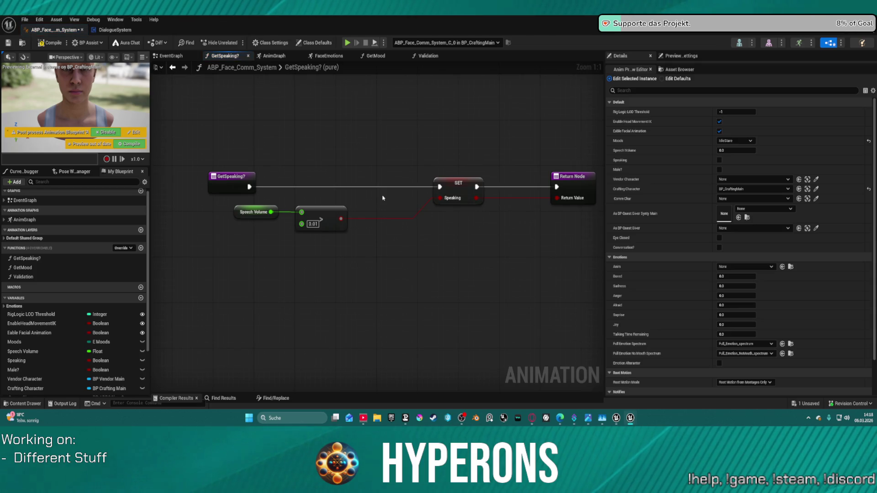
click(172, 67)
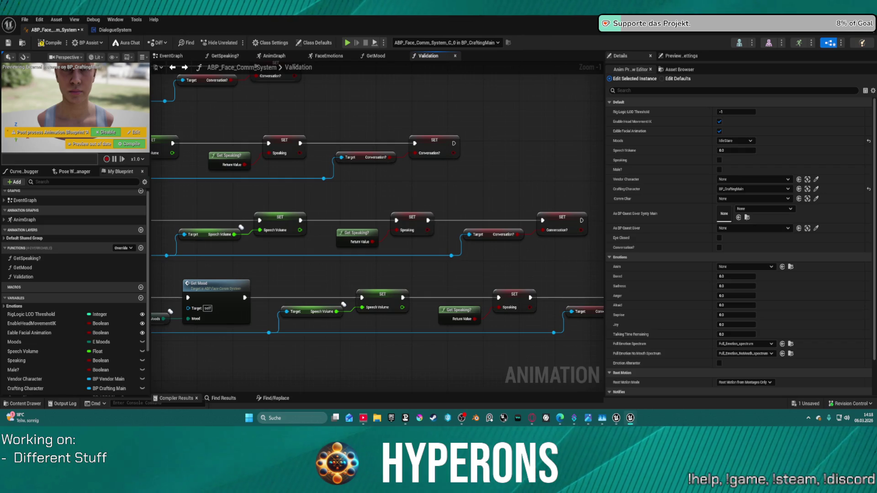
click(284, 139)
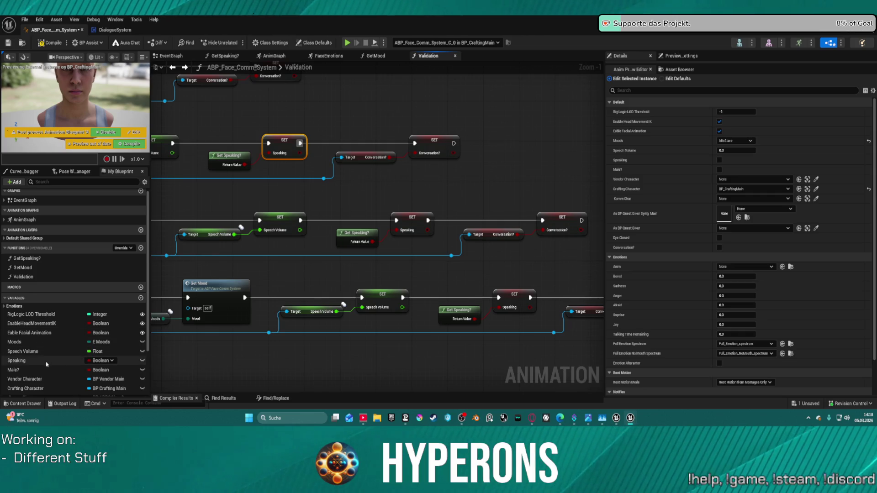
Rename the Speaking variable to IsTalking? so its SET nodes read Is Talking?
click(143, 361)
key(F2)
text(Is)
key(BackSpace)
text(s_Talkni)
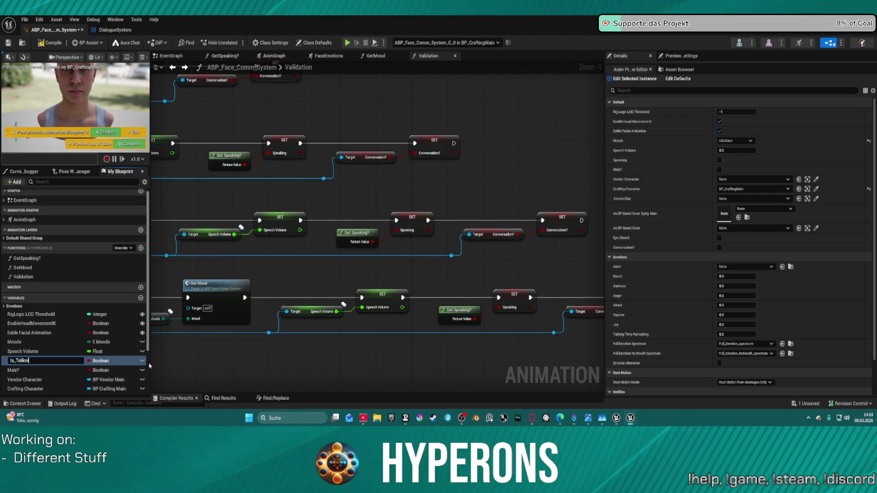
key(BackSpace)
key(BackSpace)
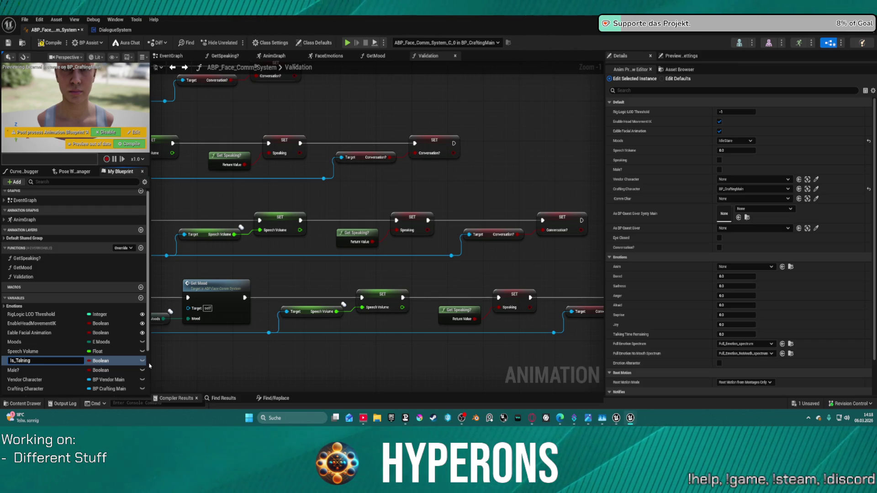
text(k)
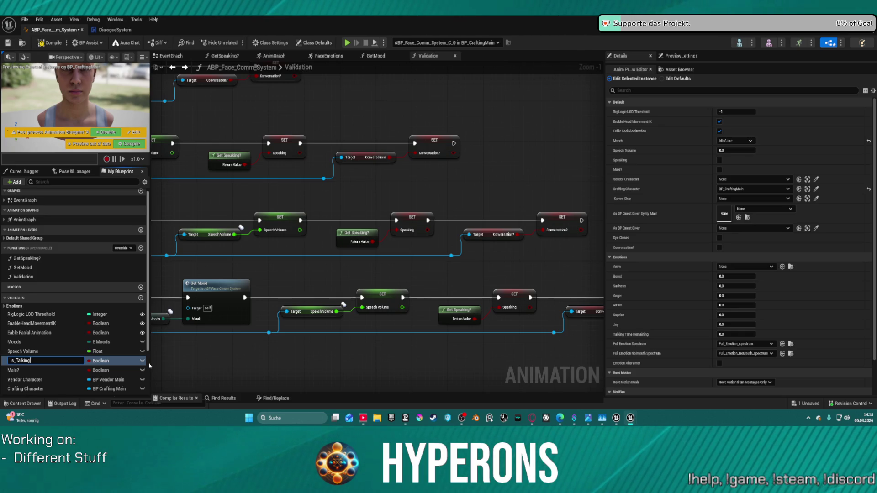
text(?)
key(Home)
key(Right)
key(Right)
key(Right)
key(BackSpace)
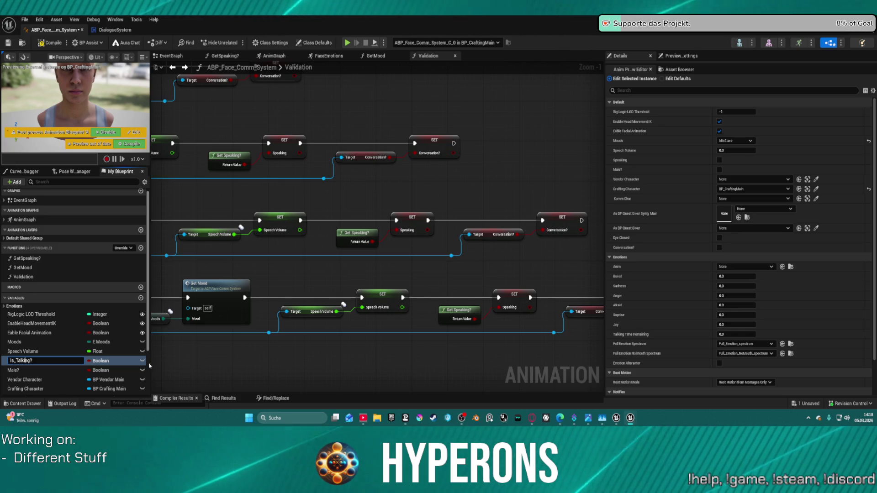
key(Return)
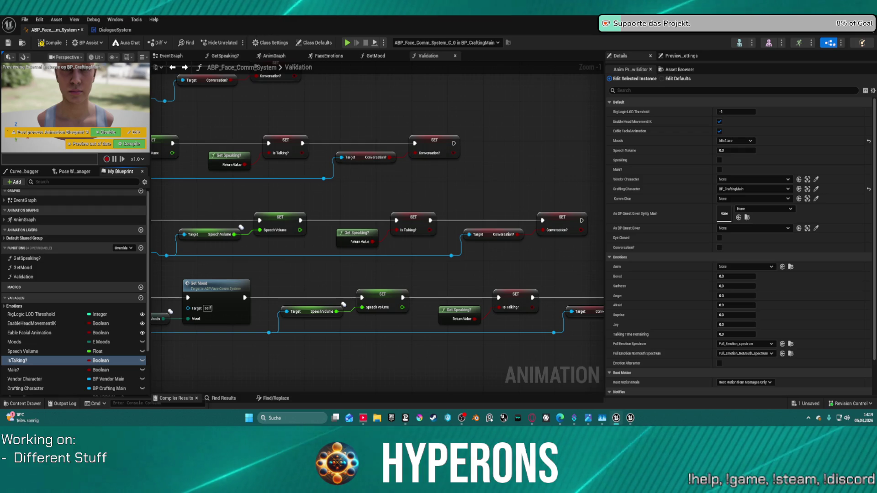
click(441, 146)
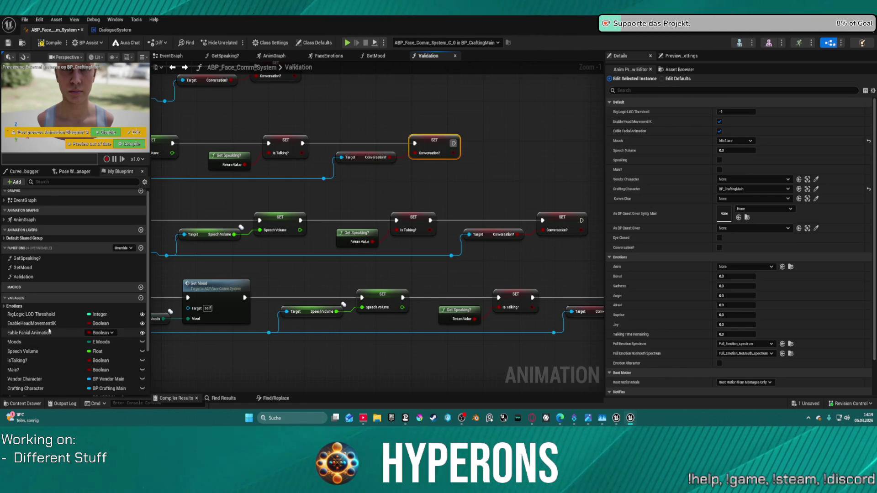
Rename the Conversation? variable to IsInConversation? by prefixing IsIn.
scroll(46, 342, down, 3)
click(46, 370)
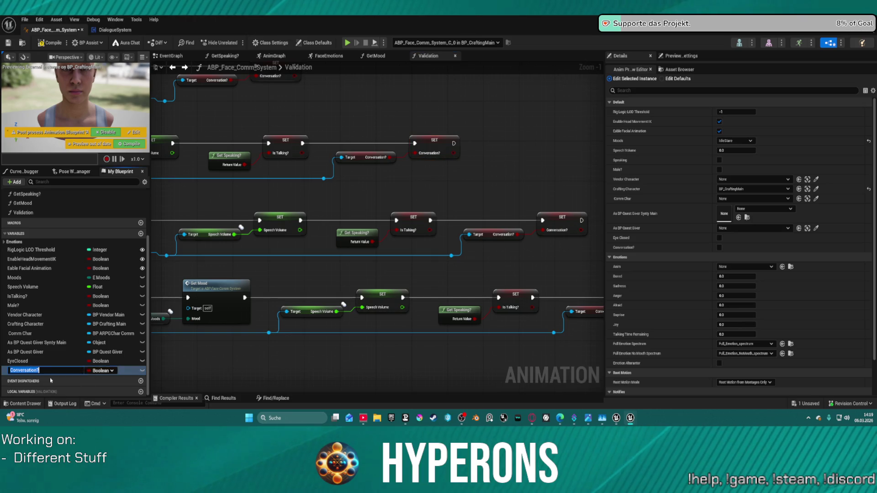
key(F2)
text(IsIn)
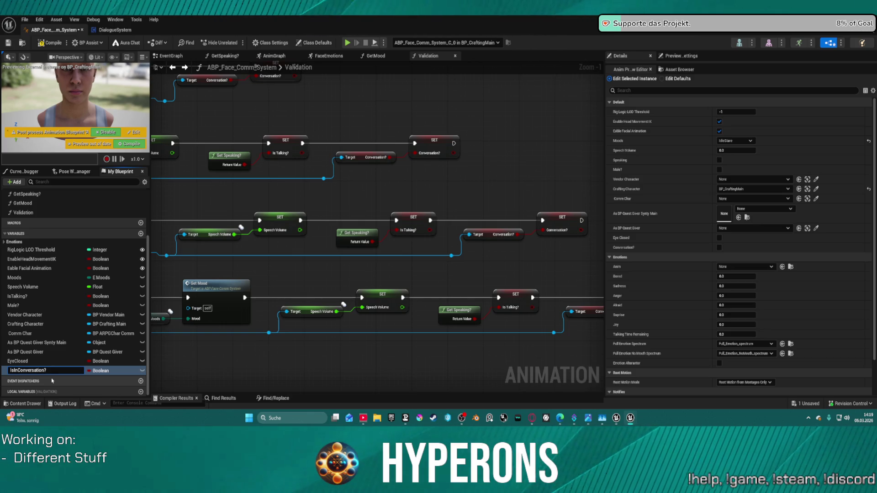
key(Return)
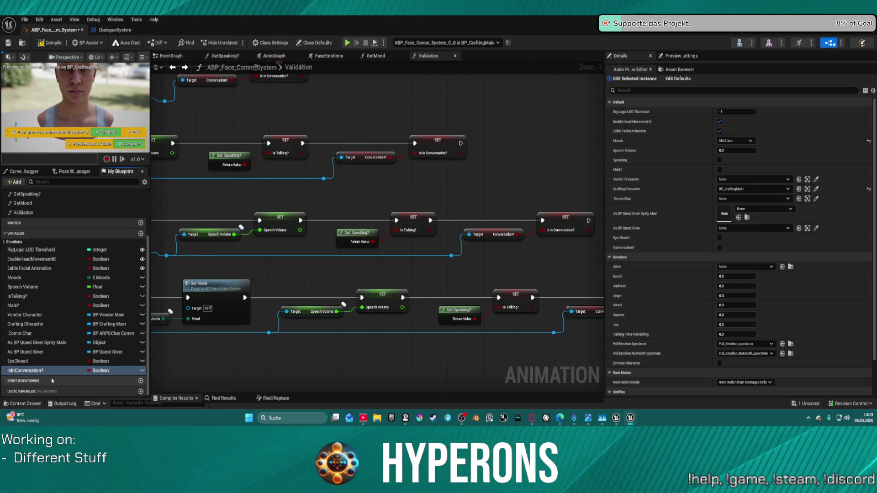
scroll(366, 228, down, 4)
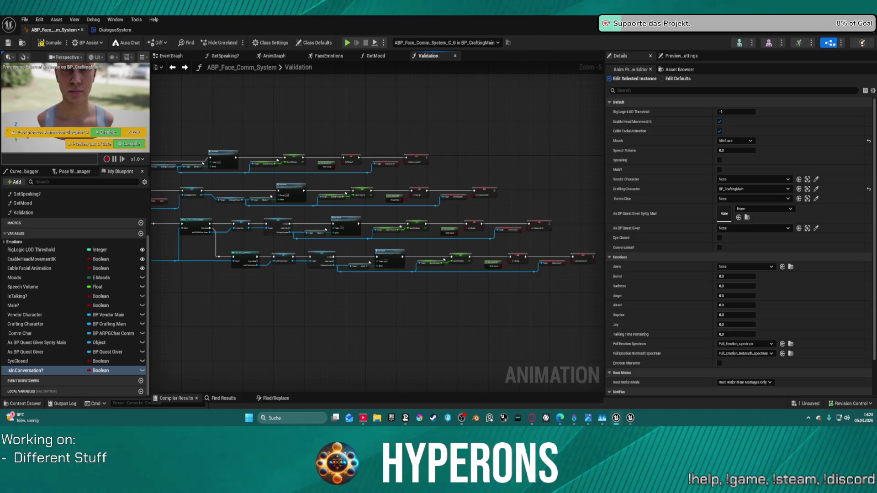
Move the Validation entry node up beside the first row and check the Is in Conversation? nodes.
drag(378, 293, 394, 257)
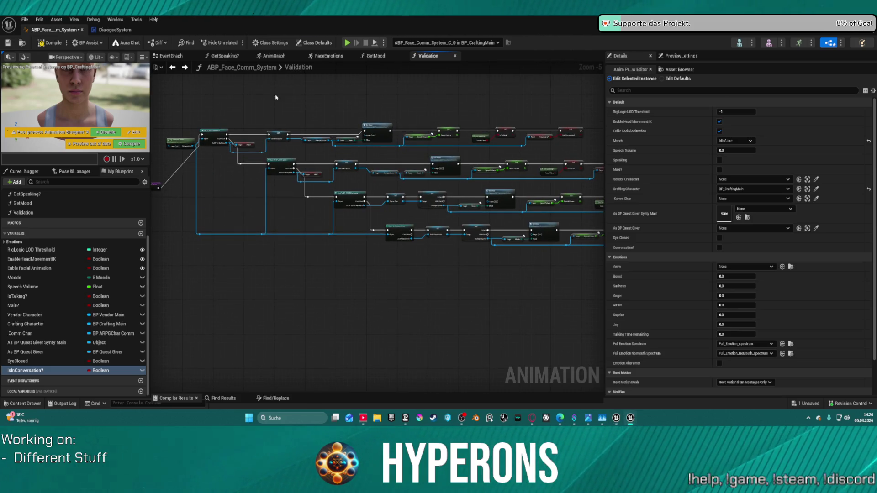
drag(275, 97, 382, 91)
drag(262, 181, 258, 126)
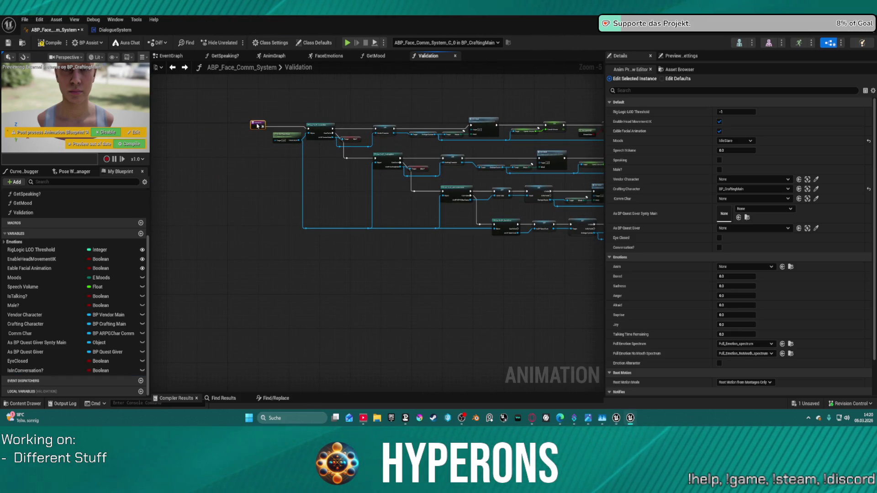
drag(396, 94, 198, 87)
scroll(334, 159, up, 5)
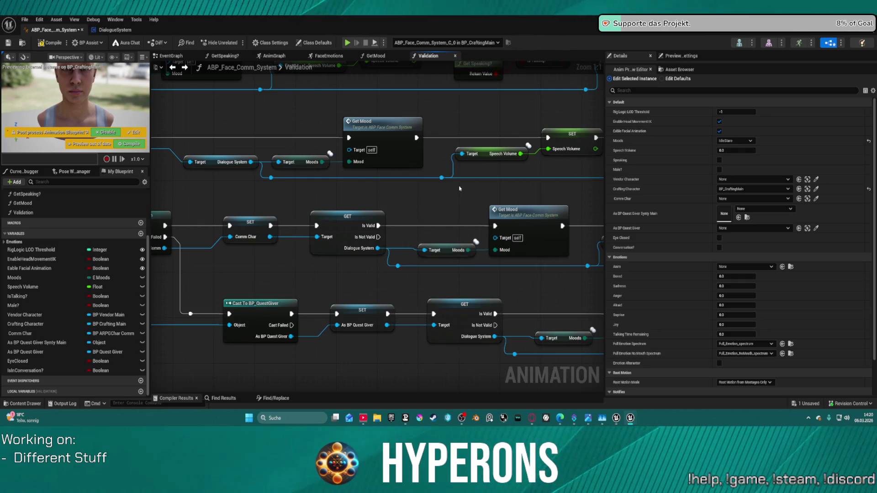
drag(459, 189, 233, 213)
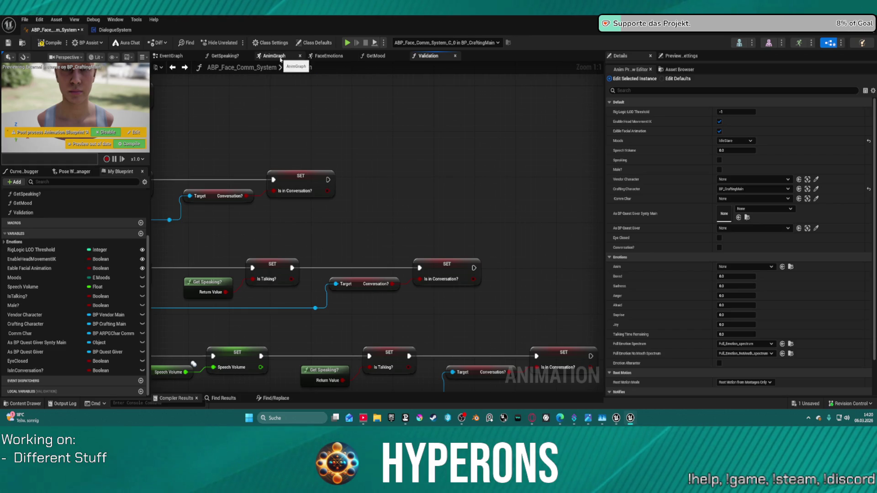
click(158, 57)
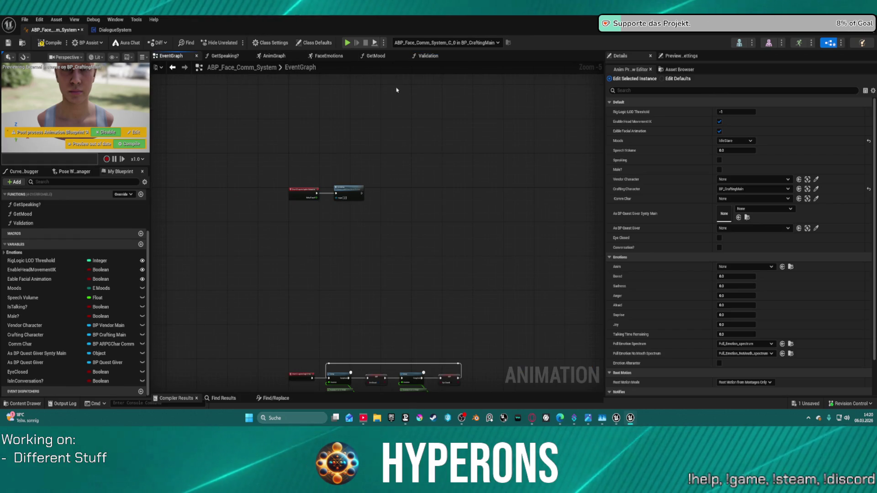
mouse_move(361, 194)
mouse_down()
mouse_move(352, 219)
mouse_move(407, 196)
mouse_up()
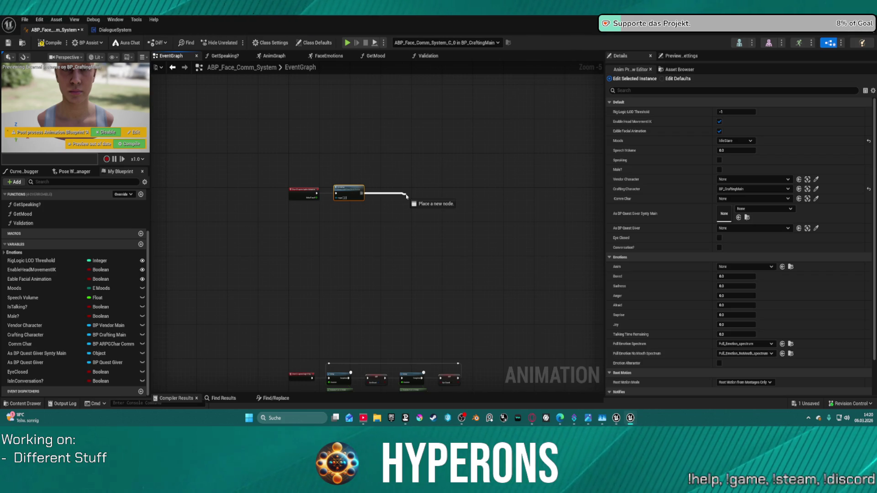
drag(406, 195, 407, 196)
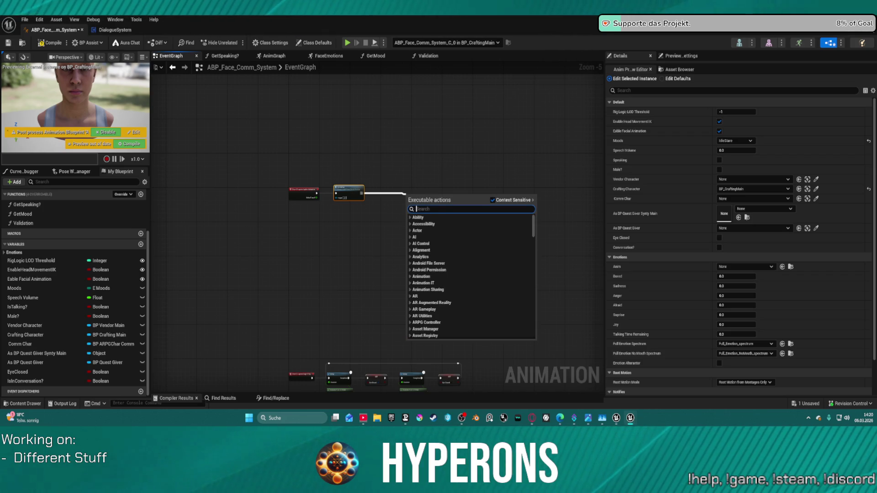
key(Escape)
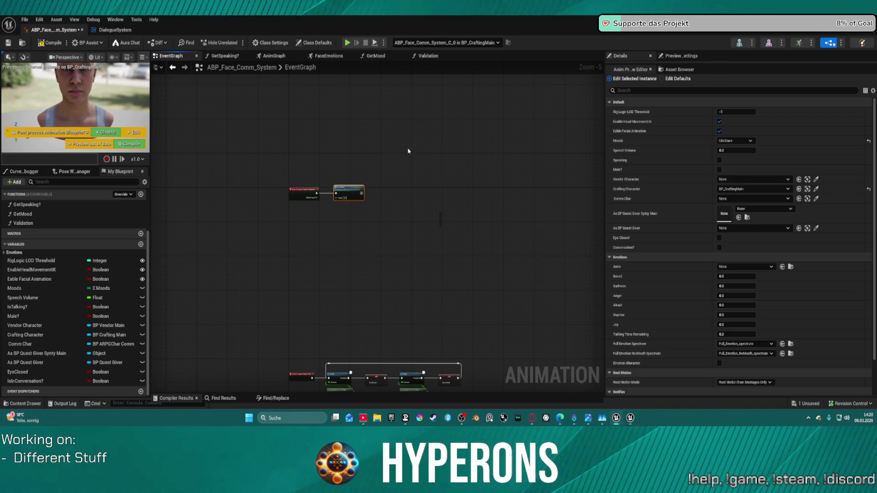
scroll(409, 189, up, 3)
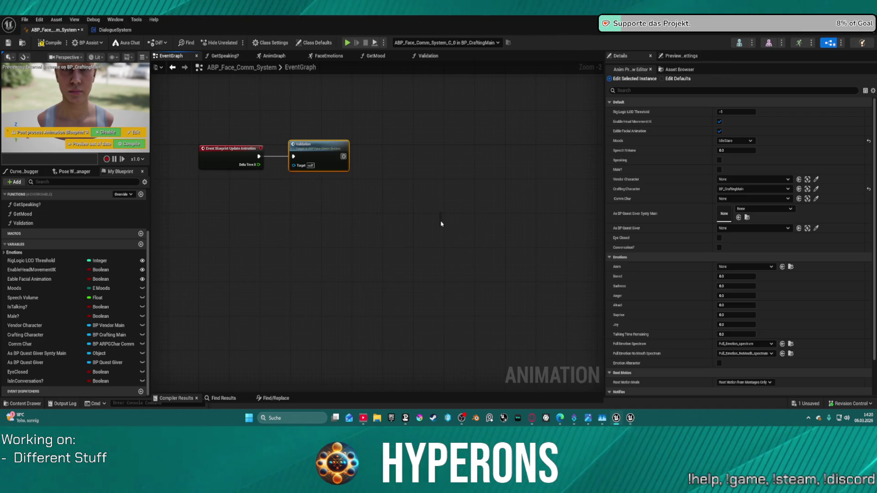
click(427, 228)
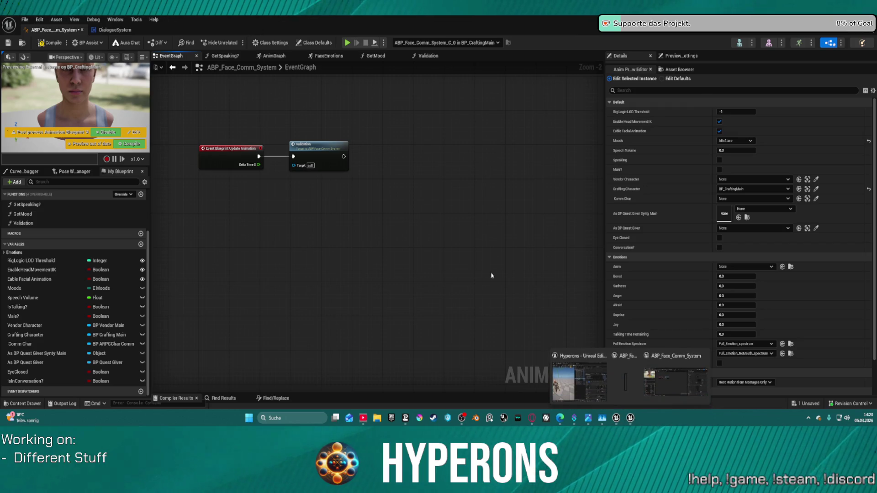
click(411, 243)
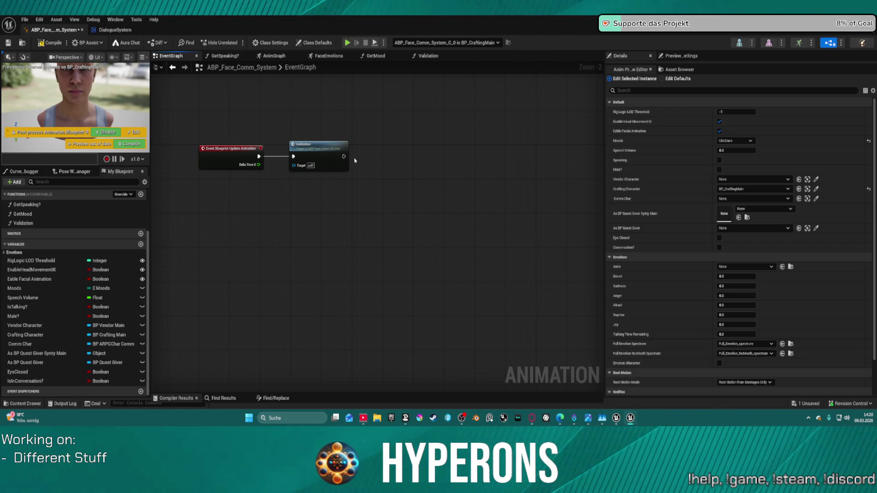
drag(344, 156, 405, 159)
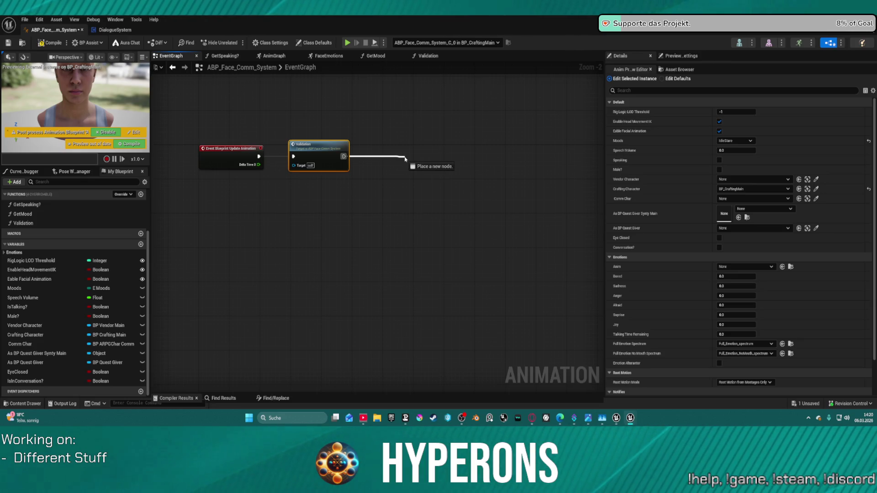
drag(406, 158, 405, 158)
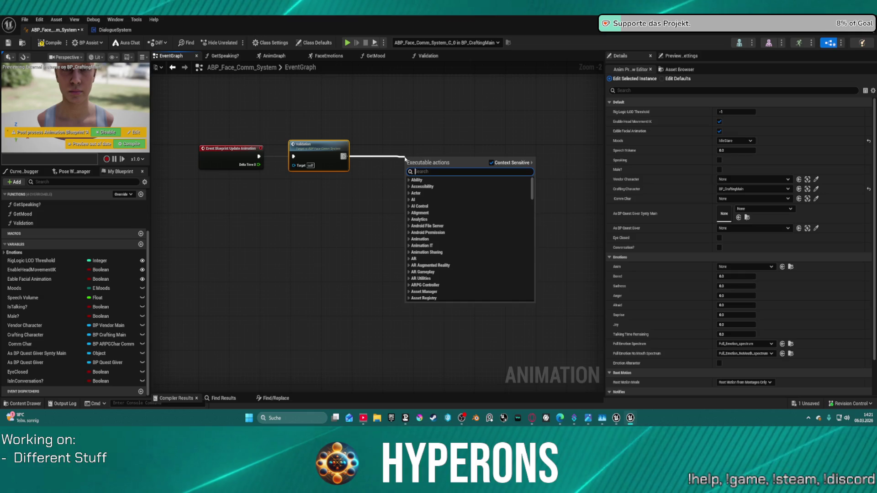
key(Escape)
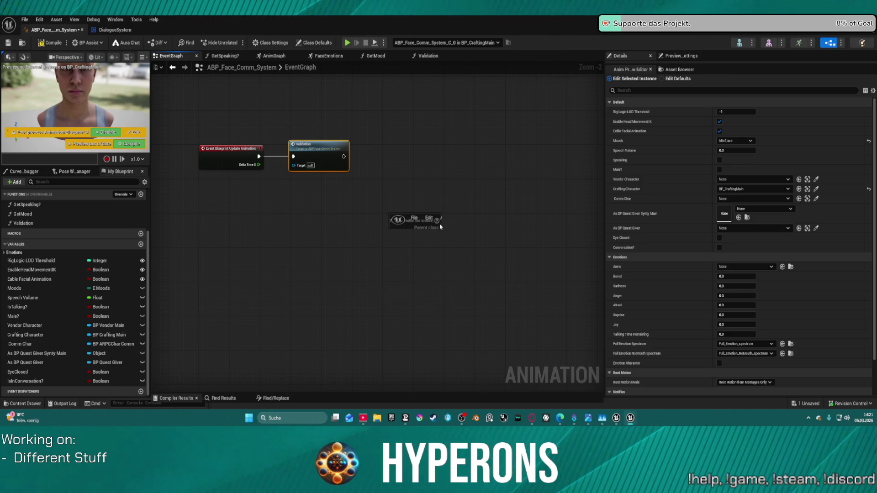
Resize and then close the extra floating editor window.
drag(442, 224, 721, 221)
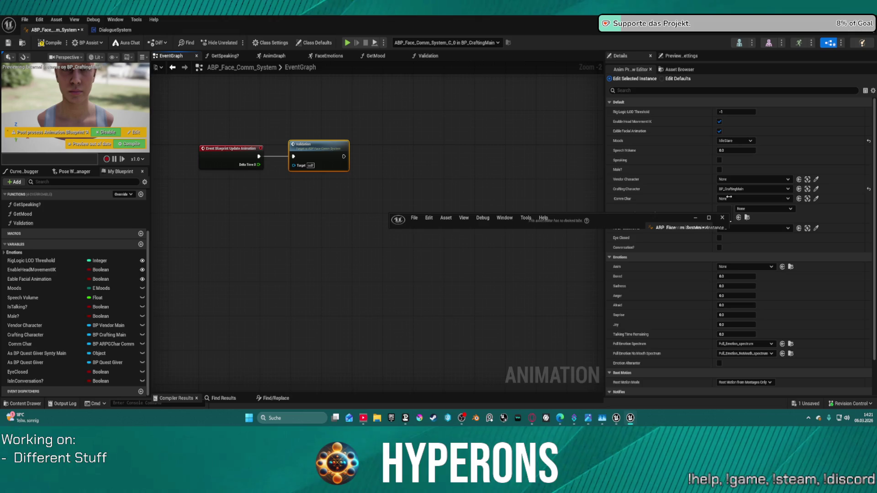
drag(566, 227, 562, 318)
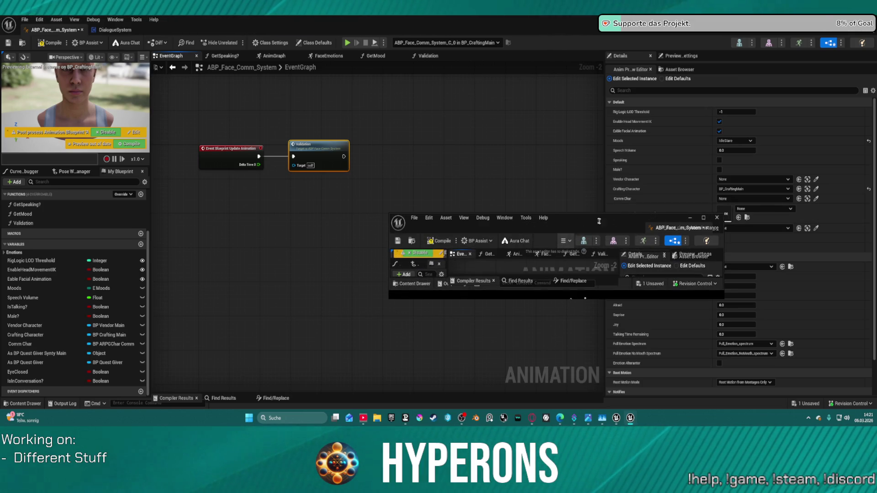
click(716, 219)
Frame the event graph nodes and compile the face animation blueprint with F7.
key(Home)
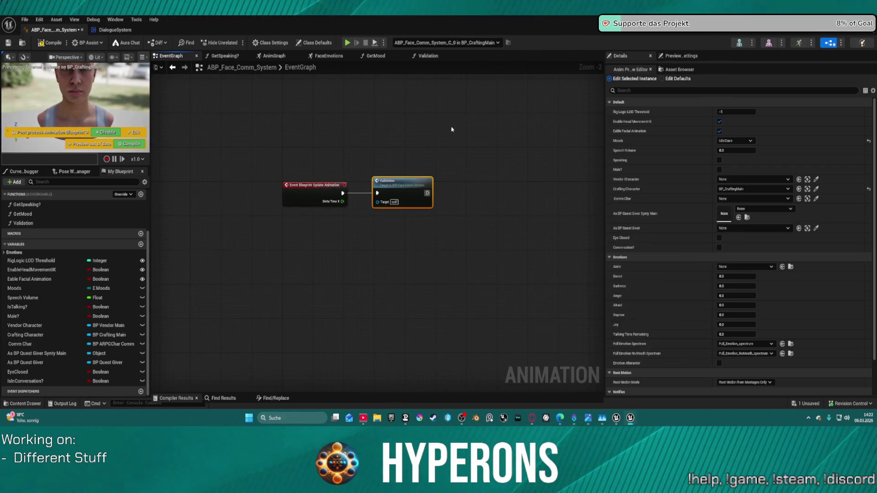
key(F7)
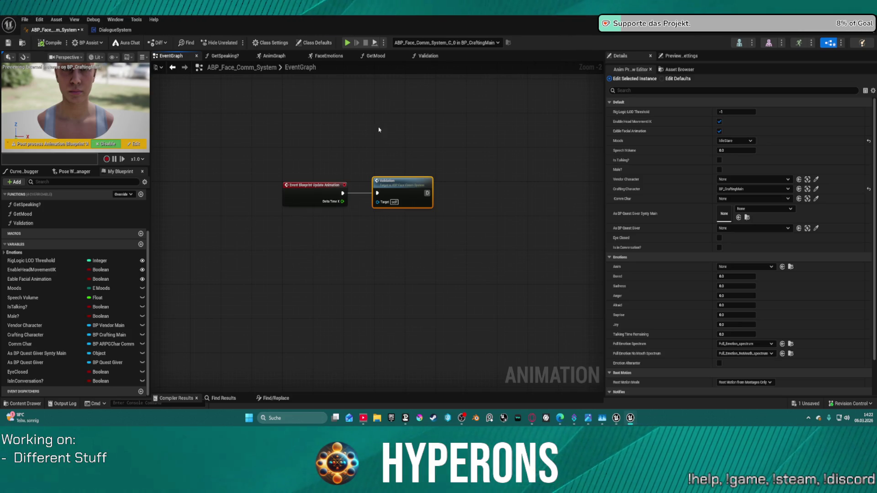
click(293, 69)
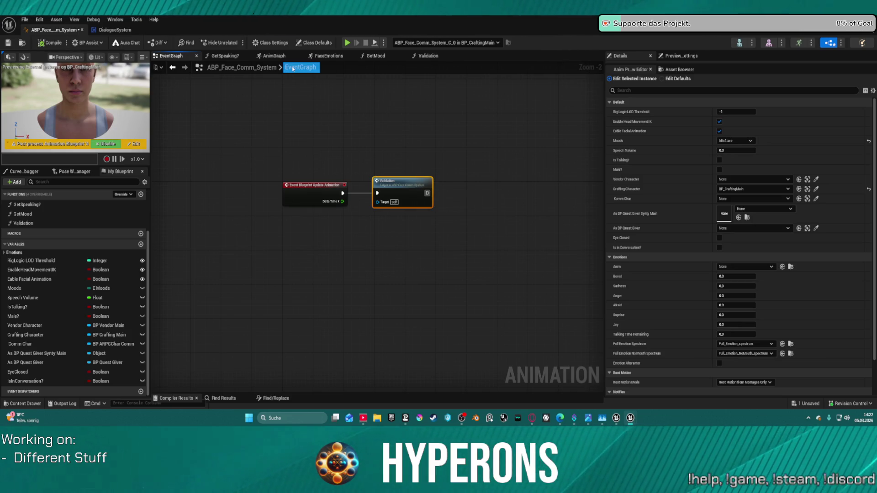
click(361, 153)
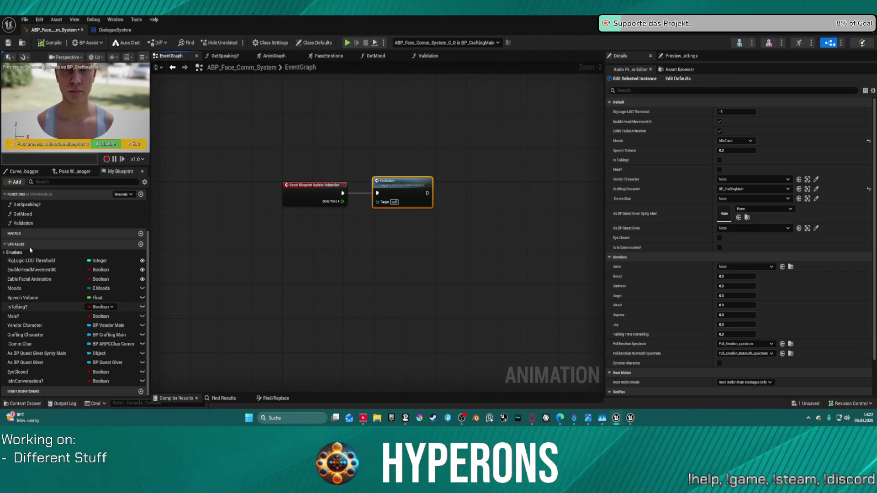
scroll(91, 224, up, 3)
Expand the Default Shared Group under Animation Layers and add a layer named RotateEyes.
click(15, 223)
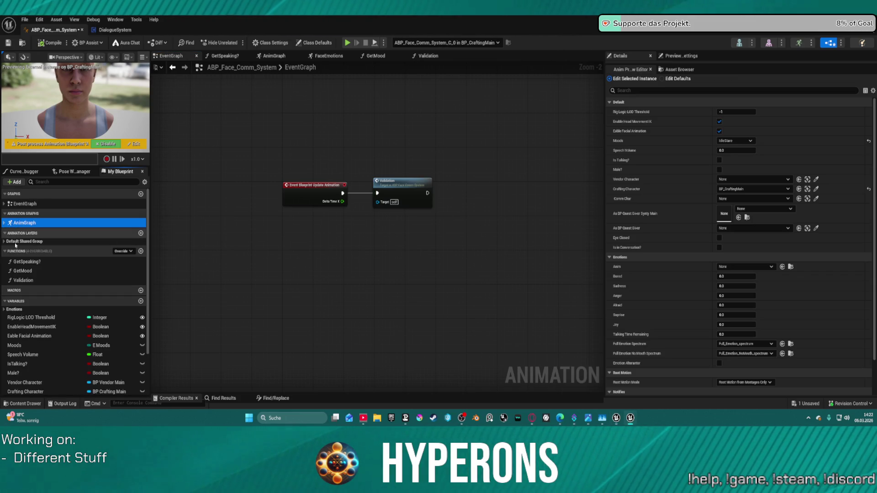
click(132, 241)
double_click(131, 241)
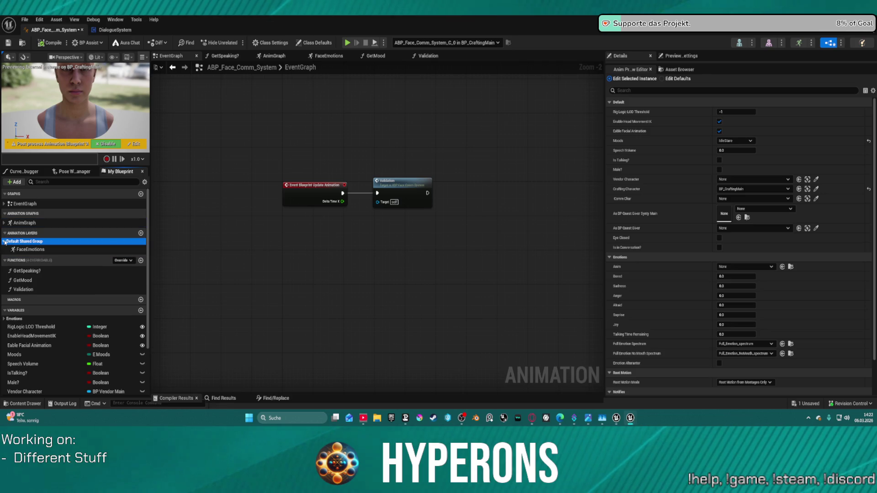
click(141, 233)
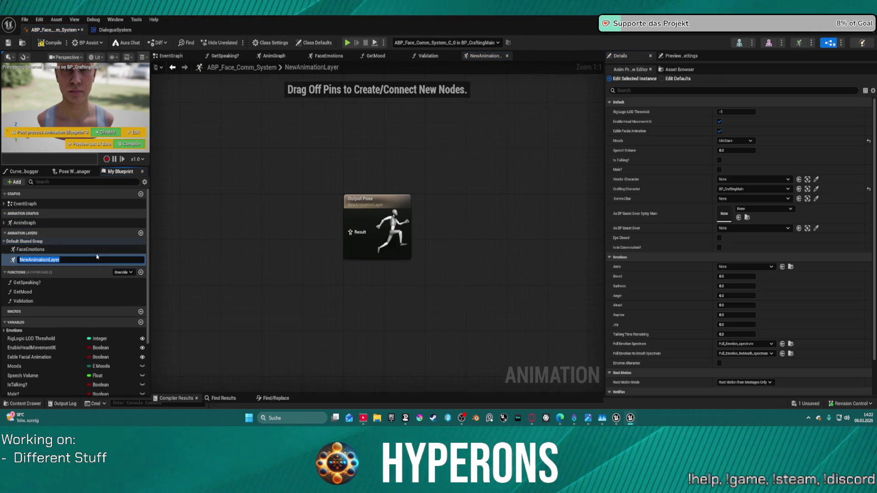
text(Re)
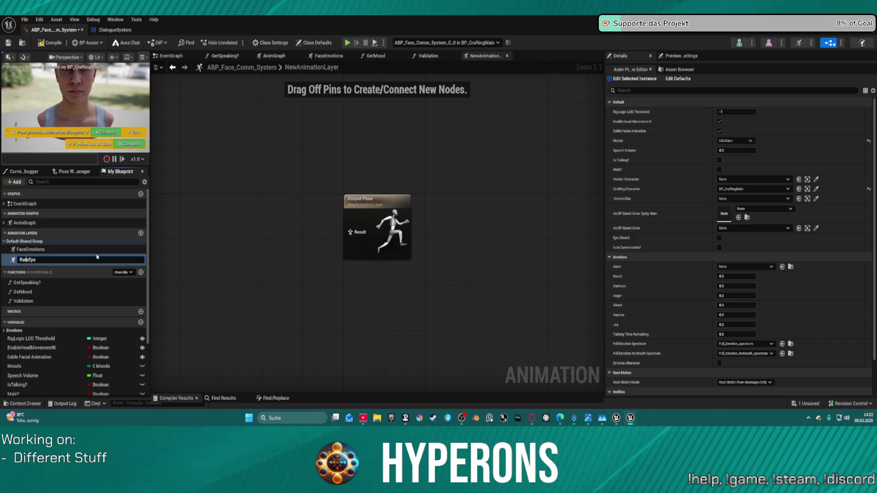
key(BackSpace)
text(ot)
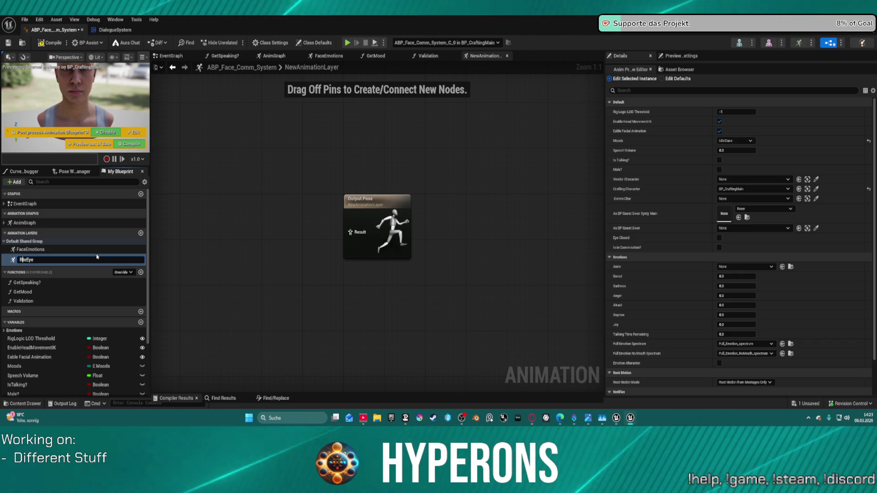
text(ta)
key(Return)
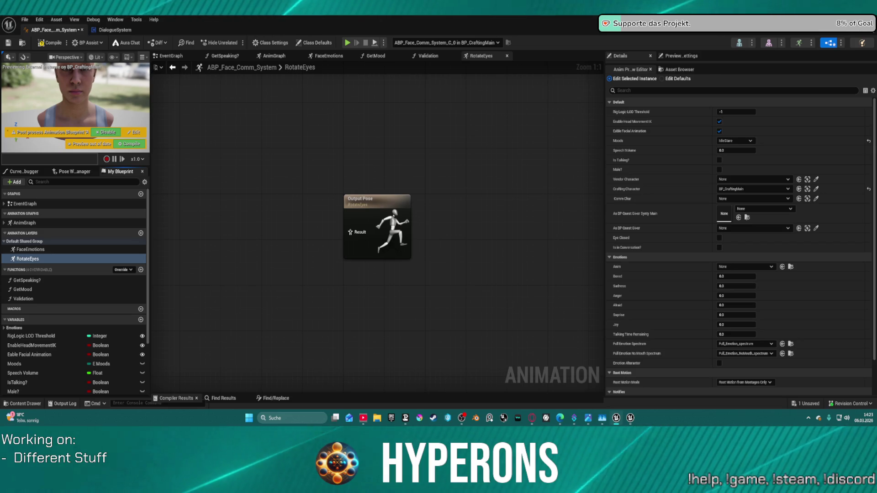
right_click(266, 118)
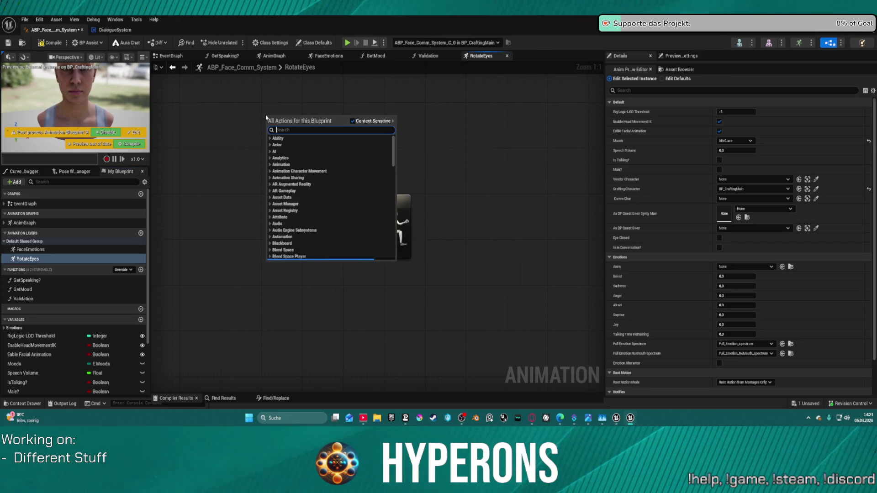
text(in)
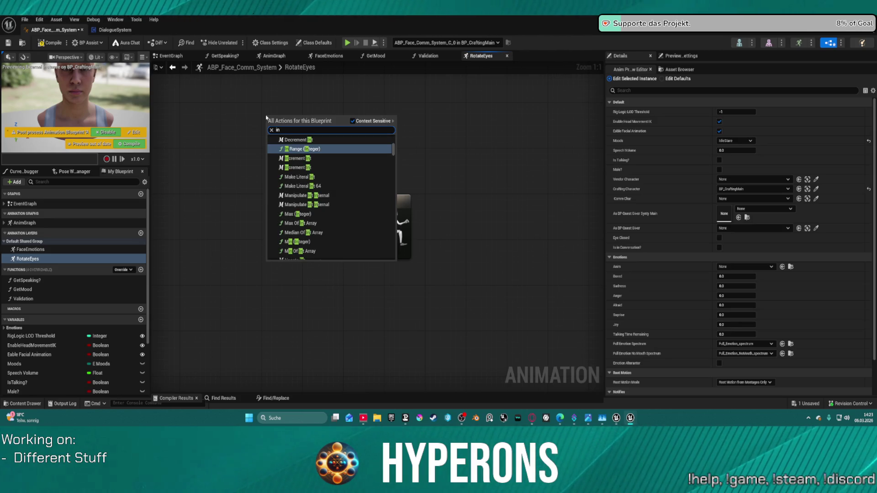
text(put)
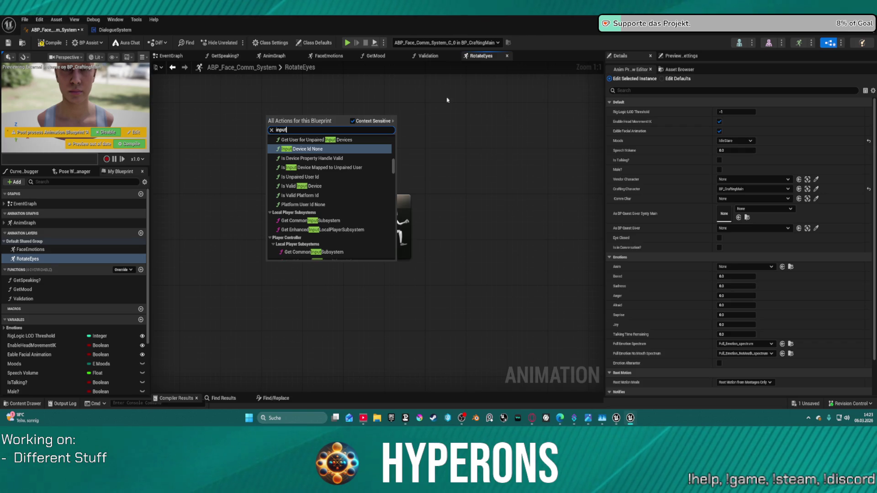
scroll(390, 148, up, 5)
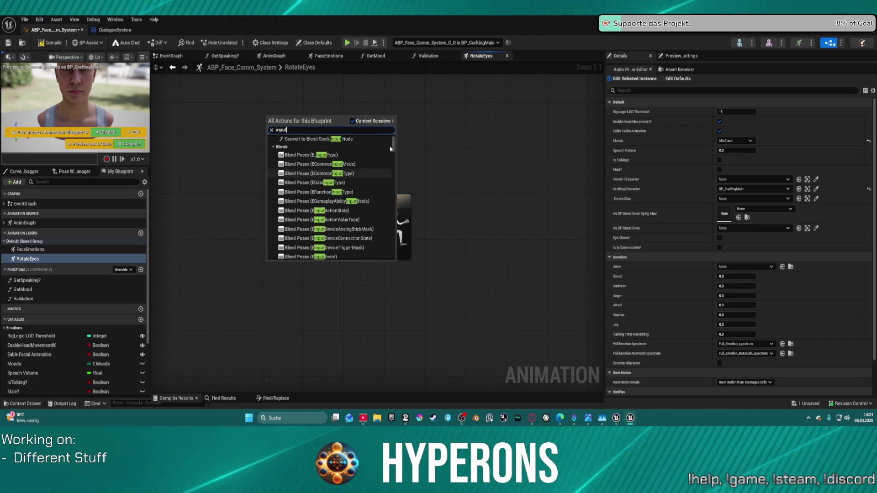
scroll(391, 149, down, 5)
scroll(390, 151, up, 5)
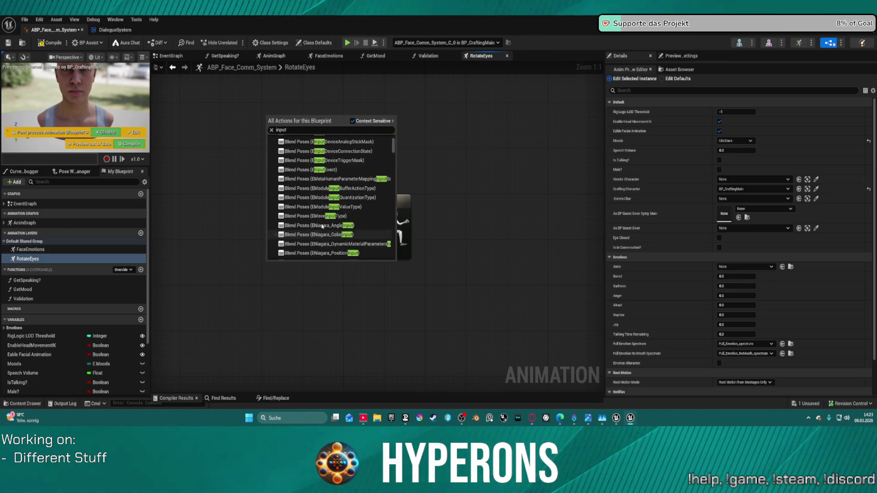
scroll(323, 226, up, 5)
click(439, 136)
key(c)
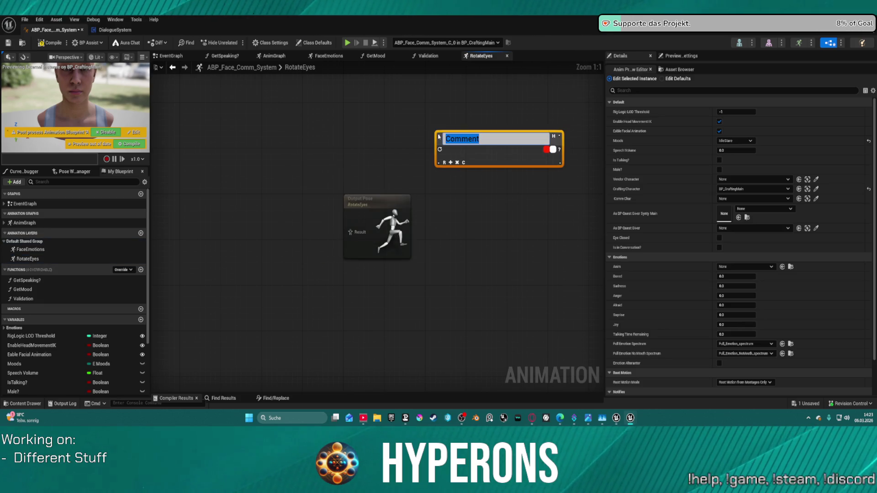
click(421, 131)
key(ctrl+z)
right_click(309, 142)
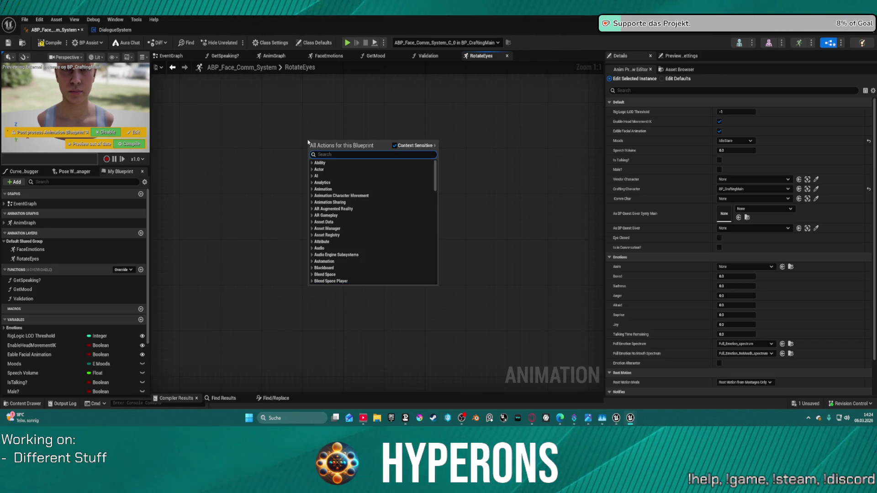
text(in pose)
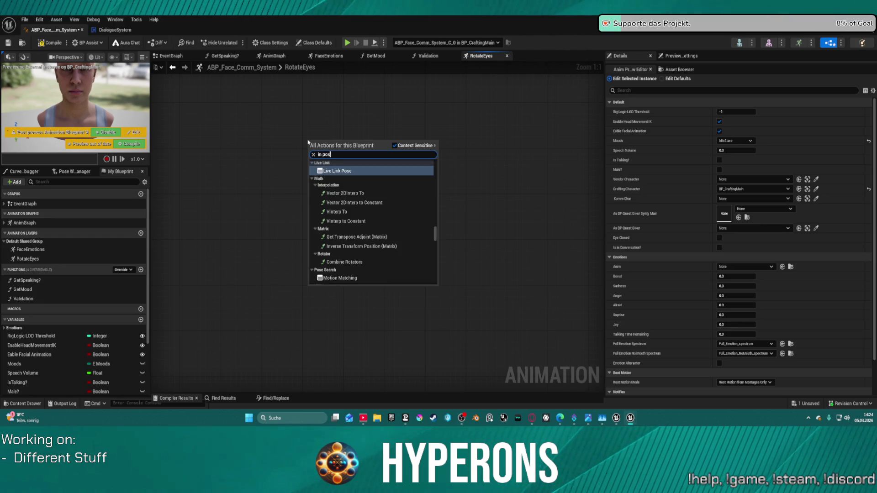
scroll(428, 225, up, 5)
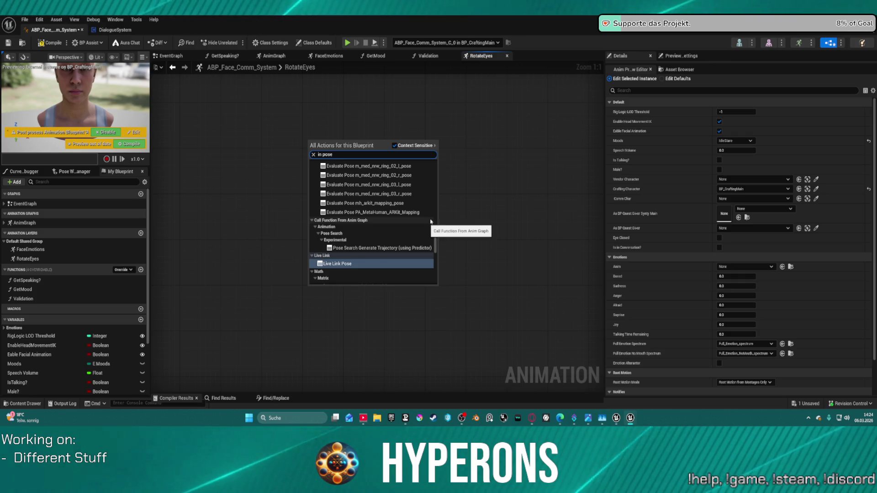
scroll(427, 225, up, 3)
scroll(425, 225, up, 10)
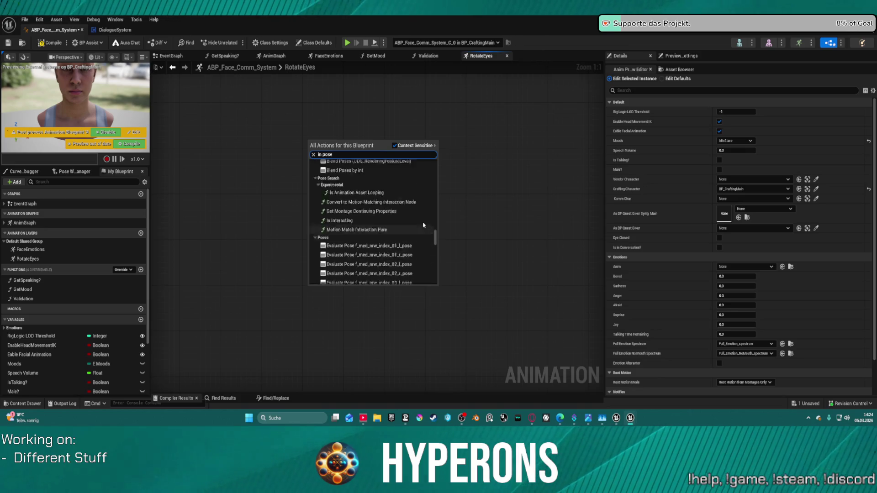
scroll(413, 242, down, 5)
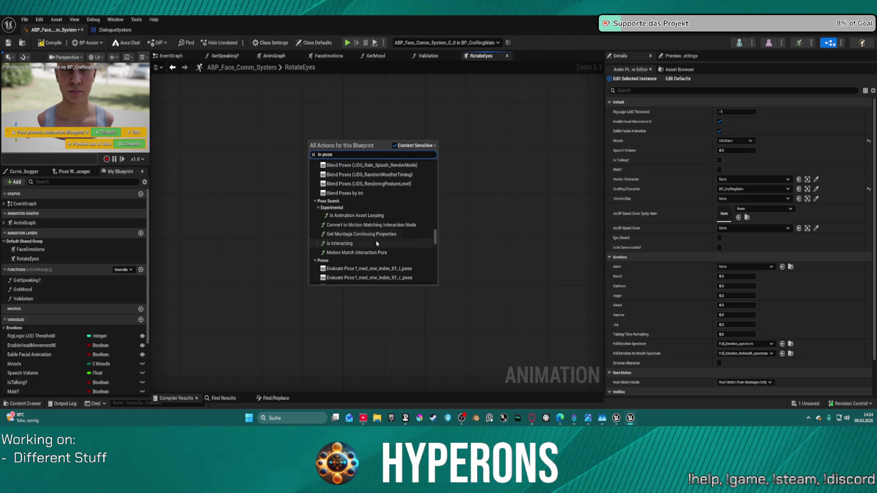
scroll(393, 237, up, 10)
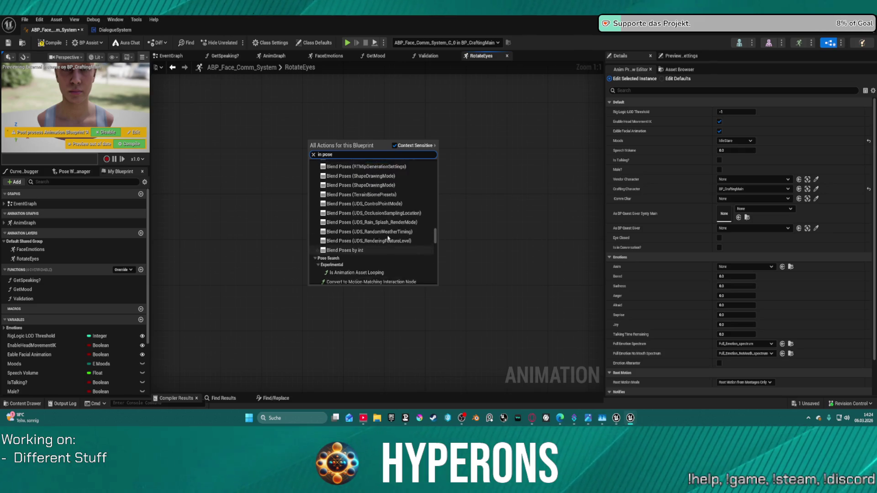
scroll(393, 234, up, 15)
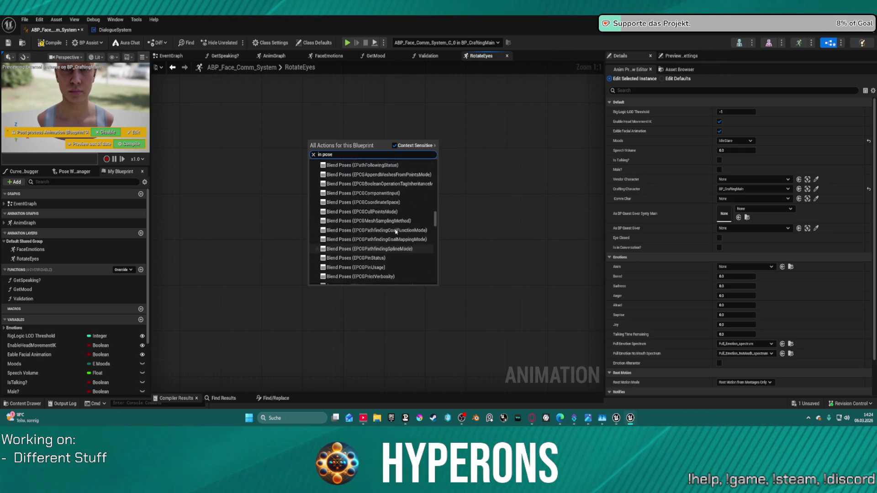
scroll(402, 219, up, 20)
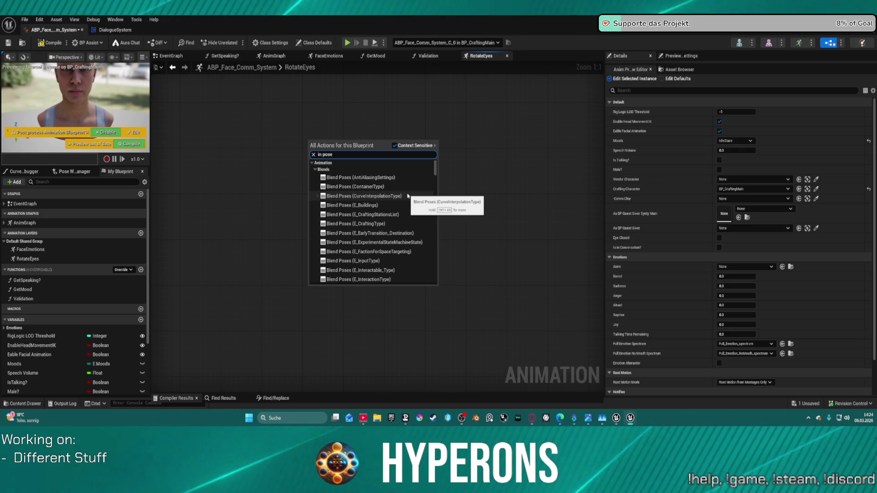
key(BackSpace)
key(BackSpace)
key(BackSpace)
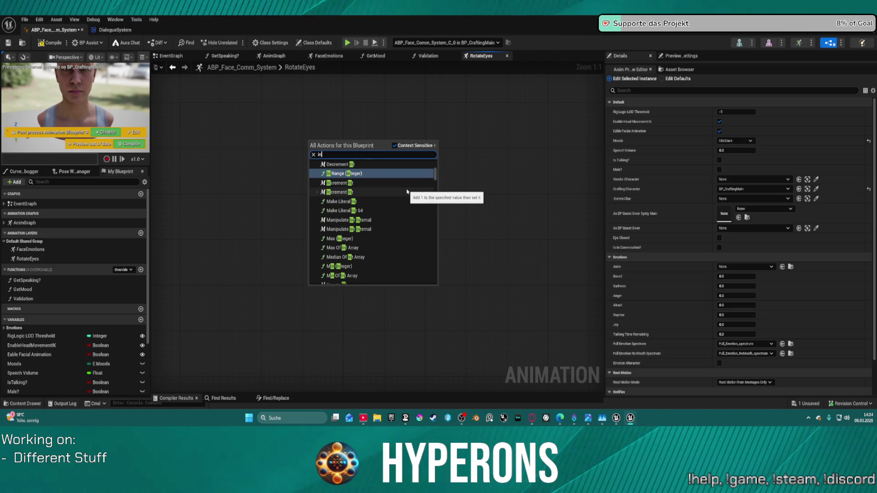
key(BackSpace)
key(BackSpace)
text(cache)
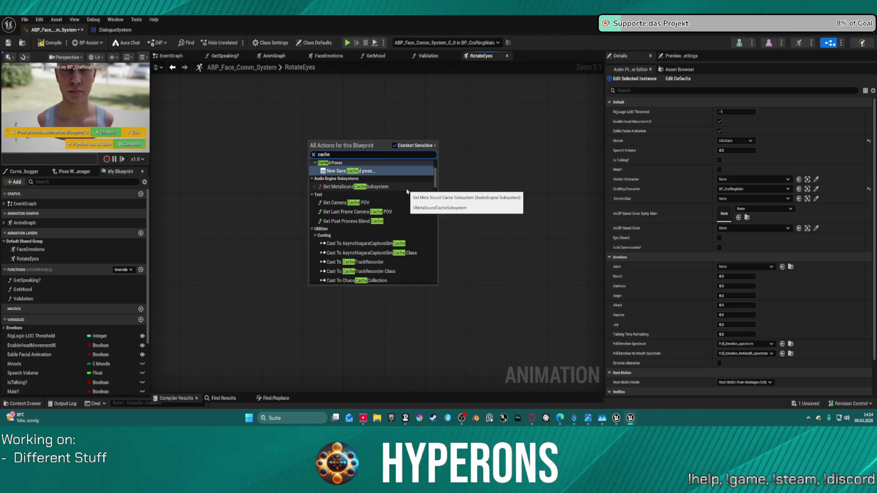
click(360, 172)
key(Escape)
key(Delete)
drag(355, 164, 353, 163)
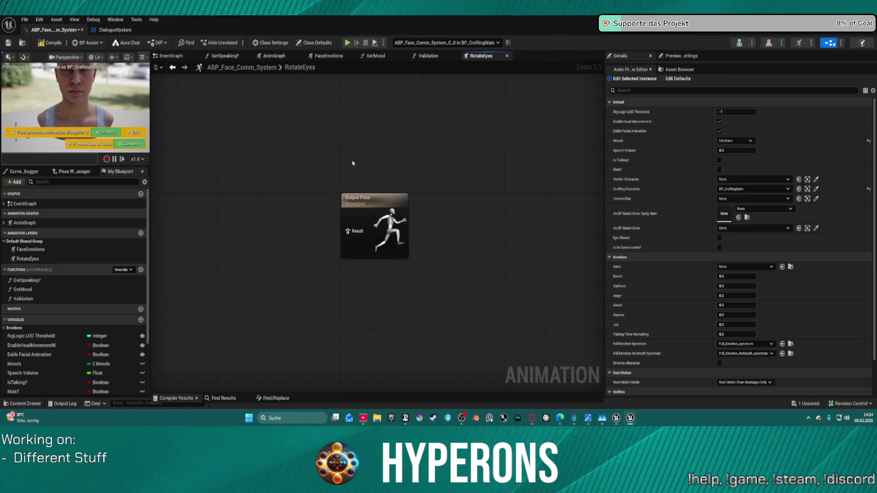
Place a RotateEyes layer node in the AnimGraph and wire Layered blend per bone into it.
right_click(353, 163)
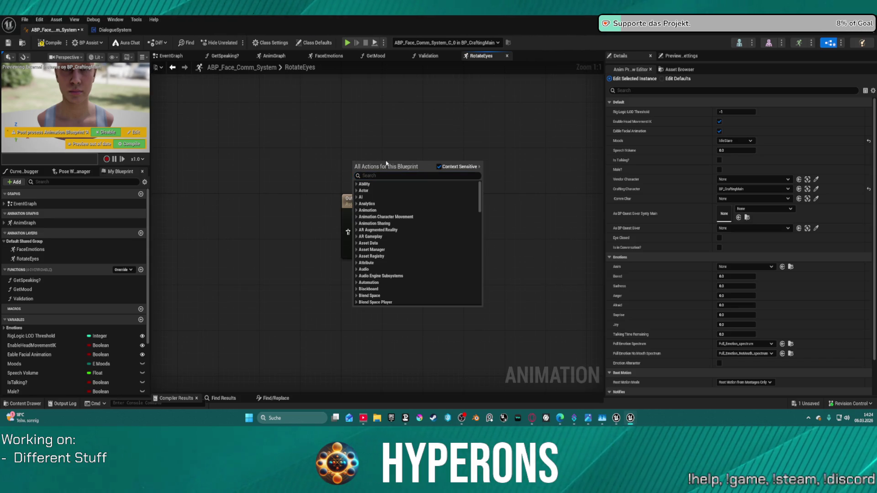
key(Escape)
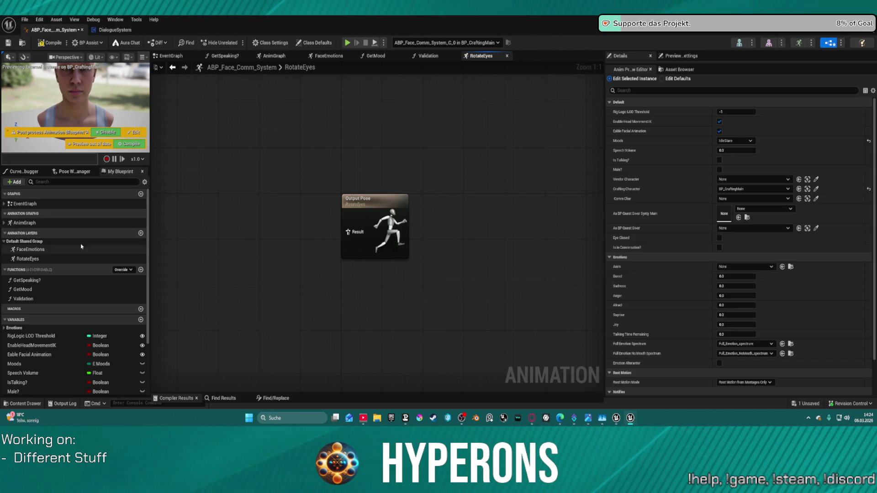
click(276, 57)
scroll(508, 153, up, 5)
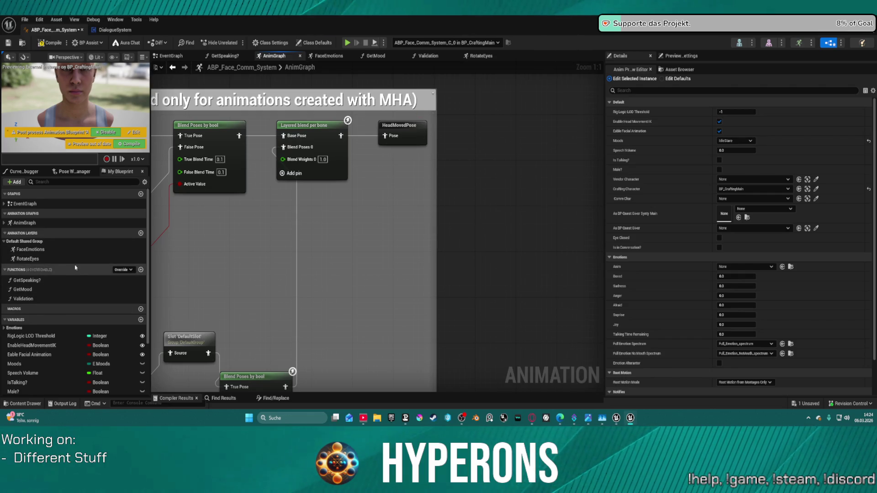
mouse_move(27, 259)
mouse_down()
mouse_move(395, 189)
mouse_move(388, 182)
mouse_up()
drag(341, 136, 390, 200)
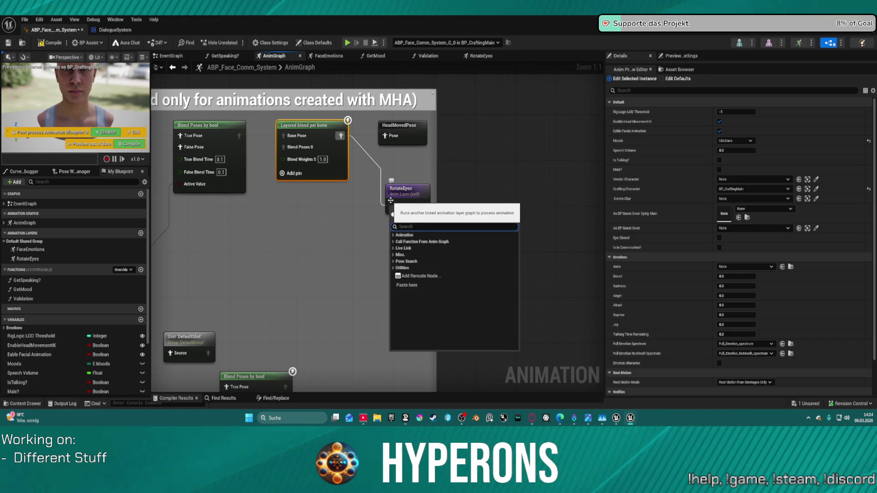
Open the RotateEyes layer's graph from its node in the AnimGraph.
click(404, 191)
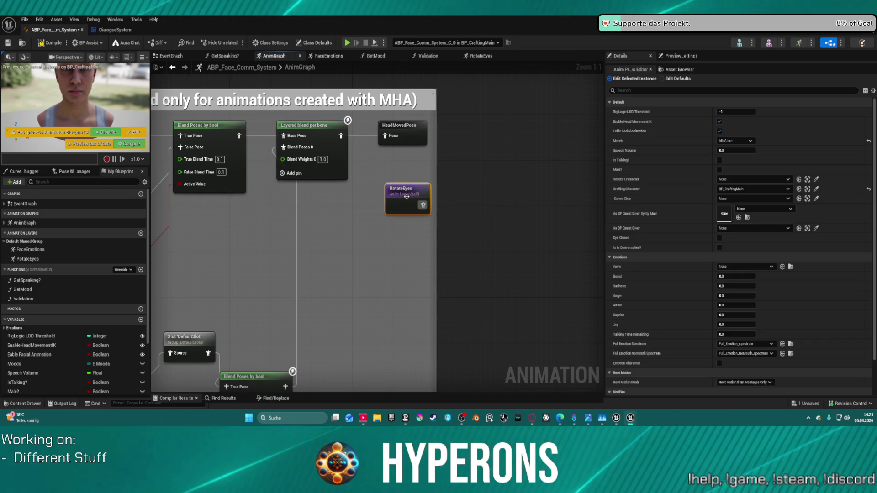
double_click(404, 191)
drag(290, 190, 383, 185)
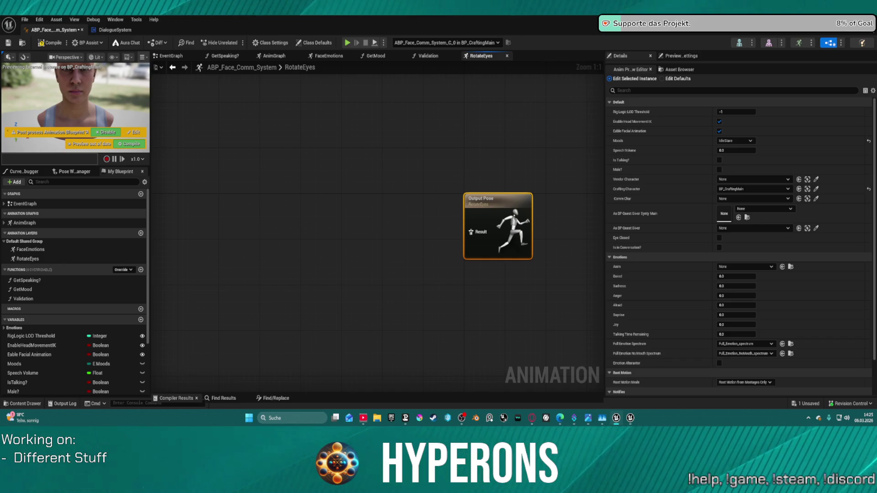
Paste the copied eye-look nodes into RotateEyes and move Output Pose beside the blend nodes.
click(313, 239)
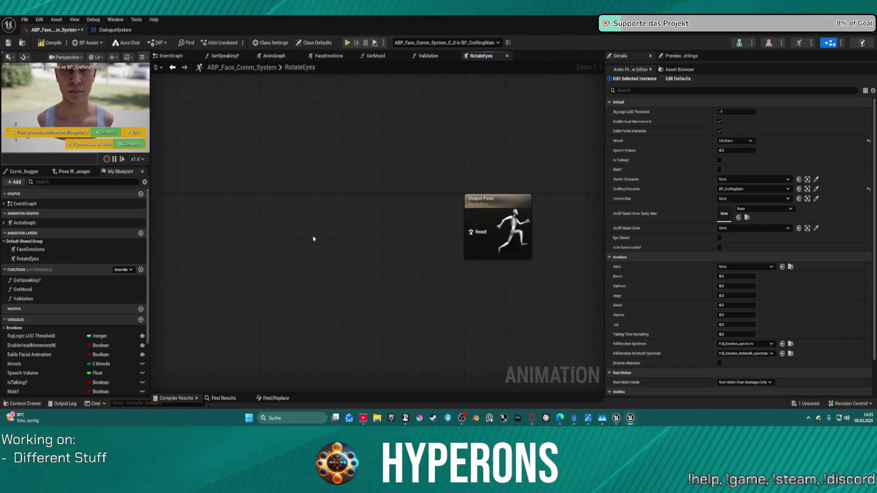
key(ctrl+v)
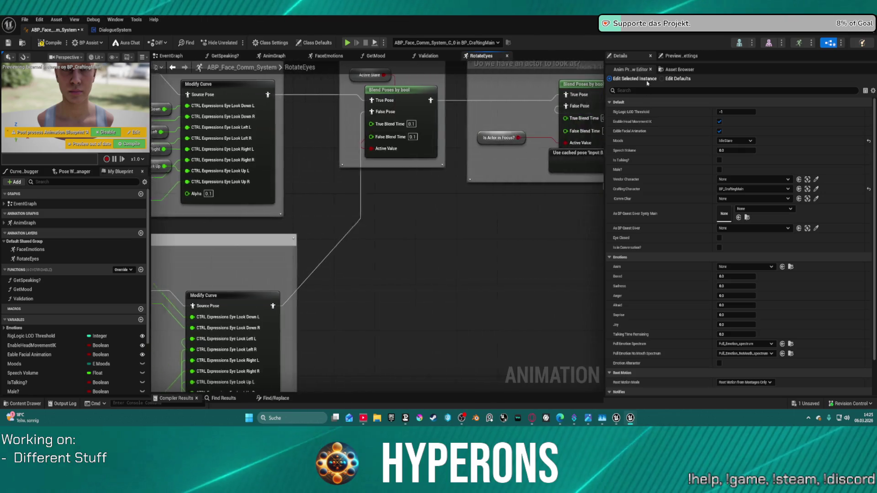
key(ctrl+z)
drag(517, 188, 404, 245)
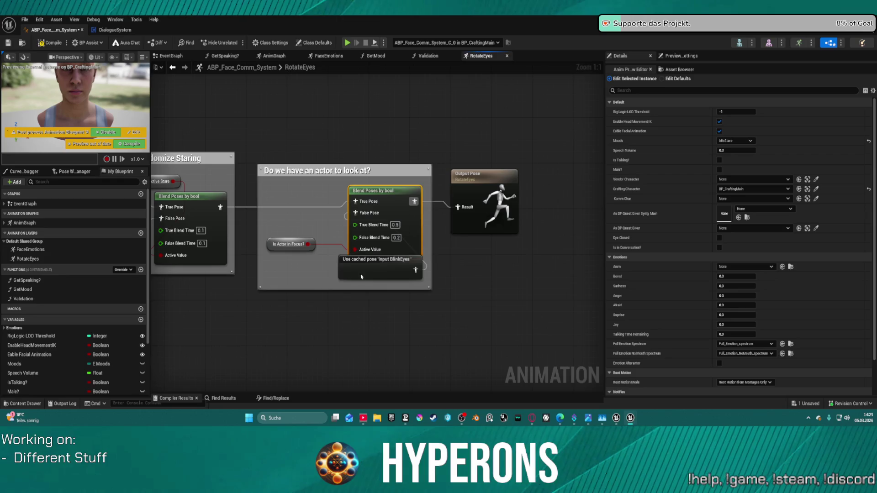
drag(361, 275, 298, 291)
Inspect the Is Actor in Focus and Active Stare node options without changing them.
right_click(276, 244)
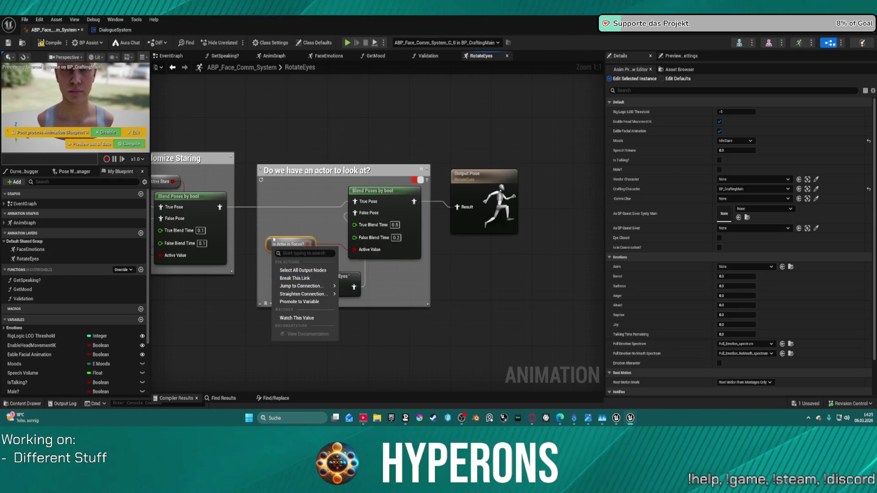
right_click(270, 243)
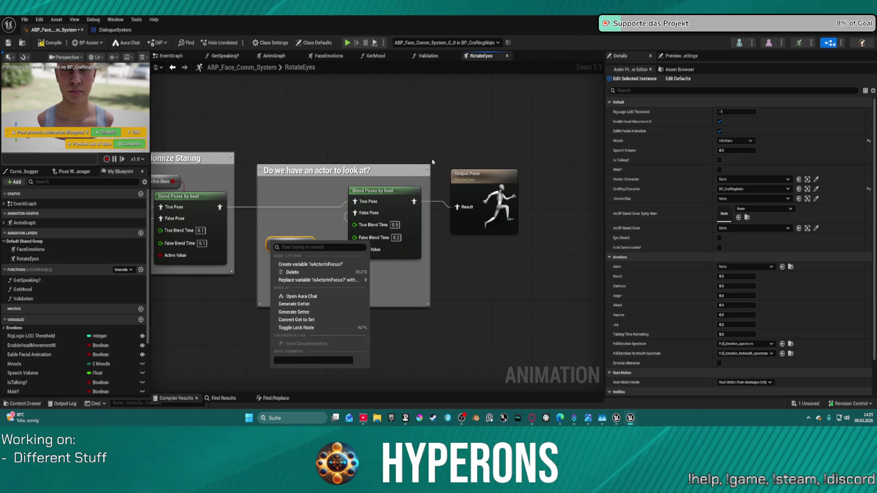
key(Escape)
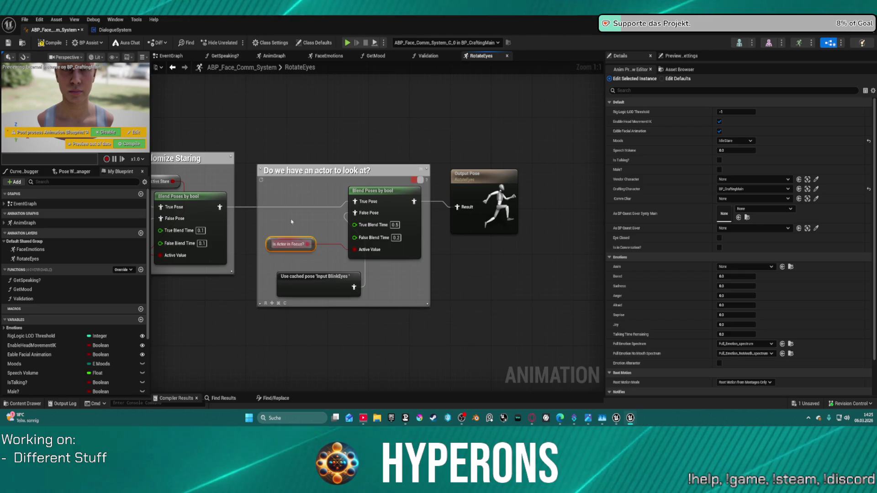
drag(191, 186, 362, 186)
right_click(310, 179)
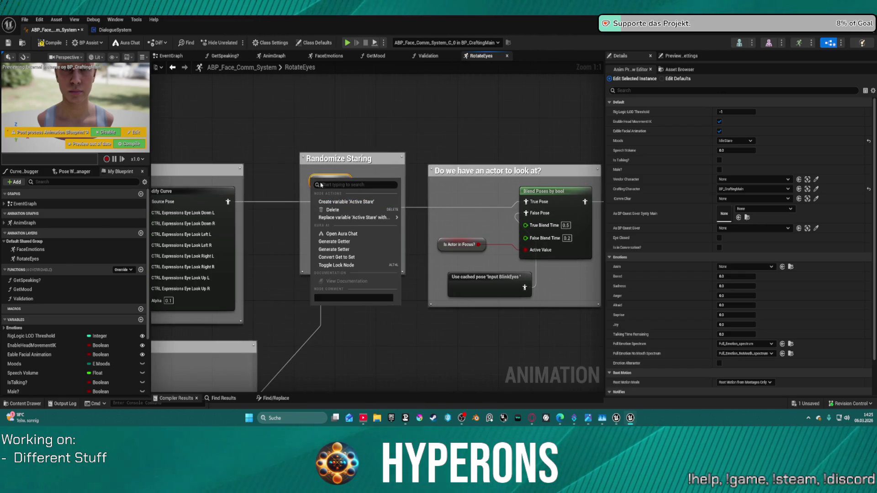
key(Escape)
Pull a wire from the Input BlinkEyes Pose output above the Look At group.
mouse_move(299, 171)
mouse_down()
mouse_move(446, 232)
mouse_move(491, 173)
mouse_up()
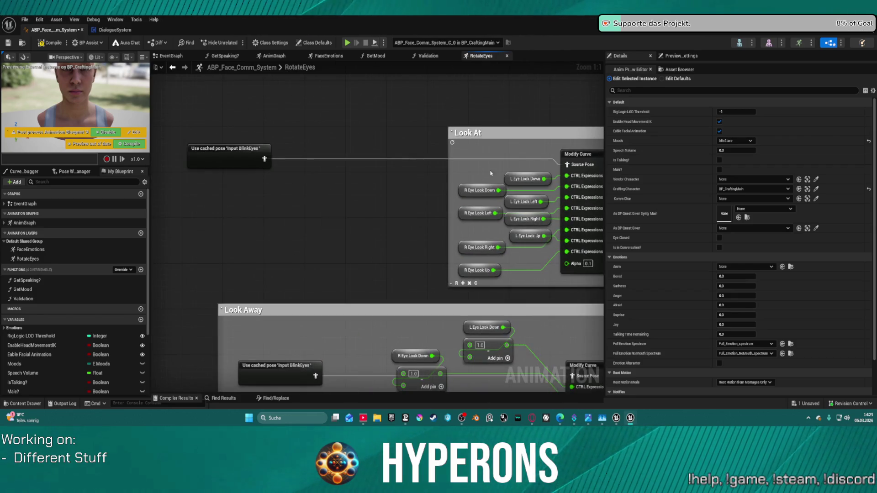
drag(366, 224, 438, 60)
scroll(411, 137, down, 3)
scroll(373, 175, up, 3)
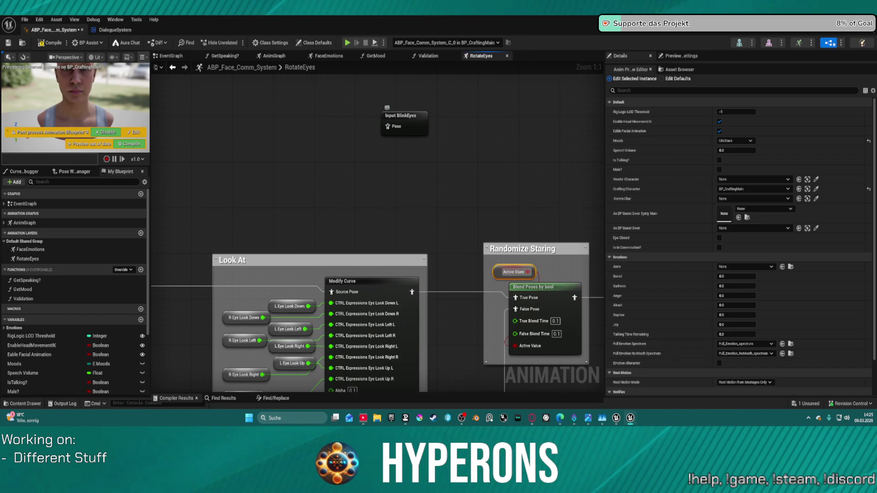
mouse_move(436, 101)
mouse_down()
mouse_move(465, 148)
mouse_move(428, 185)
mouse_up()
drag(381, 211, 340, 160)
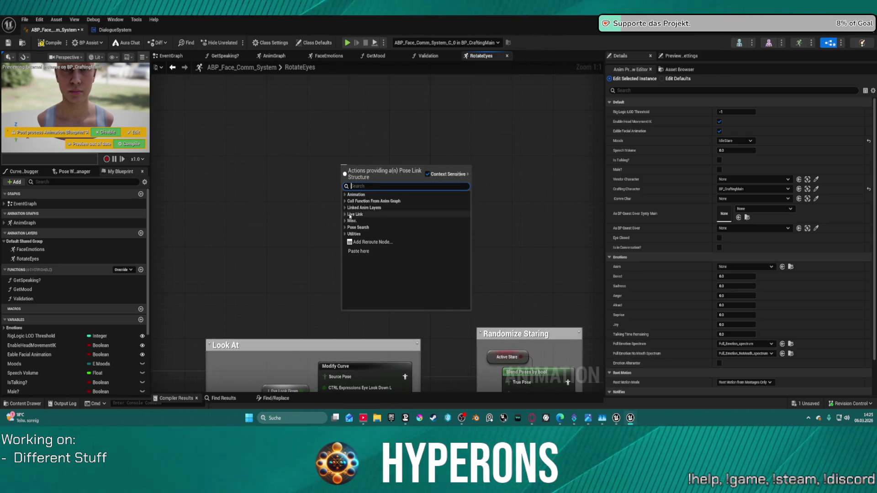
Browse the action categories, briefly adding then undoing a Pose History node.
click(345, 207)
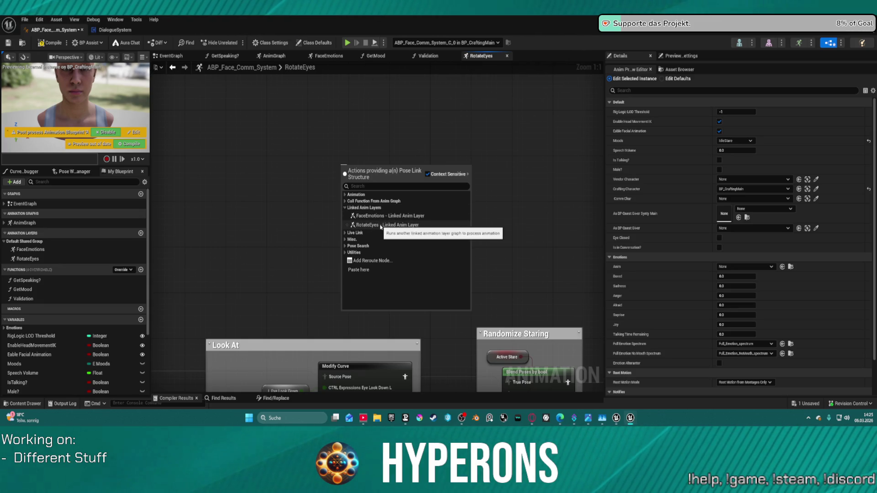
click(346, 201)
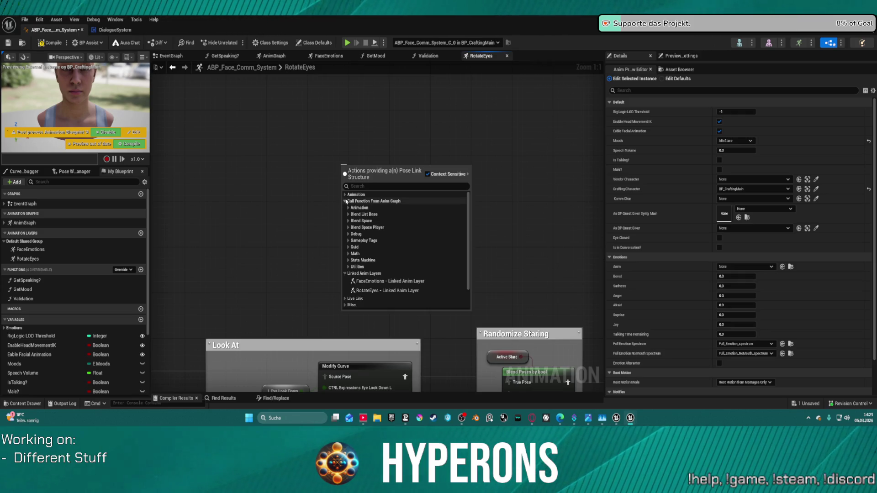
click(346, 201)
click(348, 239)
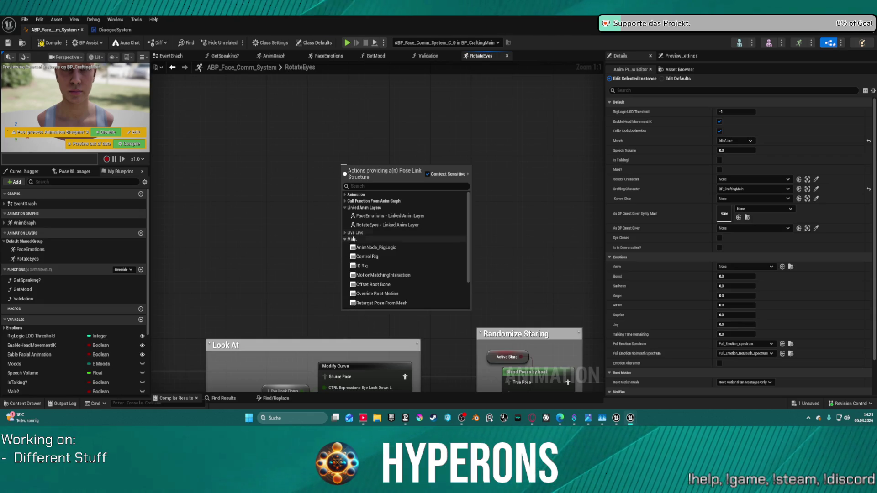
scroll(353, 238, down, 3)
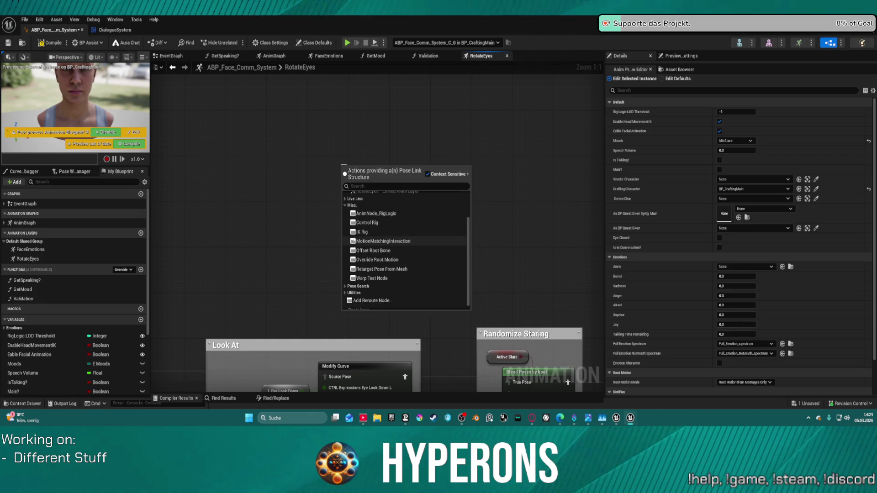
click(346, 282)
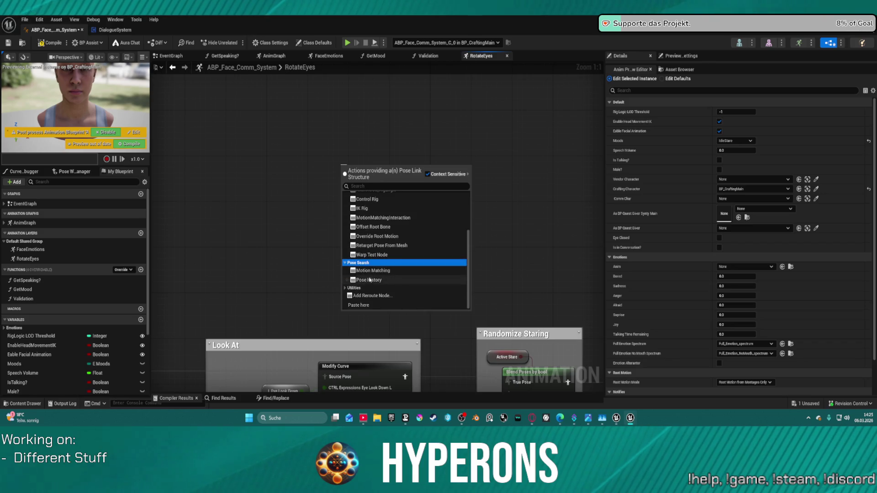
click(370, 280)
key(ctrl+z)
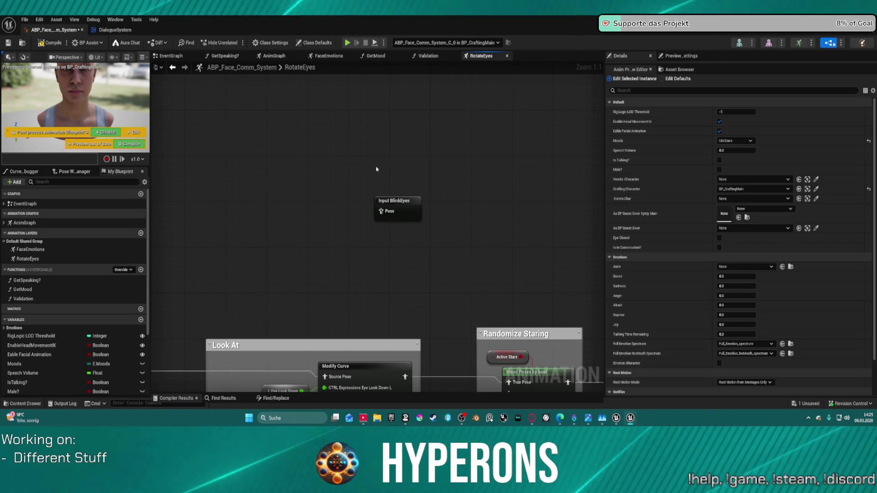
Select the Input BlinkEyes node and the RotateEyes layer to inspect its details.
click(383, 217)
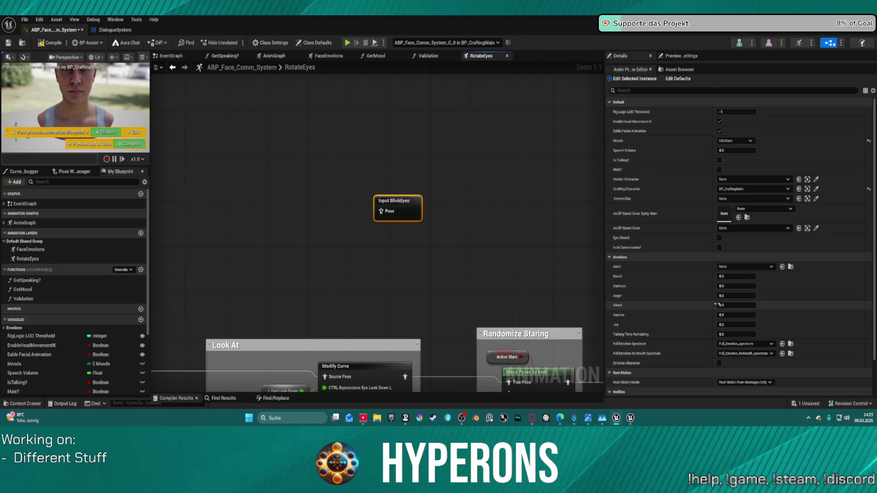
scroll(672, 225, down, 2)
scroll(672, 226, up, 2)
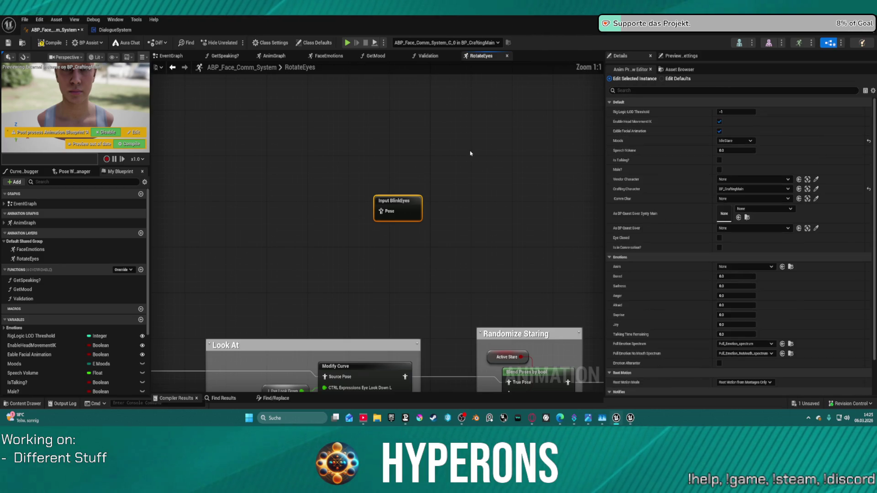
click(27, 259)
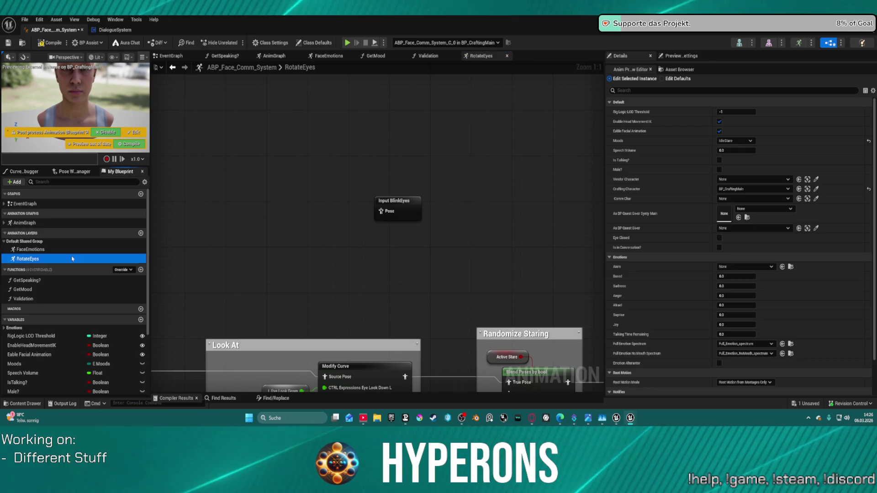
scroll(709, 385, down, 2)
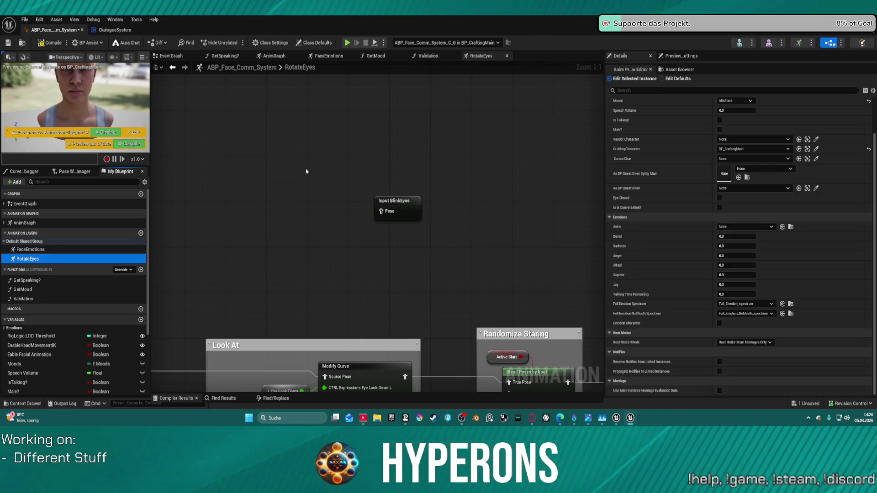
Search the graph's action list for 'input pose'.
right_click(308, 154)
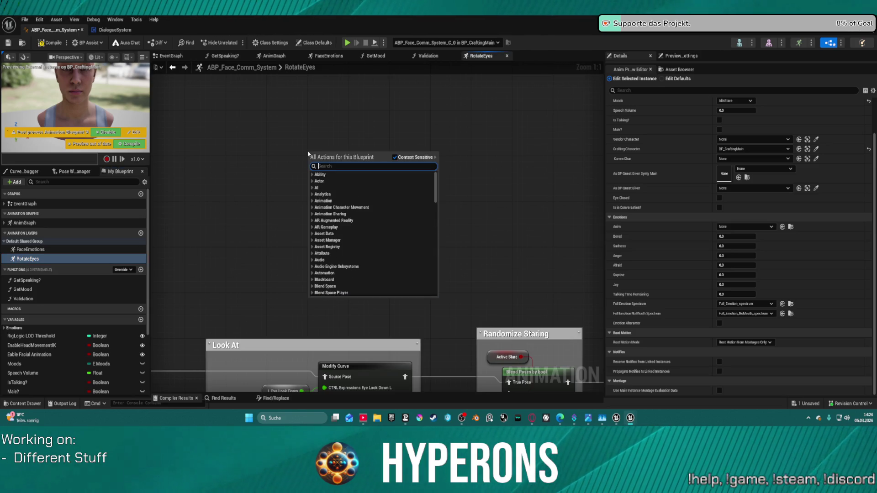
text(ip)
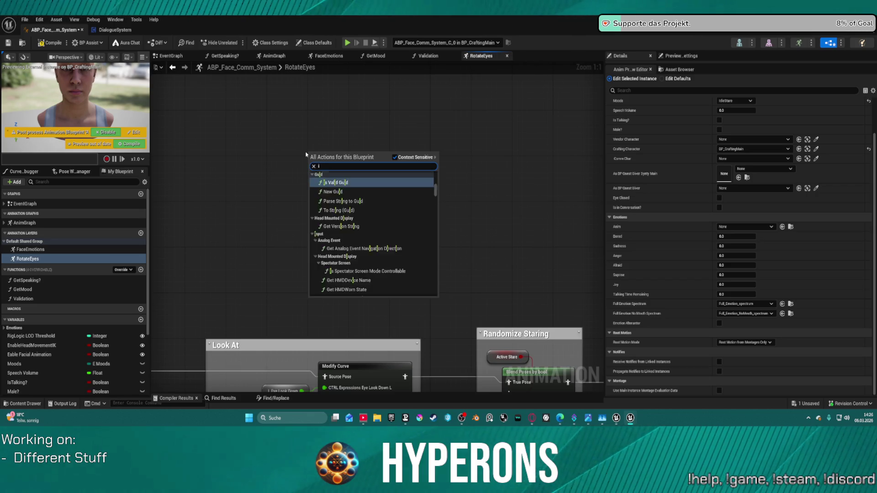
key(BackSpace)
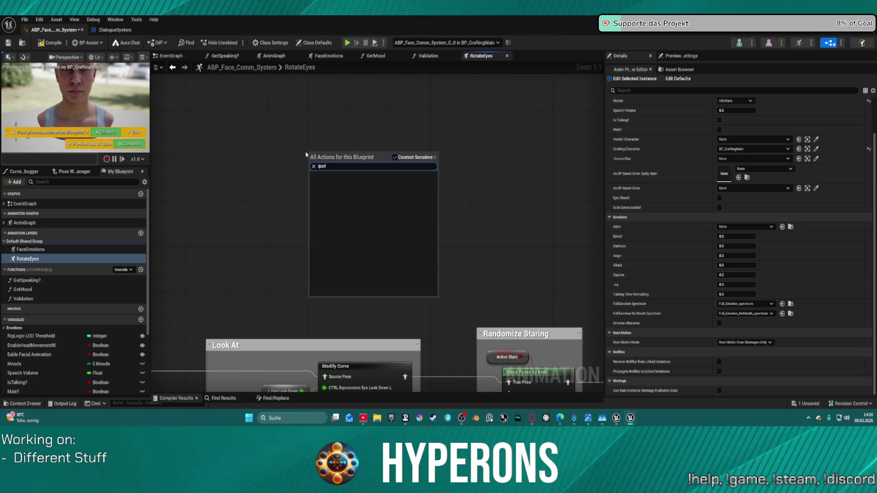
text(nput)
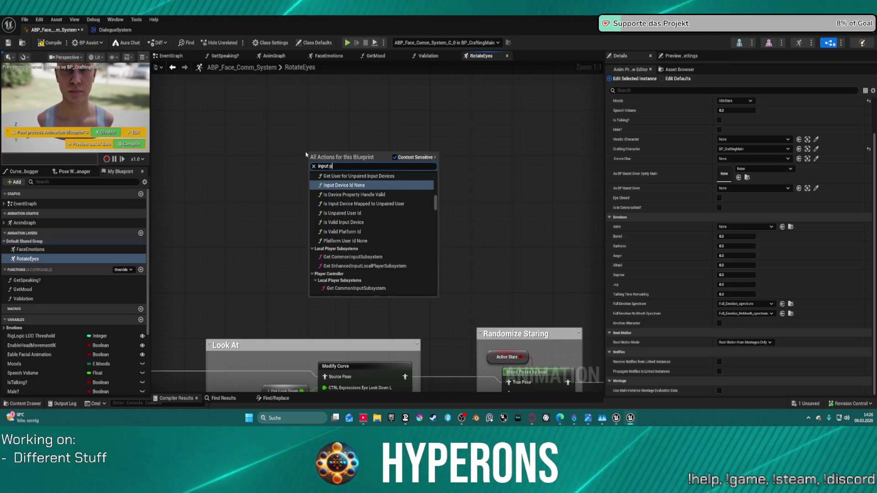
text( pose)
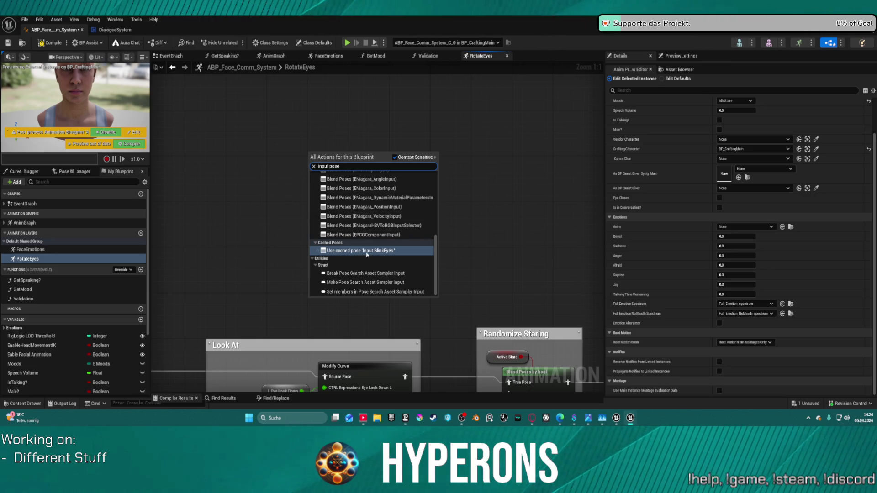
scroll(388, 242, up, 10)
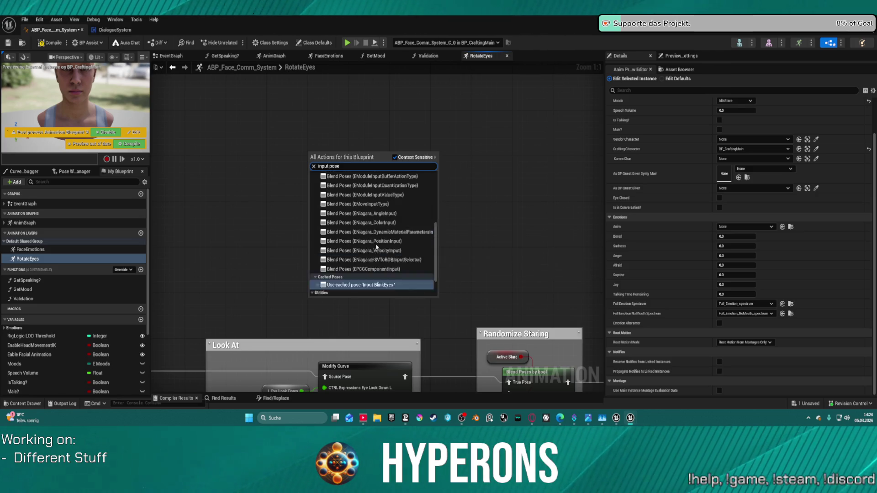
scroll(394, 230, down, 10)
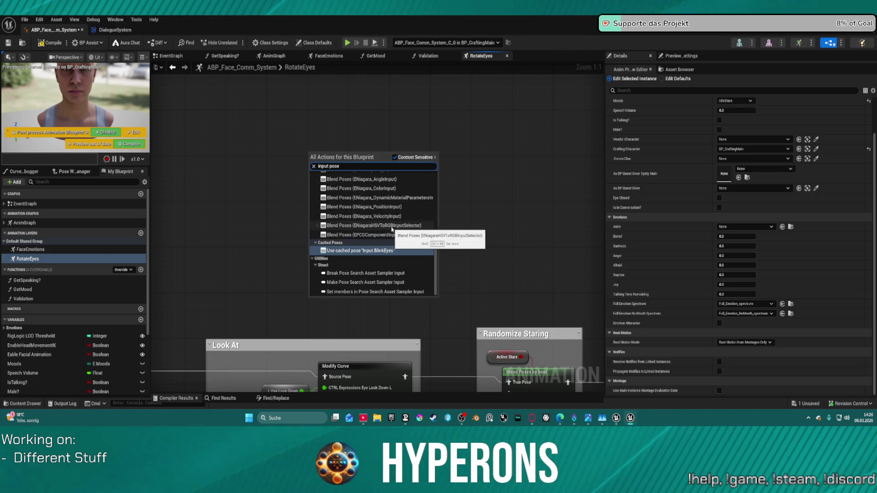
Narrow the search to 'input' and browse the Input entries, including Input BlinkEyes.
drag(348, 166, 293, 169)
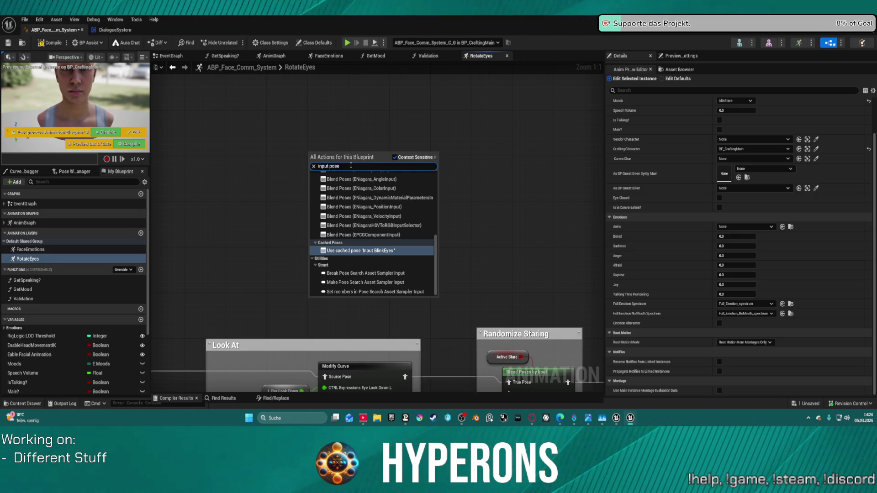
key(BackSpace)
key(BackSpace)
key(BackSpace)
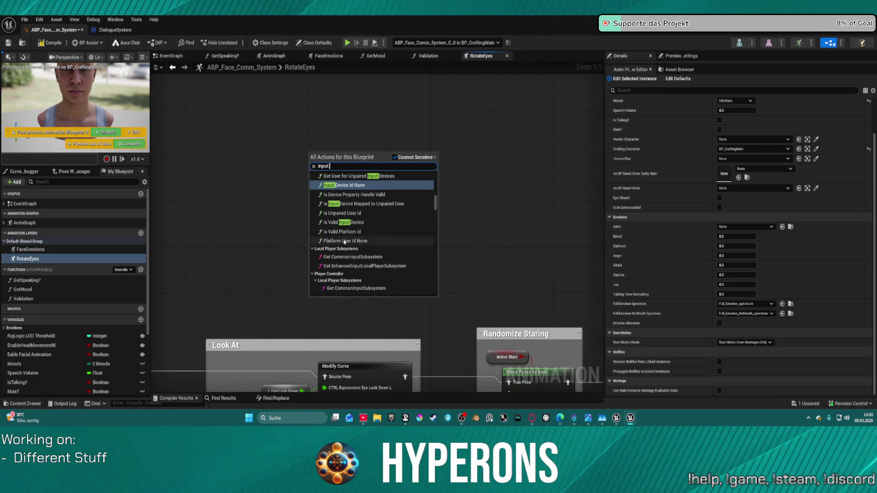
scroll(344, 242, down, 10)
scroll(413, 211, up, 6)
scroll(416, 209, up, 8)
scroll(416, 211, up, 10)
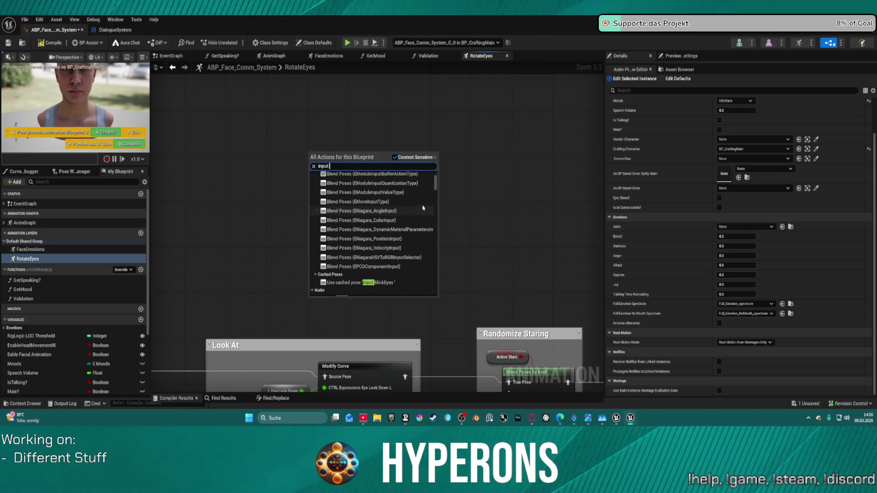
scroll(423, 208, down, 1)
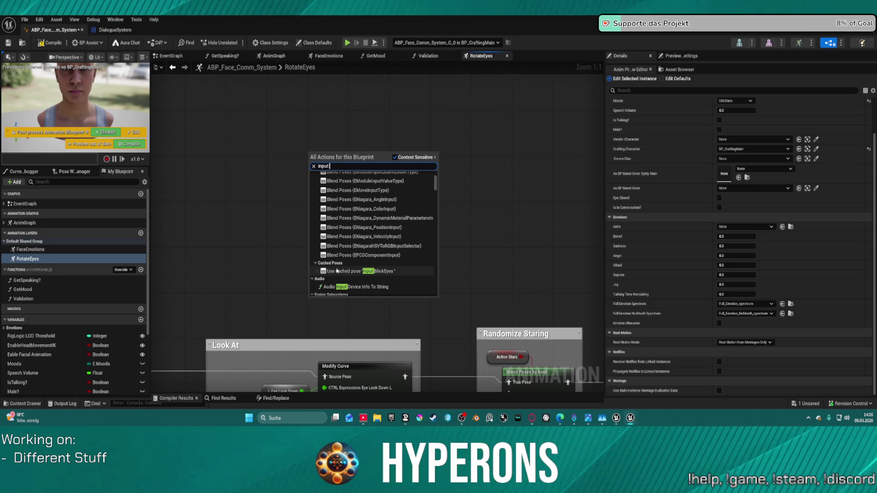
scroll(337, 271, up, 10)
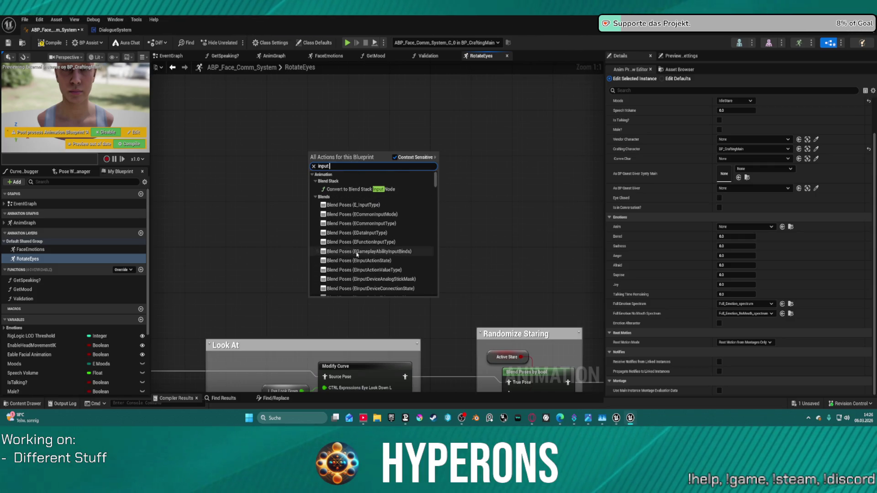
double_click(332, 167)
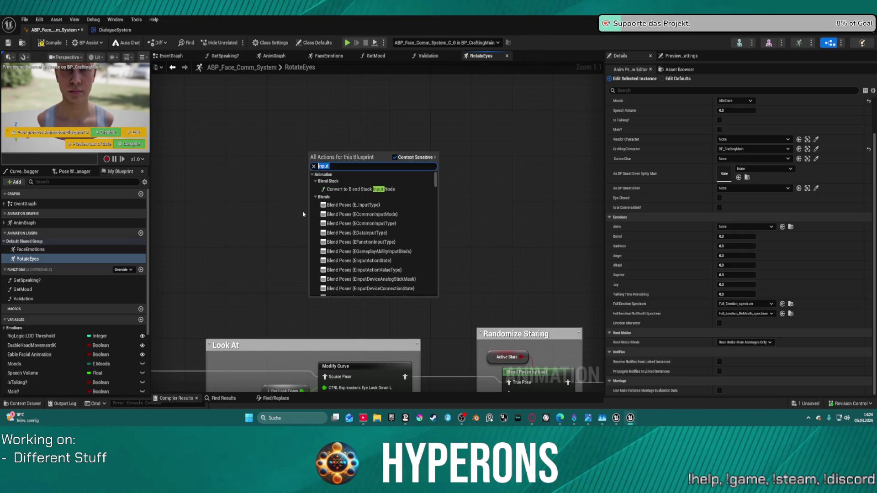
Search the action list for 'cache' and scroll through the results.
text(chac)
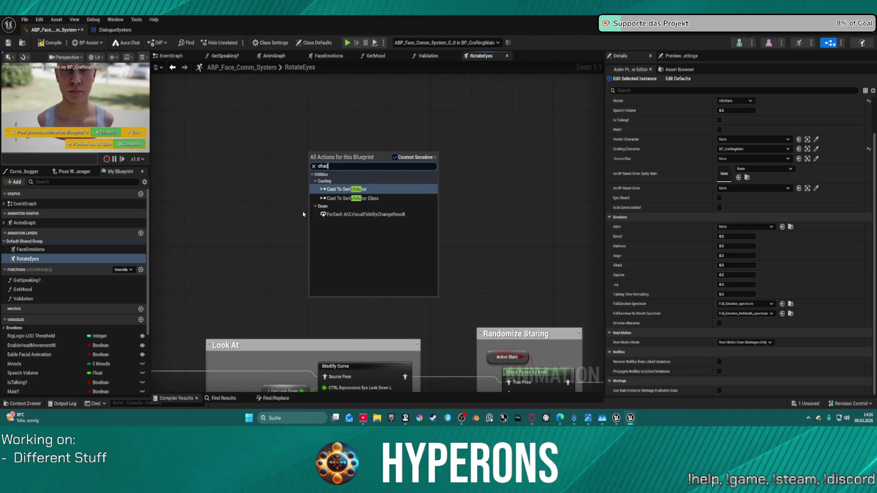
key(BackSpace)
key(BackSpace)
key(BackSpace)
key(BackSpace)
text(a)
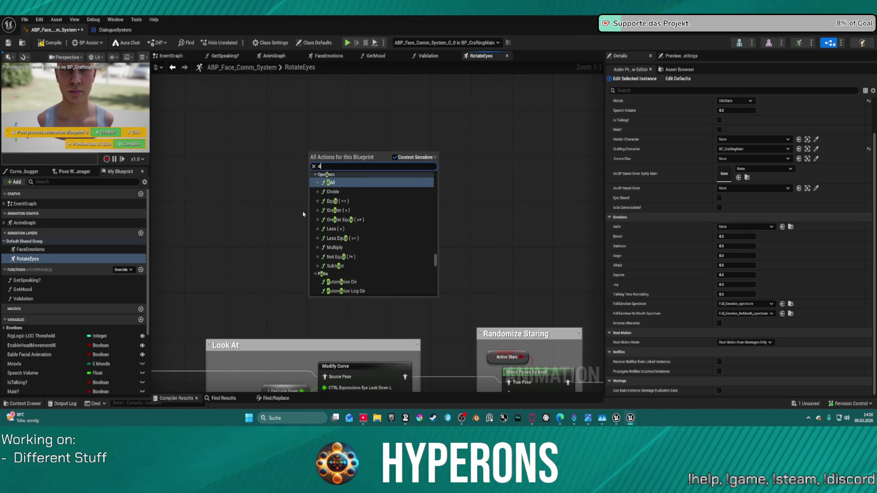
key(BackSpace)
text(cache)
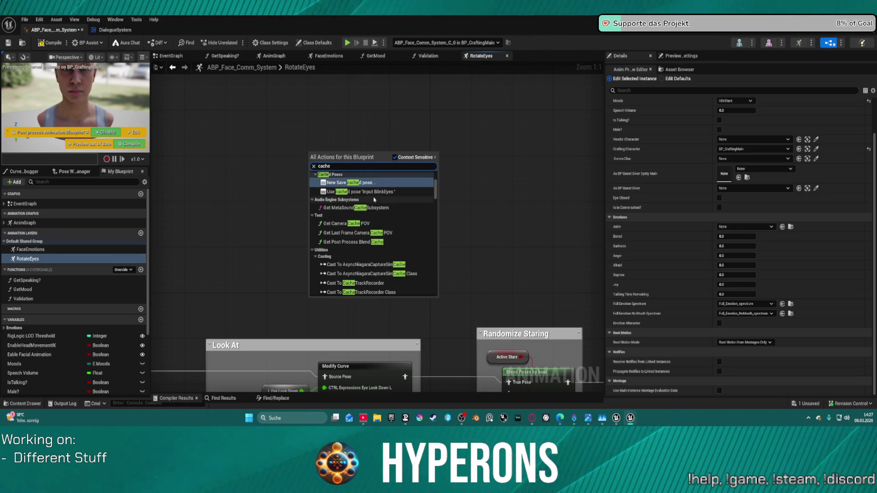
scroll(384, 197, down, 10)
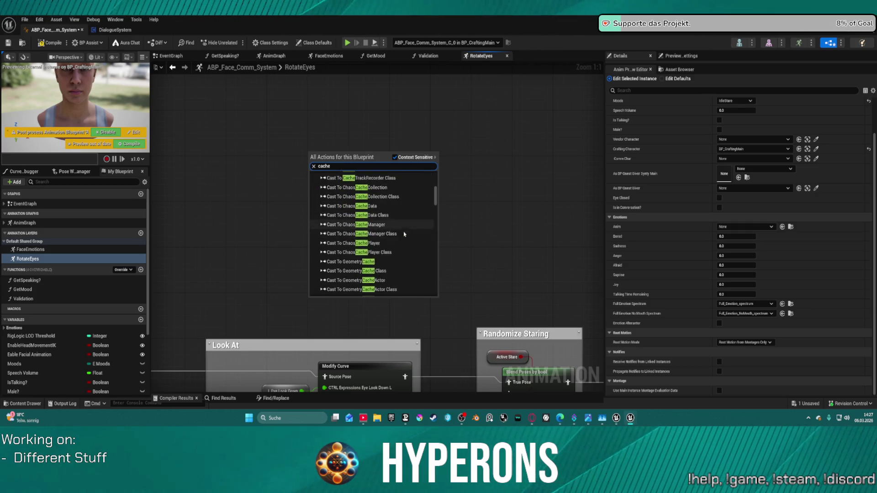
scroll(412, 244, down, 5)
scroll(407, 241, down, 5)
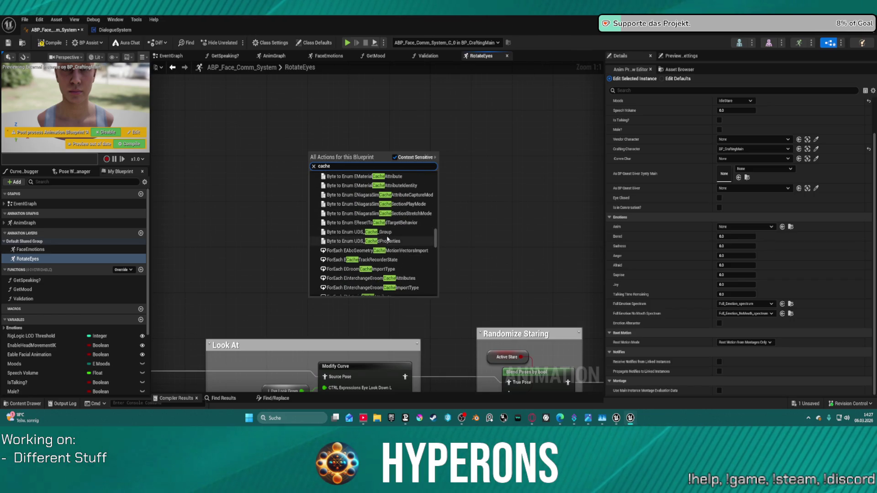
scroll(404, 261, down, 10)
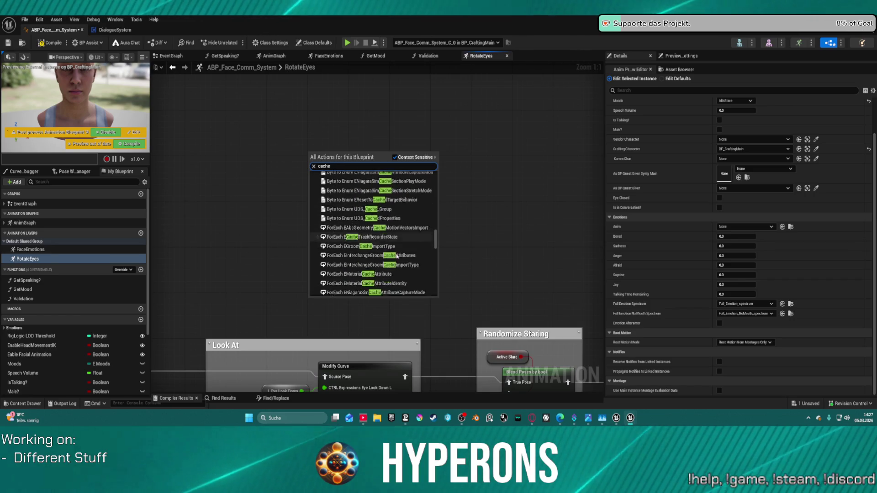
scroll(404, 261, down, 10)
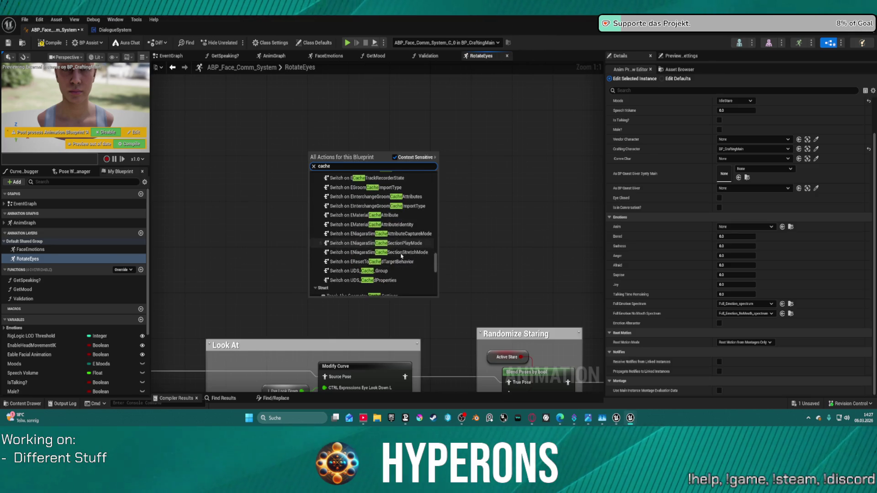
scroll(400, 255, down, 10)
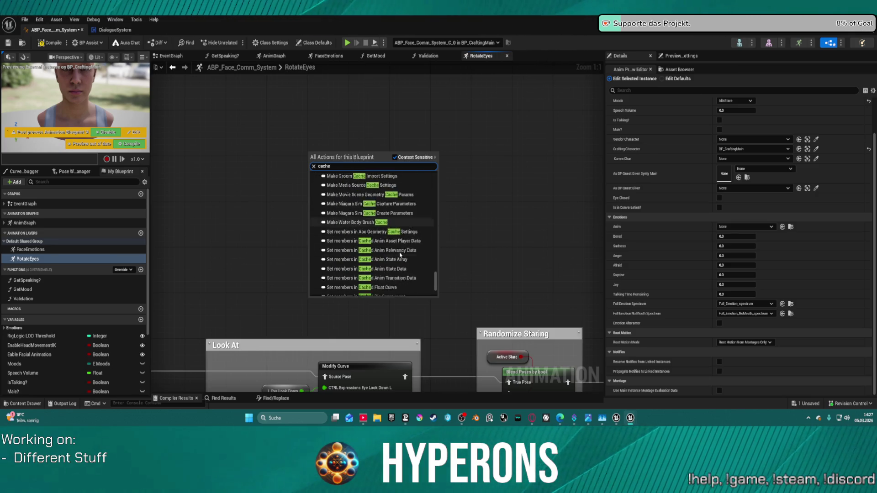
Add the Use cached pose 'Input BlinkEyes' node to the RotateEyes graph.
scroll(400, 255, up, 10)
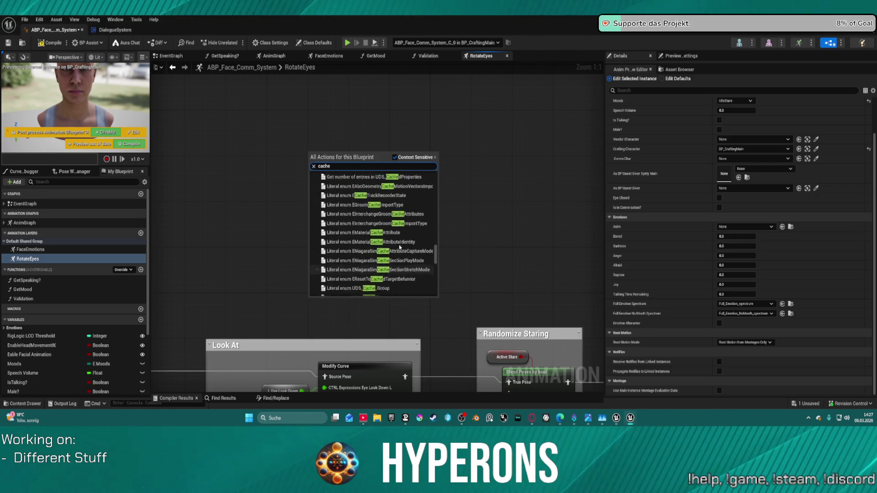
scroll(400, 247, up, 10)
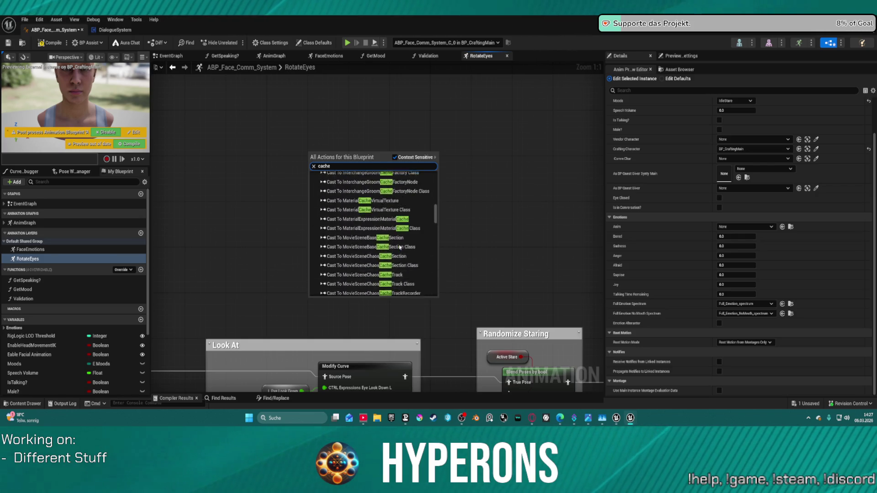
scroll(400, 247, up, 5)
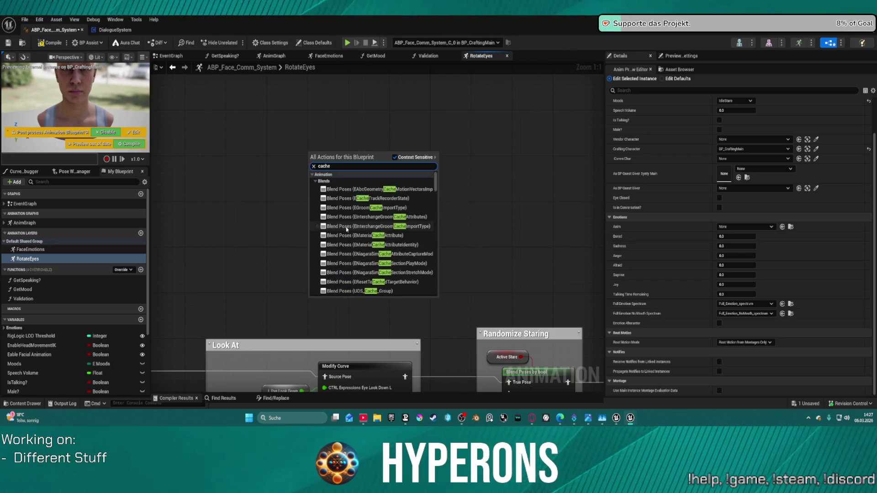
click(361, 245)
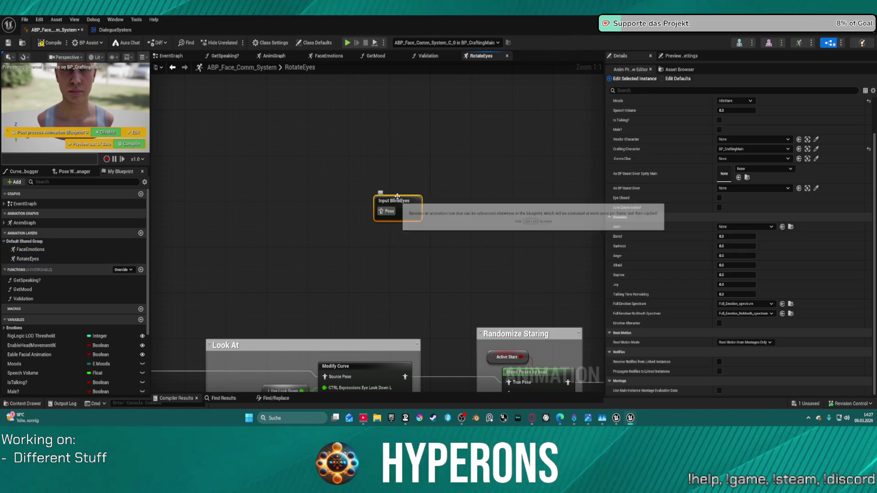
scroll(348, 154, down, 9)
scroll(338, 188, up, 5)
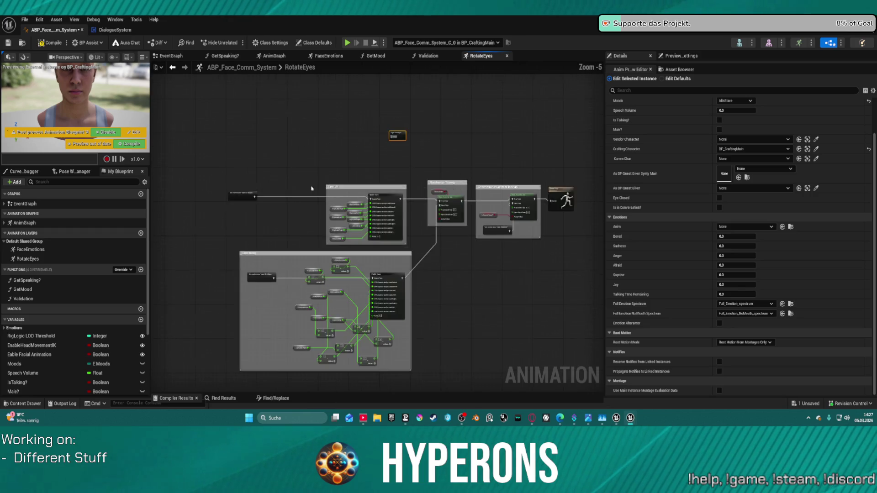
right_click(385, 133)
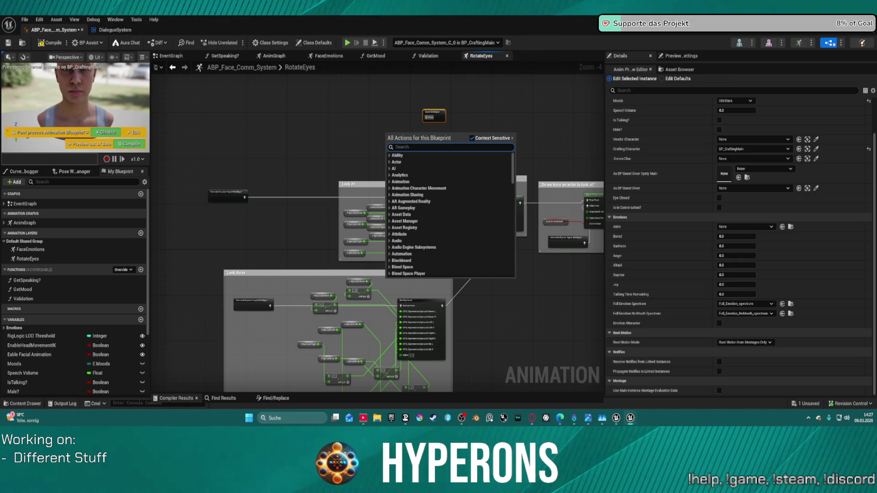
Search actions for 'layer', browse the results, and close the menu without adding anything.
text(layerin)
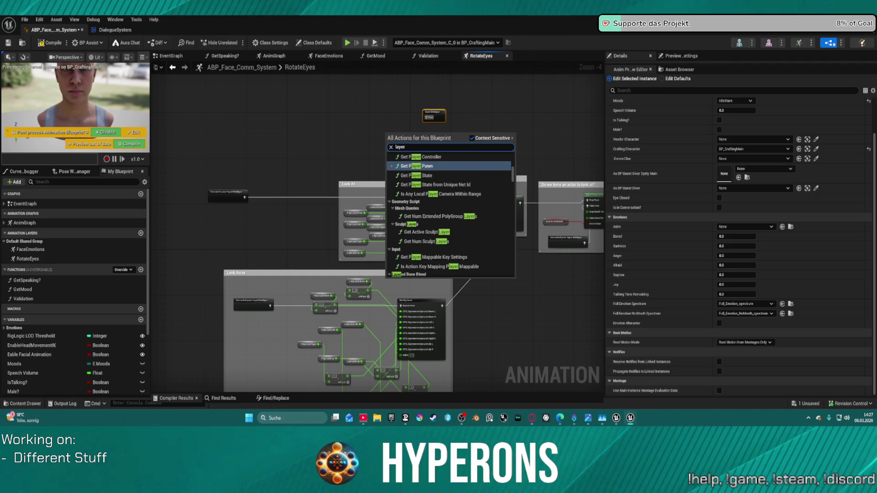
key(BackSpace)
text(input)
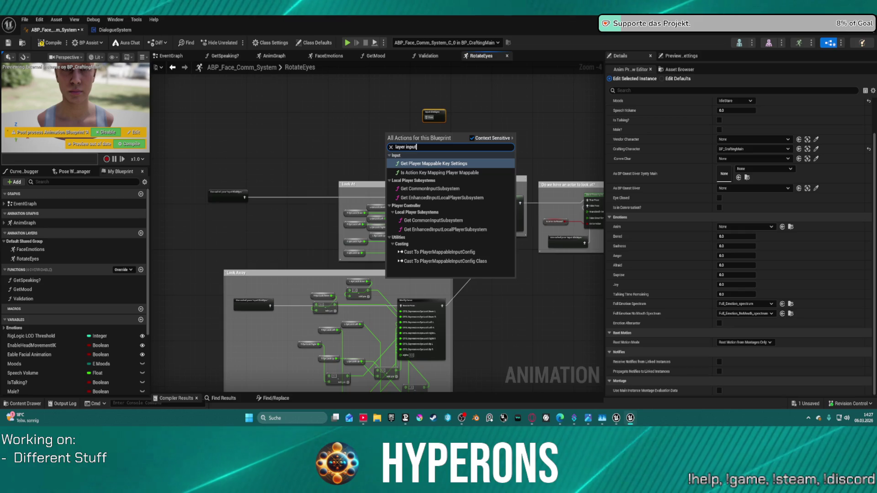
key(BackSpace)
key(BackSpace)
key(BackSpace)
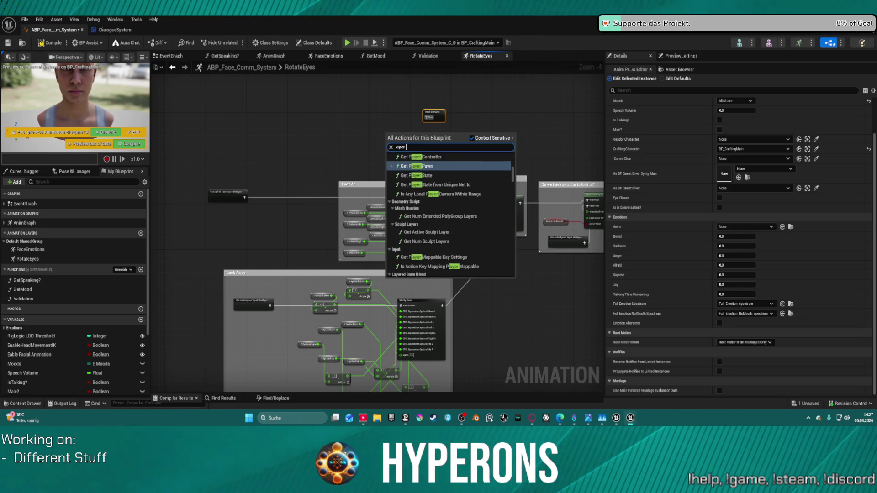
scroll(499, 158, down, 10)
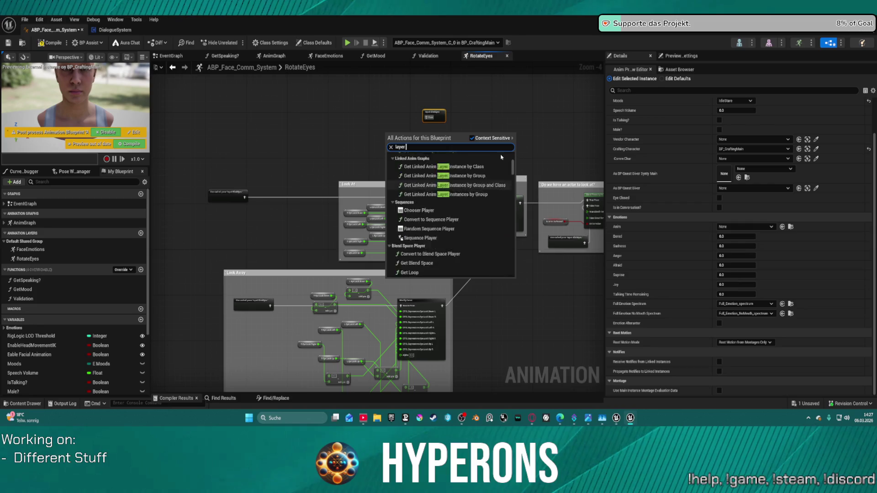
scroll(417, 214, down, 5)
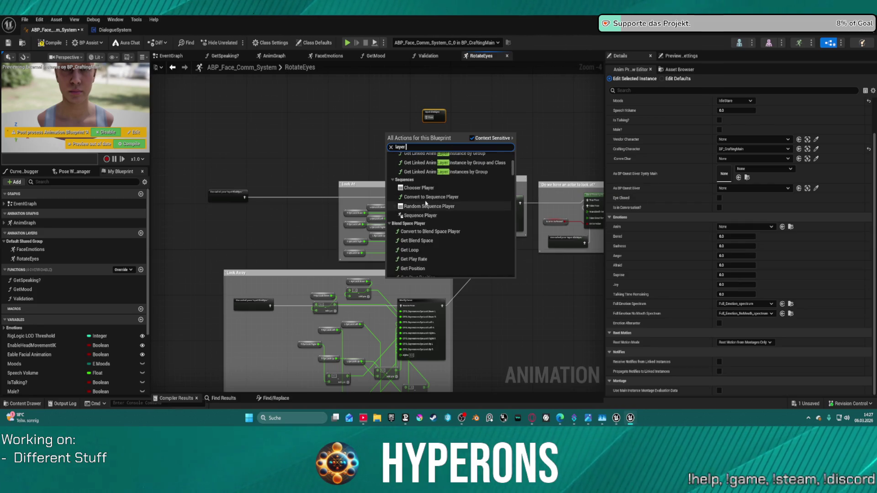
scroll(434, 208, up, 5)
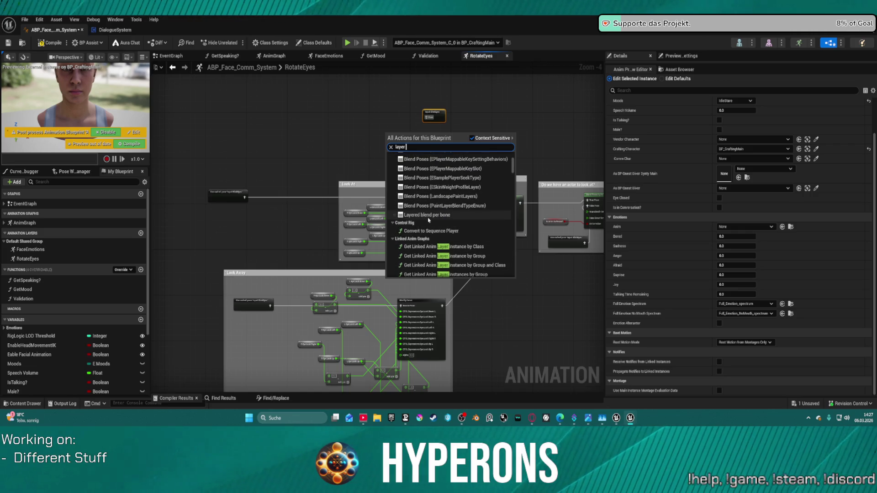
scroll(432, 215, up, 5)
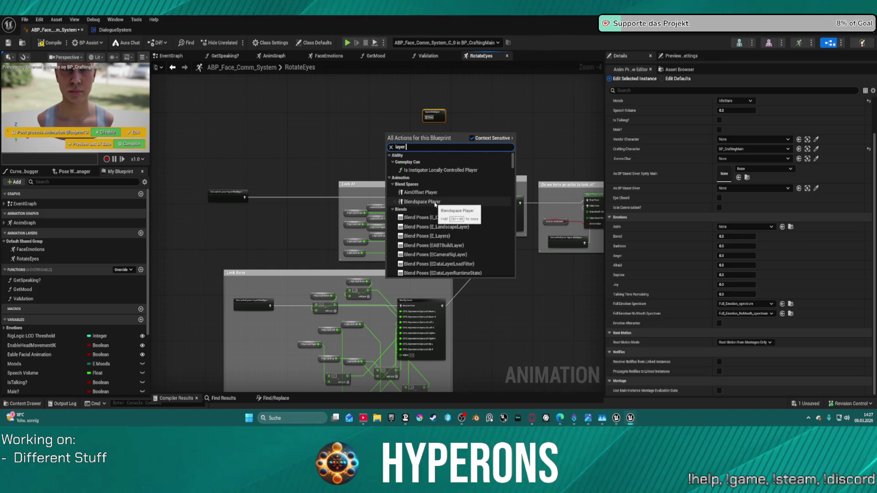
click(352, 103)
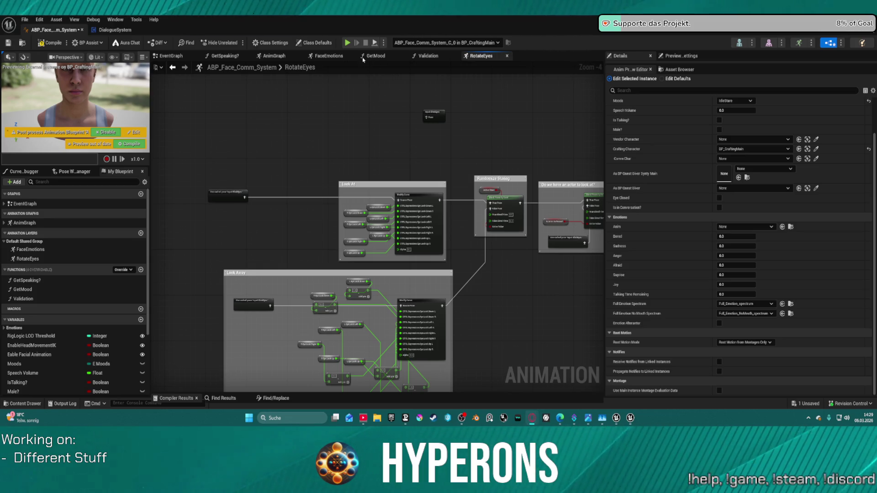
In the AnimGraph, hide the RotateEyes node's unbound pins and move it further right.
click(274, 55)
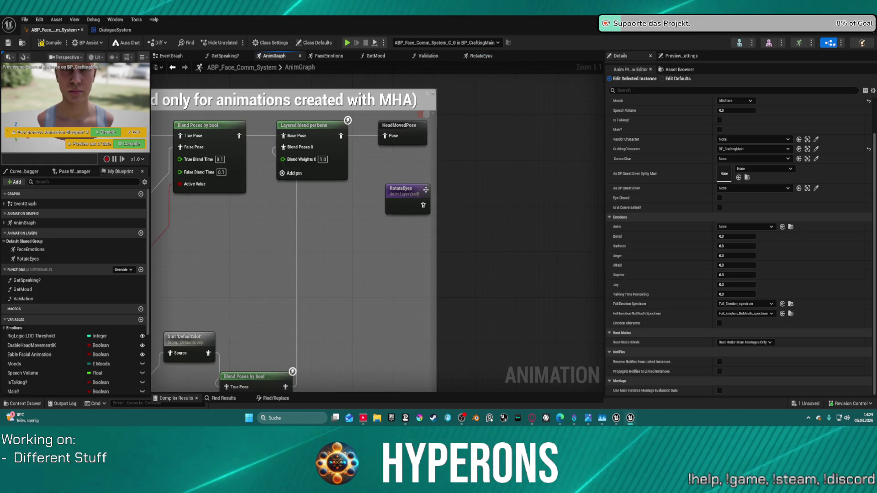
click(405, 196)
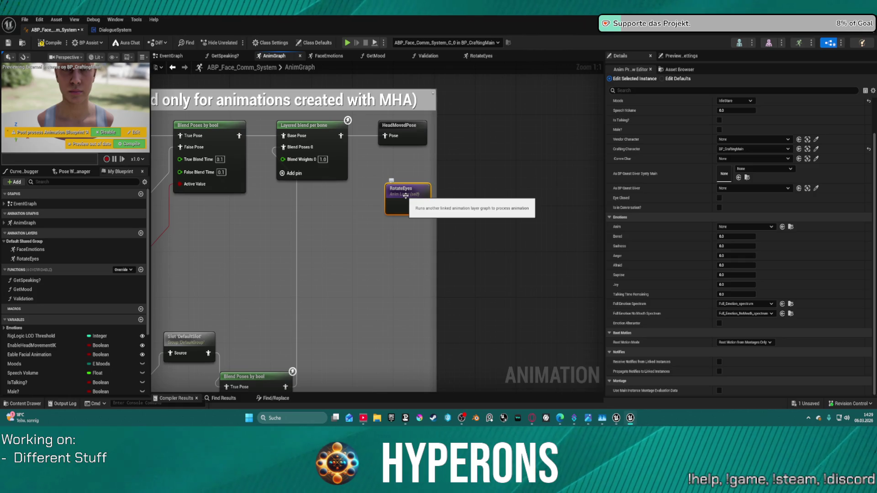
right_click(406, 196)
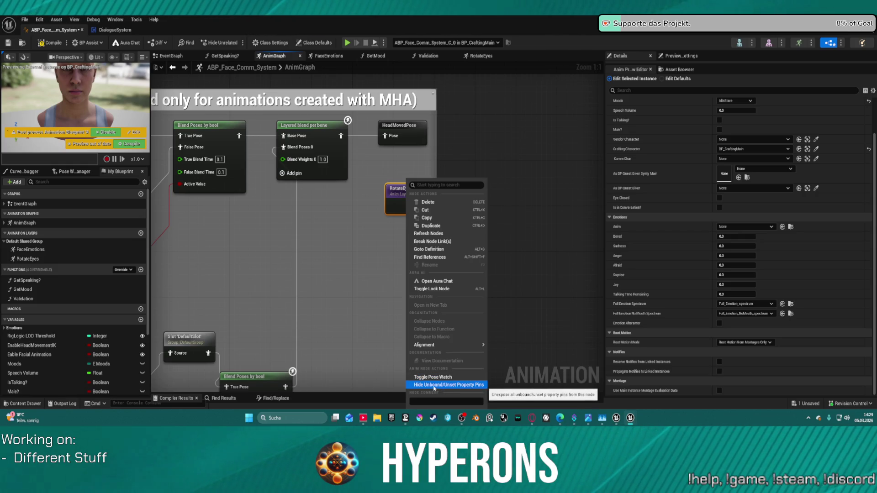
click(434, 385)
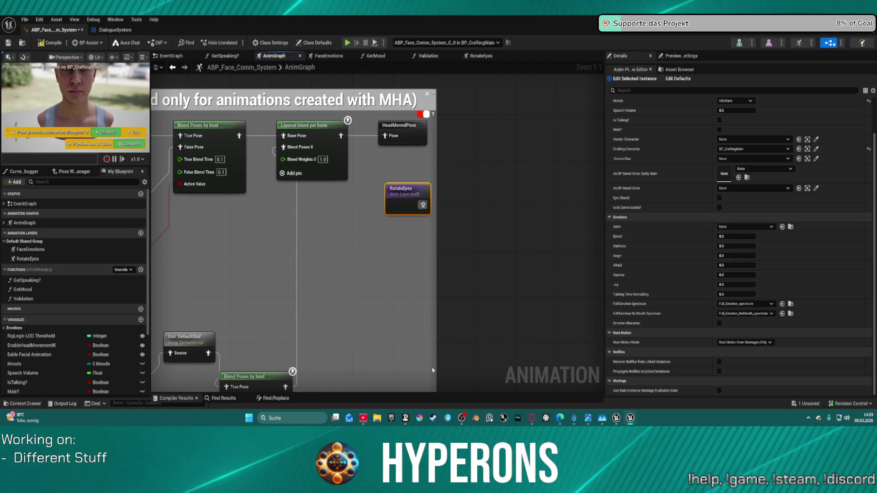
right_click(397, 204)
click(397, 204)
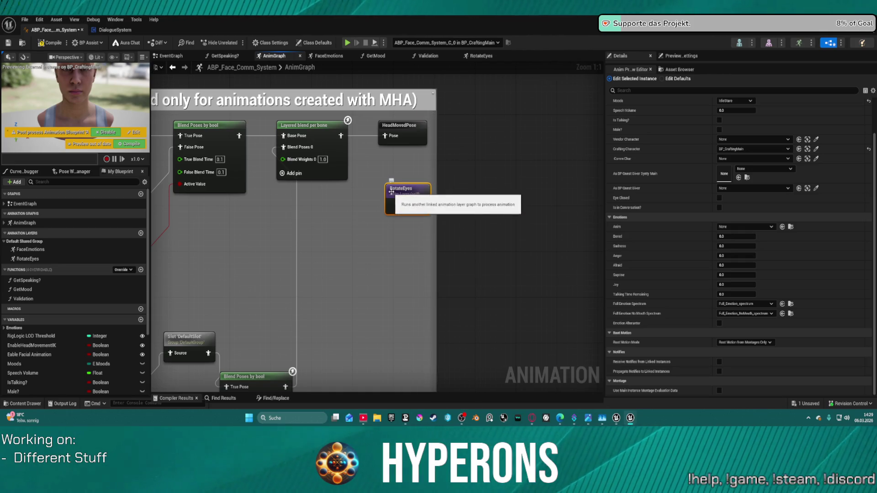
mouse_move(388, 191)
mouse_down()
mouse_move(395, 161)
mouse_move(553, 137)
mouse_move(518, 151)
mouse_up()
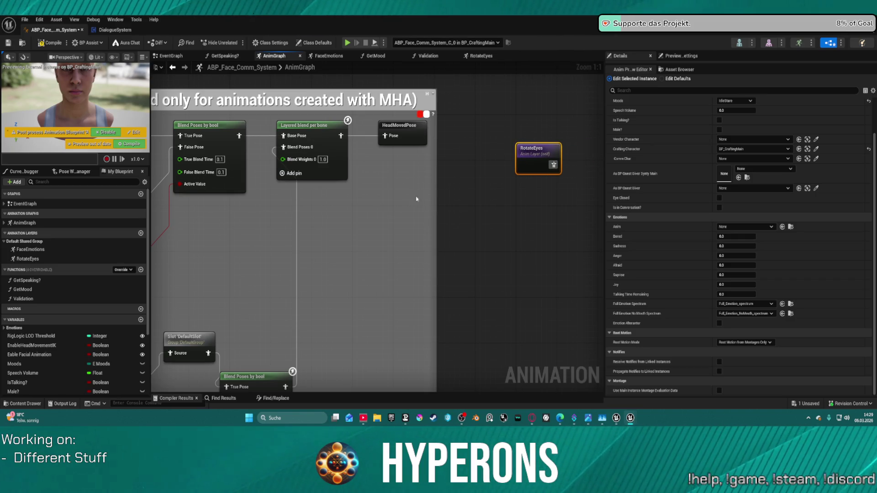
Review the RotateEyes node's Details, leaving On Initial Update at None and bindings unchanged.
scroll(687, 243, up, 2)
scroll(688, 240, up, 1)
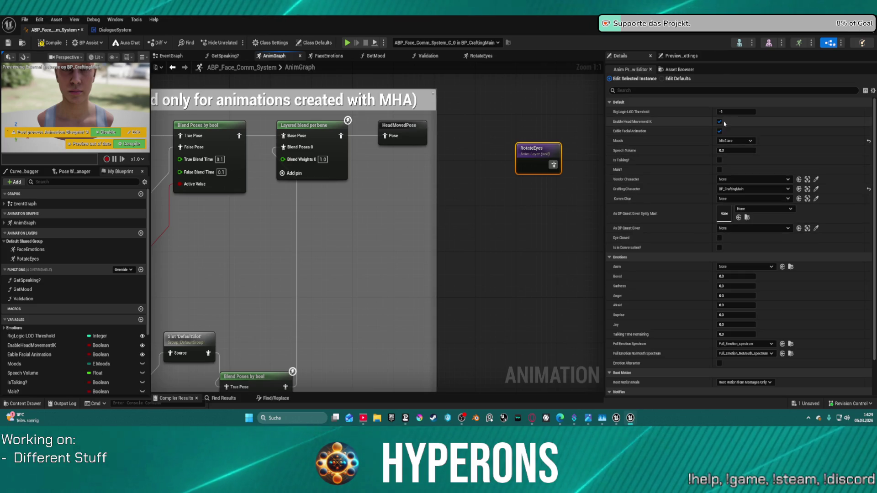
scroll(745, 224, down, 3)
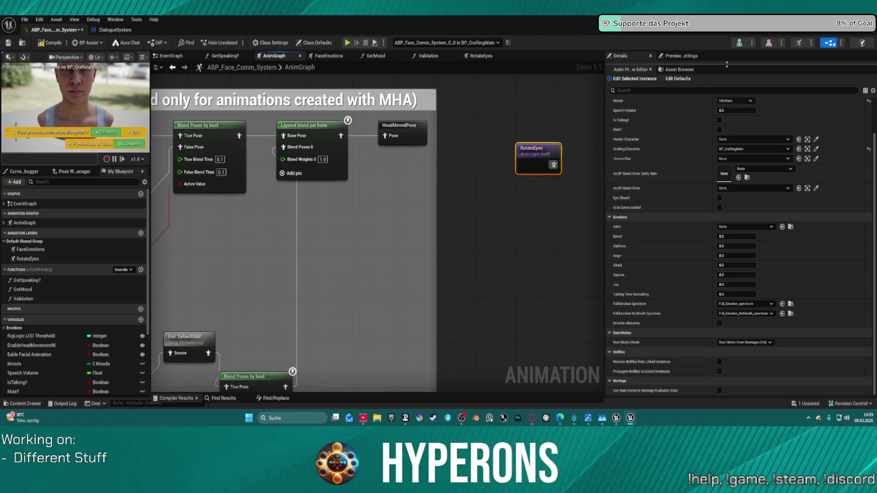
mouse_move(726, 65)
mouse_down()
mouse_move(729, 222)
mouse_move(729, 205)
mouse_up()
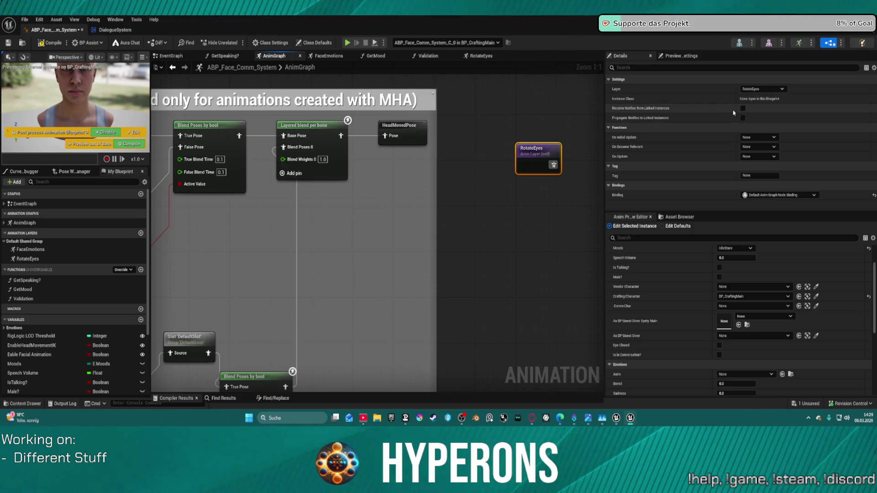
click(770, 138)
click(765, 144)
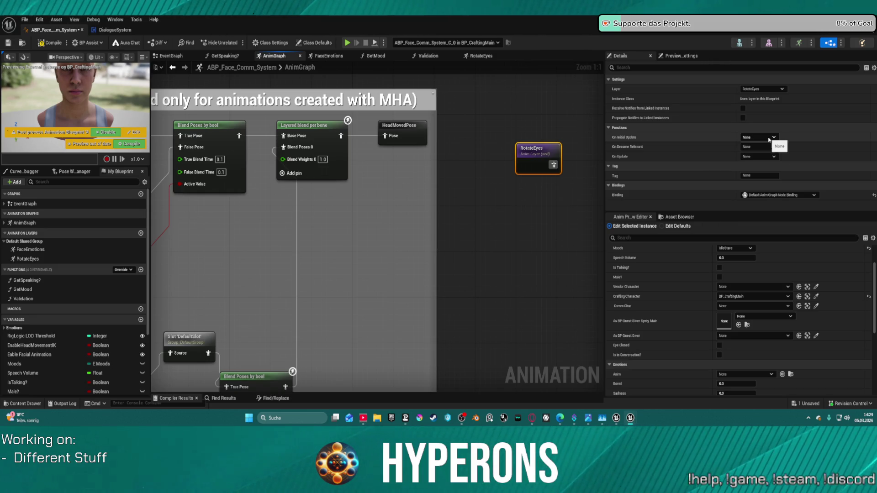
click(775, 195)
key(Escape)
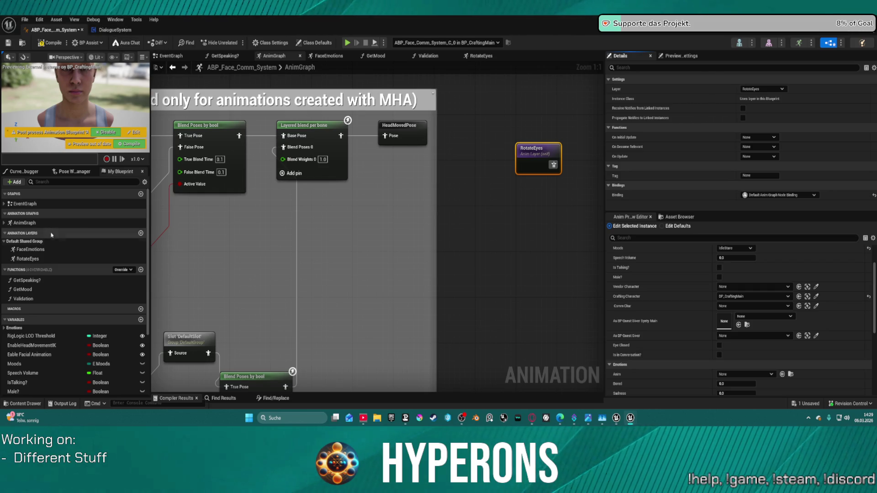
double_click(28, 259)
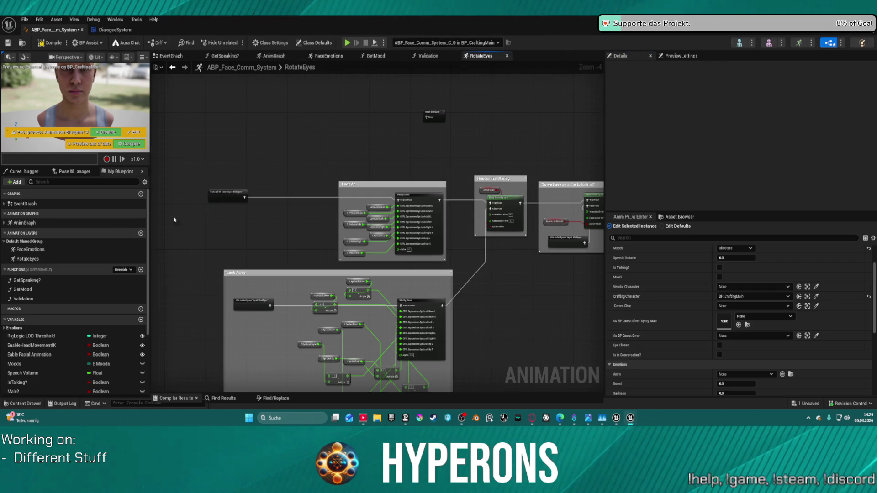
Frame the full RotateEyes node setup with Home, selecting Input BlinkEyes and Output Pose.
click(439, 111)
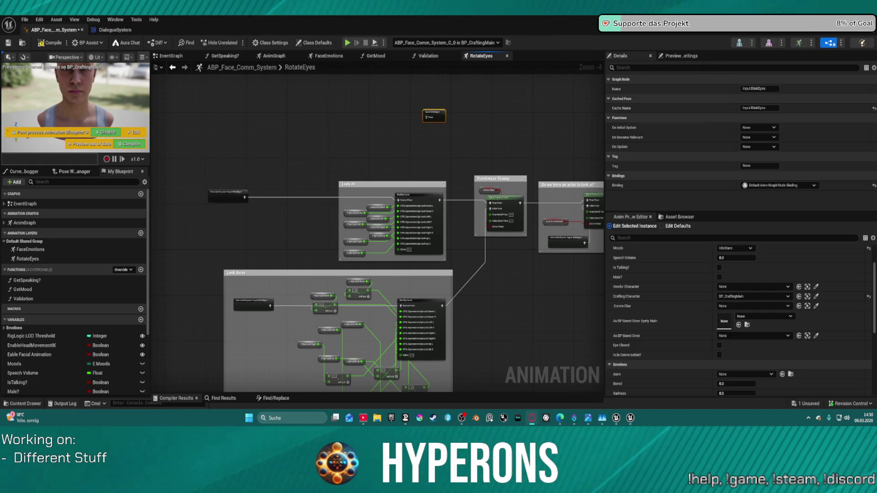
scroll(329, 137, down, 8)
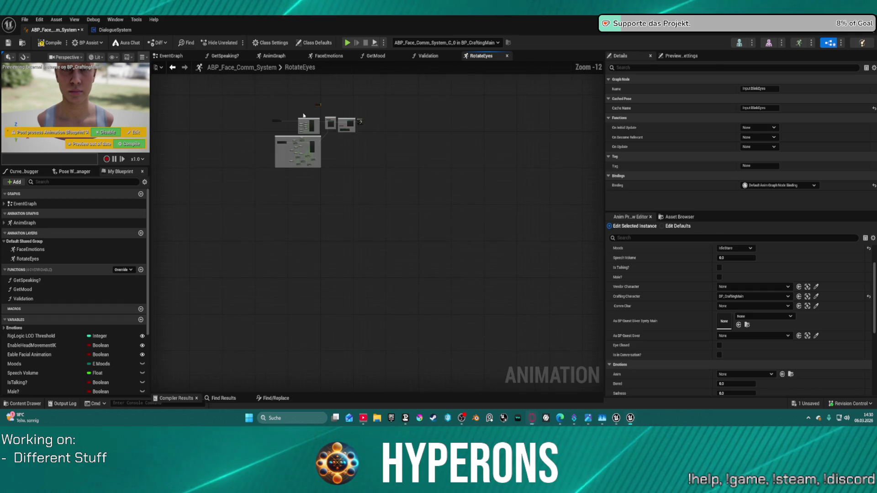
mouse_move(361, 99)
mouse_down()
mouse_move(80, 68)
mouse_move(92, 71)
mouse_up()
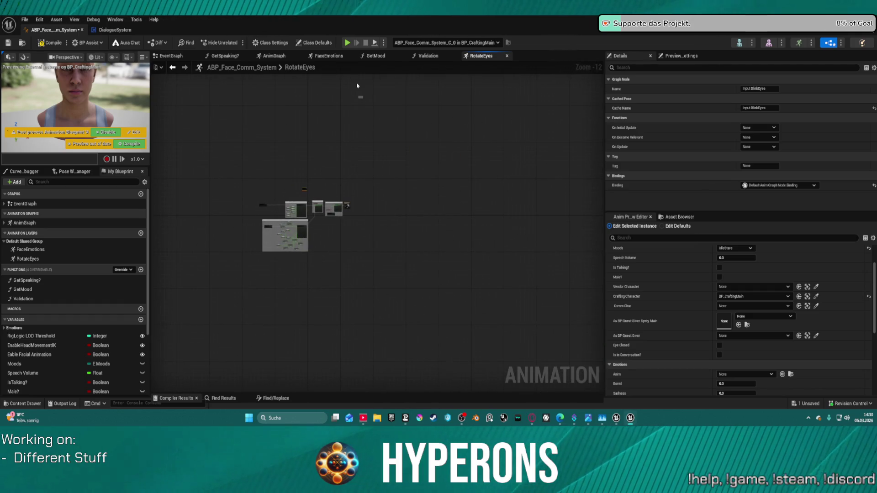
click(360, 104)
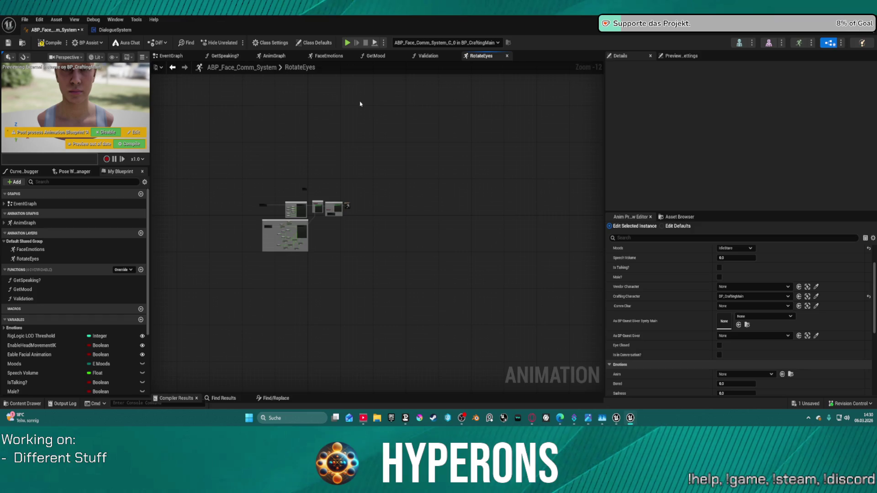
drag(357, 101, 515, 145)
scroll(425, 237, up, 7)
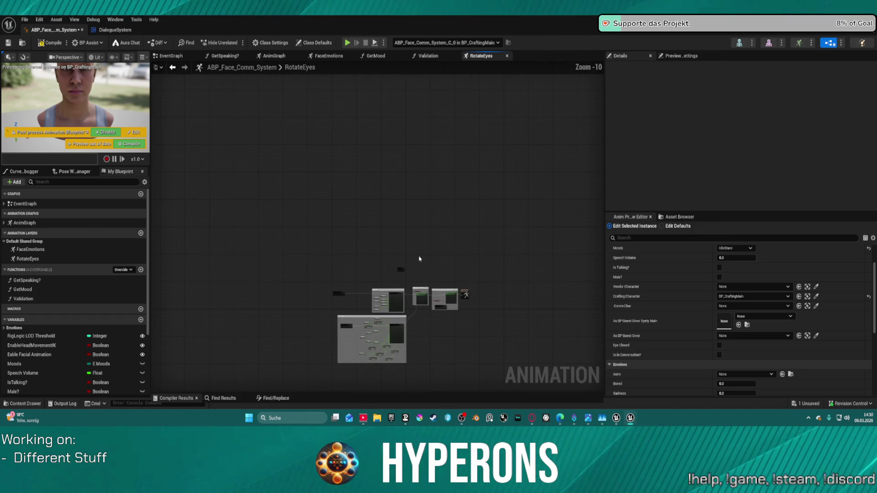
mouse_move(421, 231)
mouse_down()
mouse_move(472, 66)
mouse_move(310, 95)
mouse_move(192, 73)
mouse_up()
drag(320, 205, 548, 137)
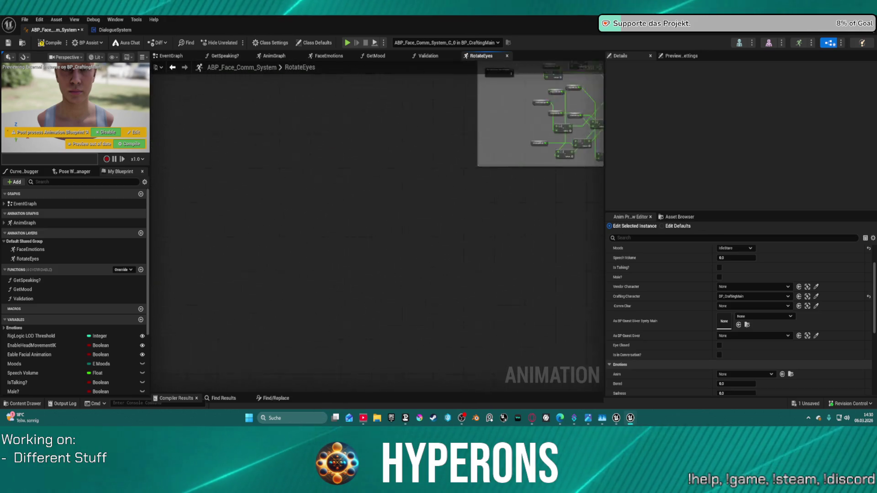
key(Home)
click(524, 161)
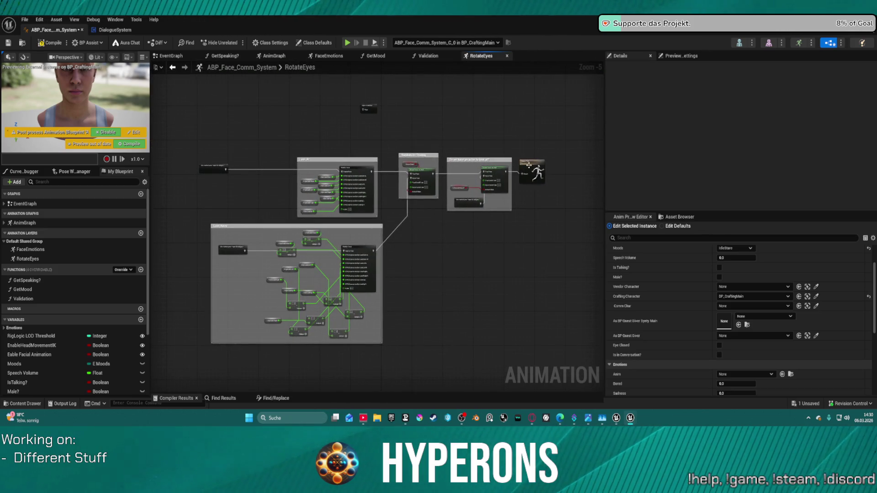
drag(360, 122, 449, 144)
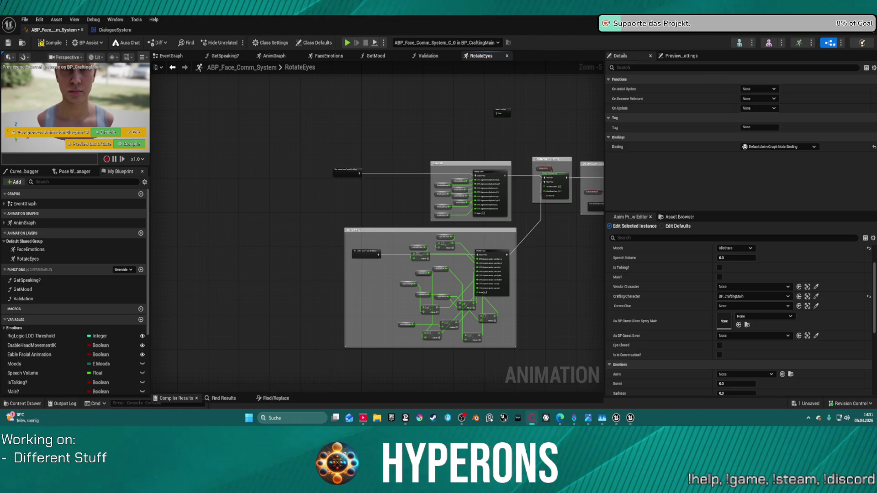
Search 'input pose' and add the Use cached pose 'Input BlinkEyes' node.
right_click(372, 112)
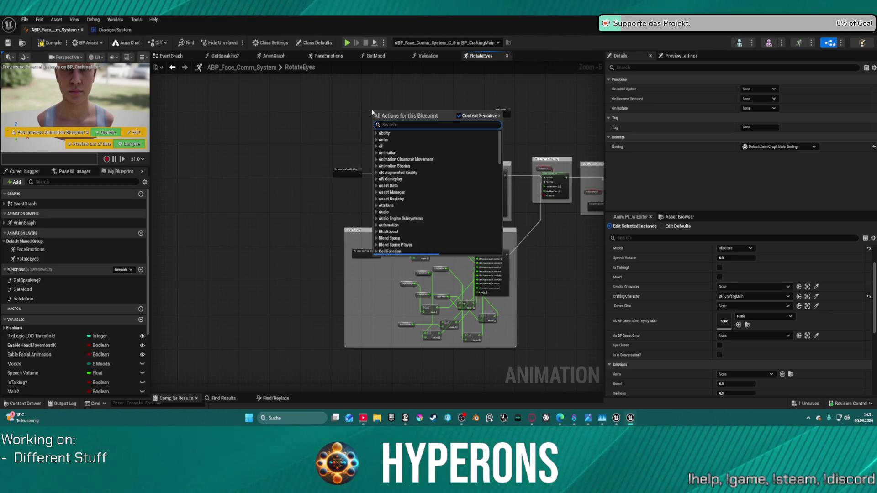
text(inputp)
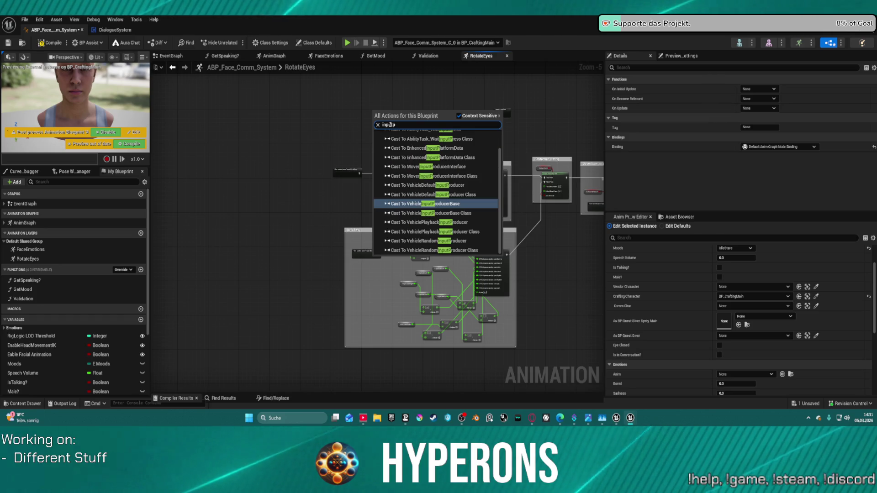
key(BackSpace)
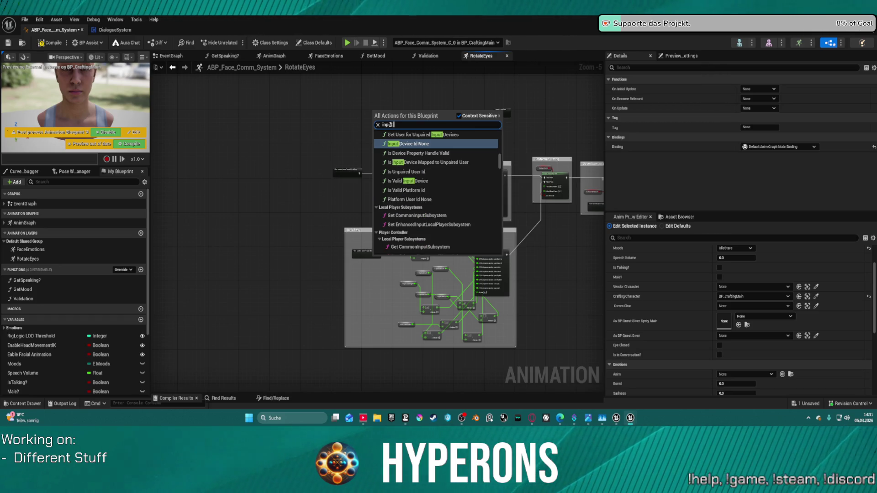
text(pose)
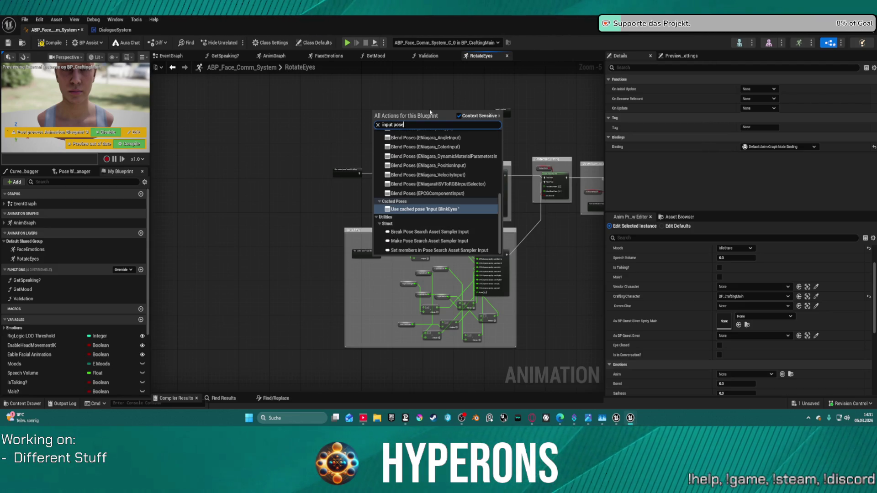
scroll(477, 225, up, 2)
scroll(478, 225, up, 8)
scroll(487, 213, down, 10)
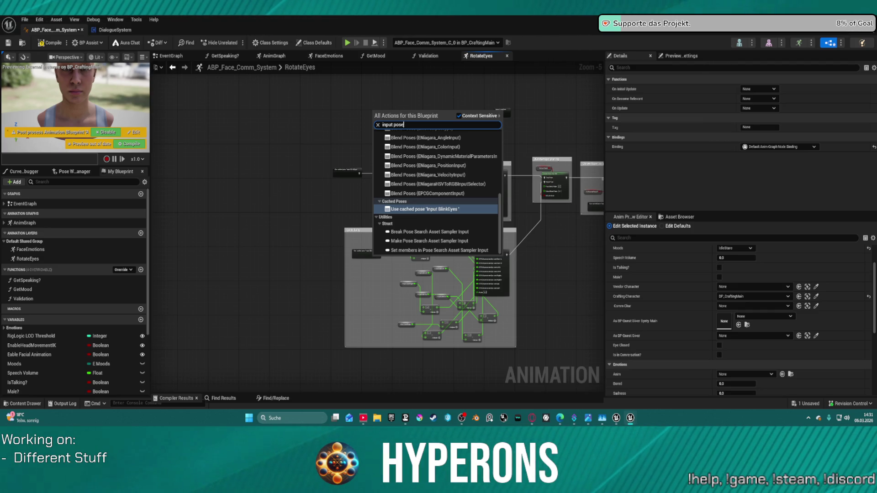
key(Return)
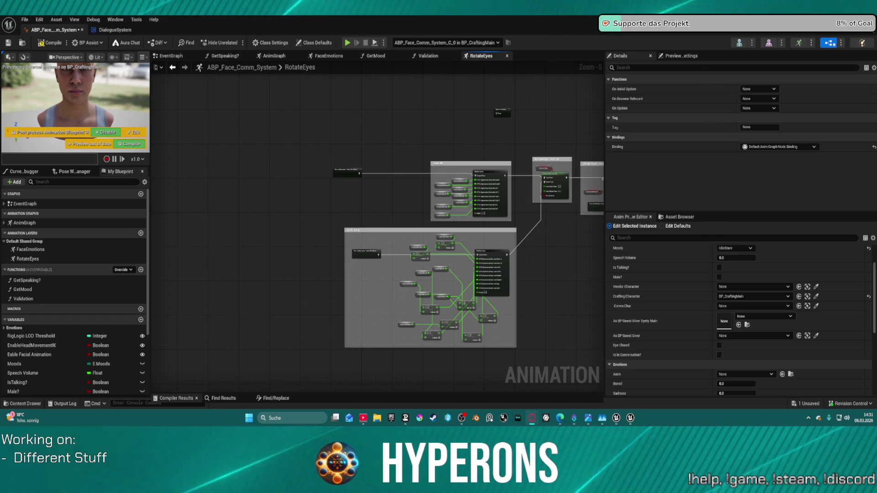